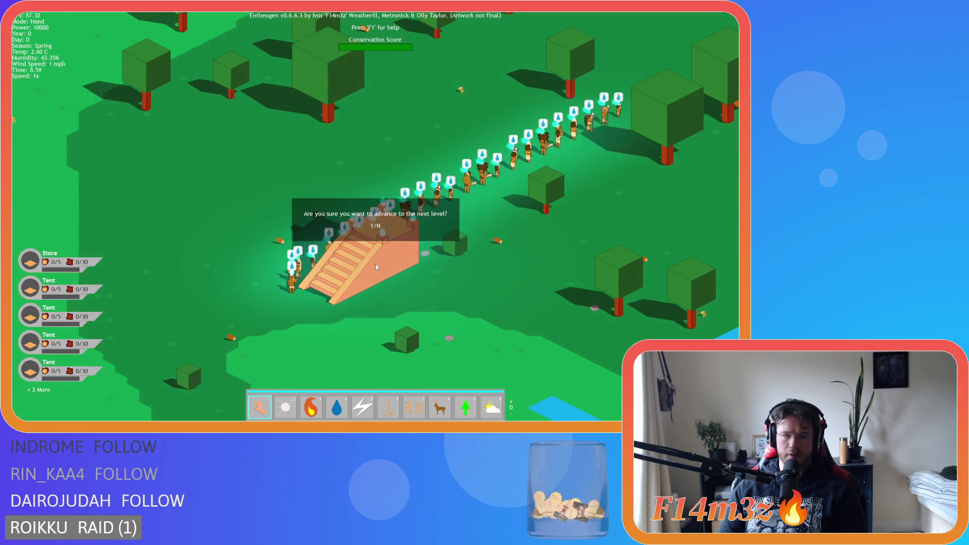
Advance the tribe through the temple portal to the next level.
key(plus)
key(plus)
key(plus)
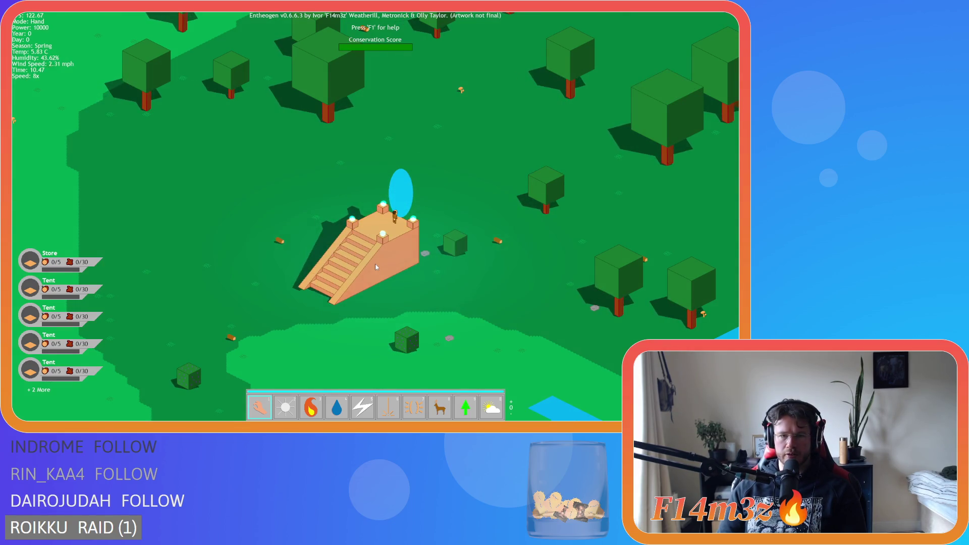
key(w)
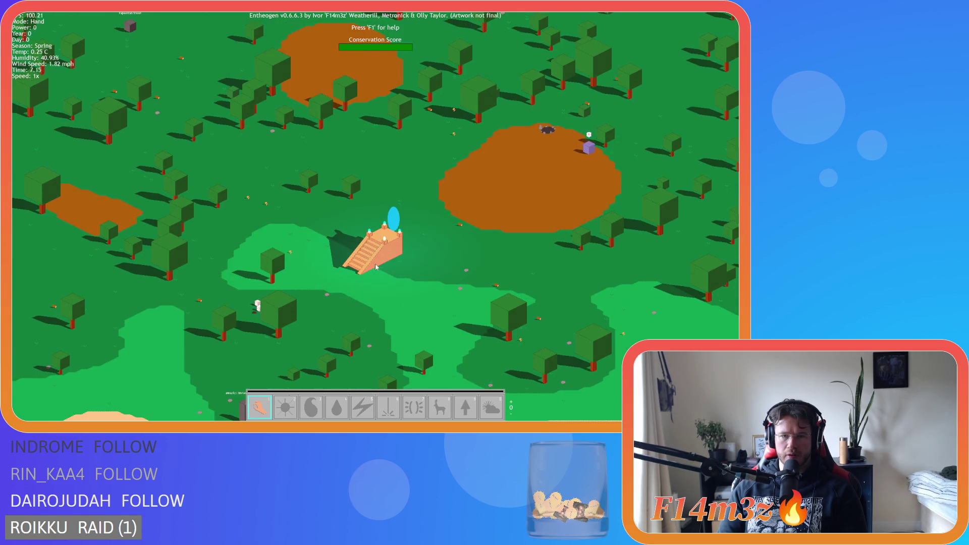
scroll(375, 266, down, 10)
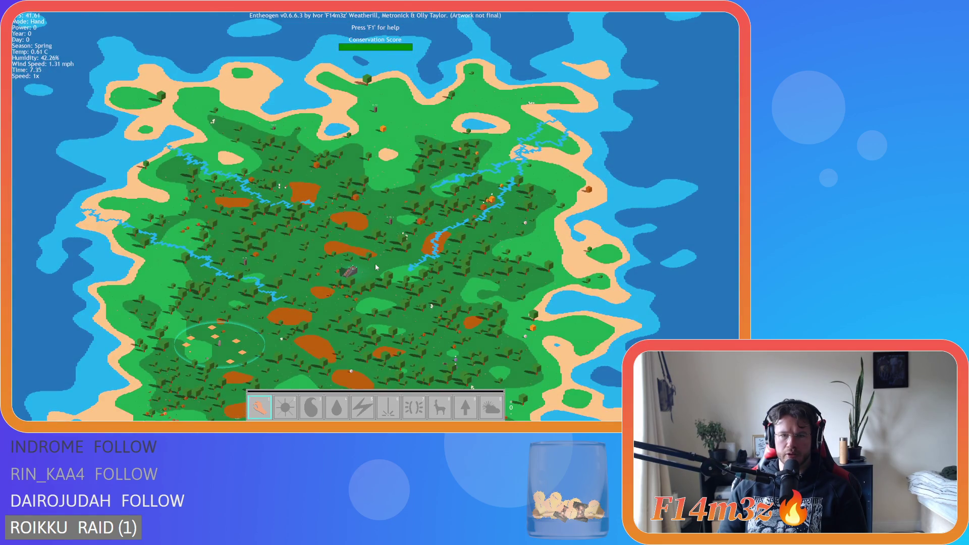
scroll(375, 263, up, 10)
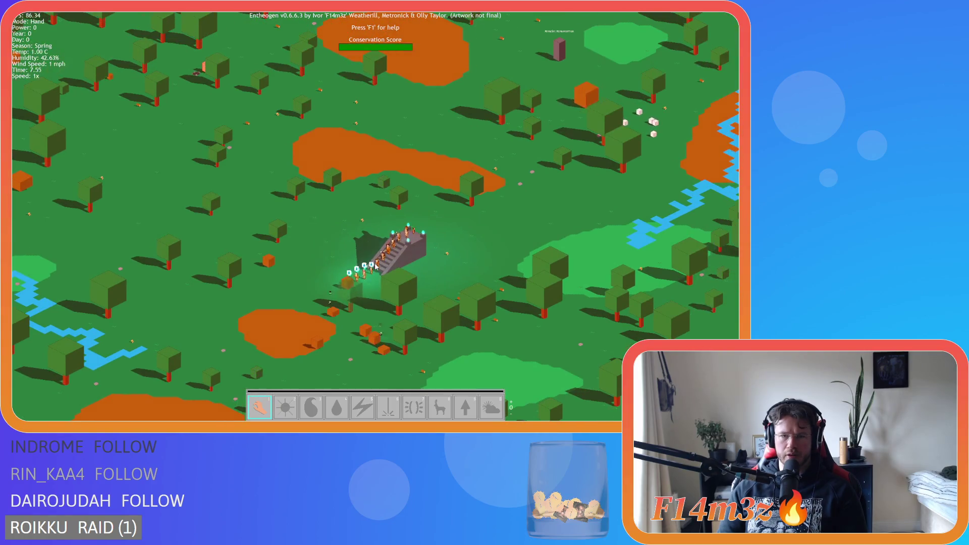
scroll(375, 267, down, 5)
Pan and zoom around the new map to see where the tribe arrived.
key(s)
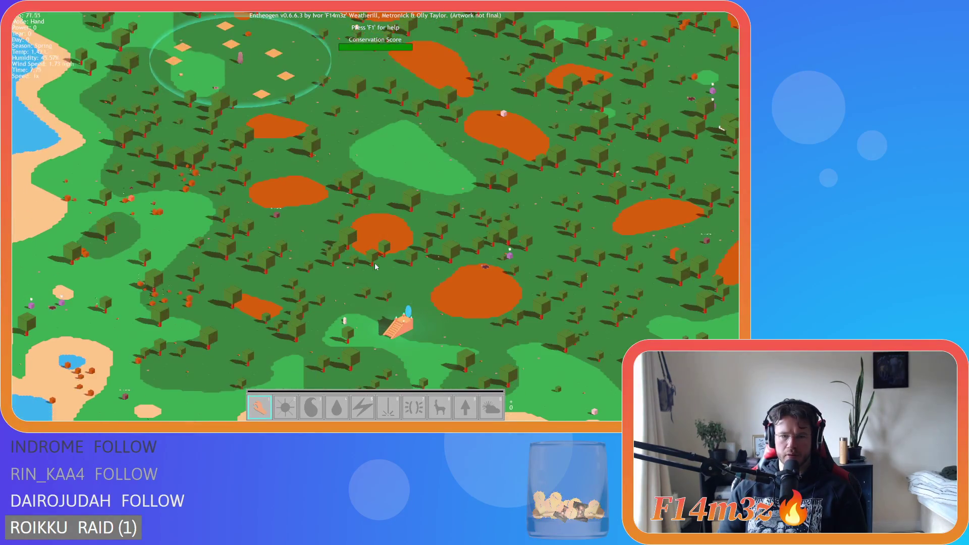
scroll(376, 251, up, 5)
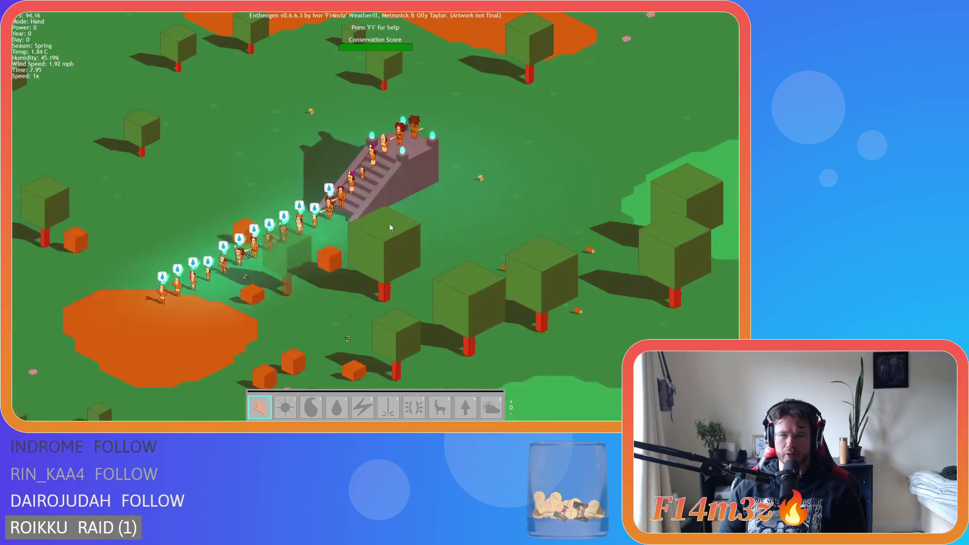
scroll(390, 227, down, 5)
scroll(390, 227, up, 5)
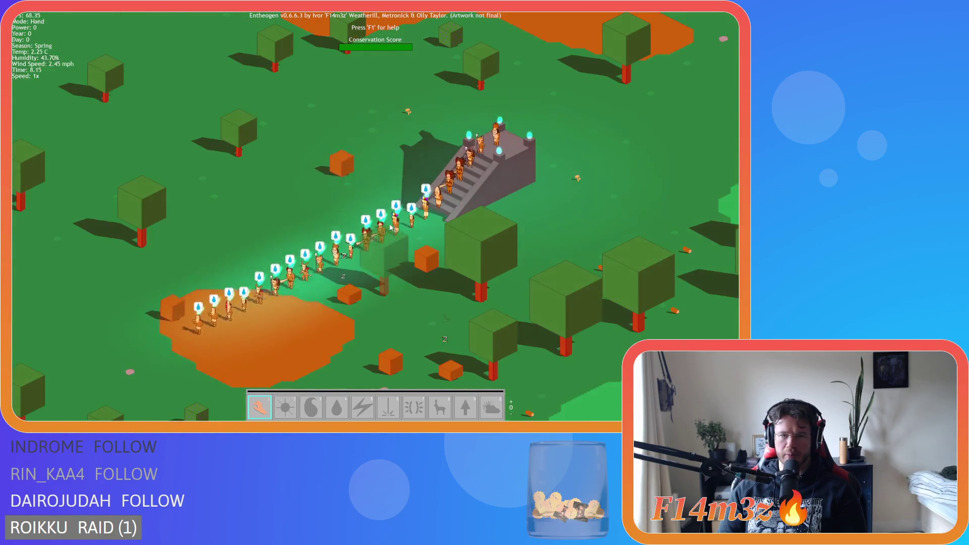
scroll(390, 227, down, 5)
scroll(390, 227, up, 5)
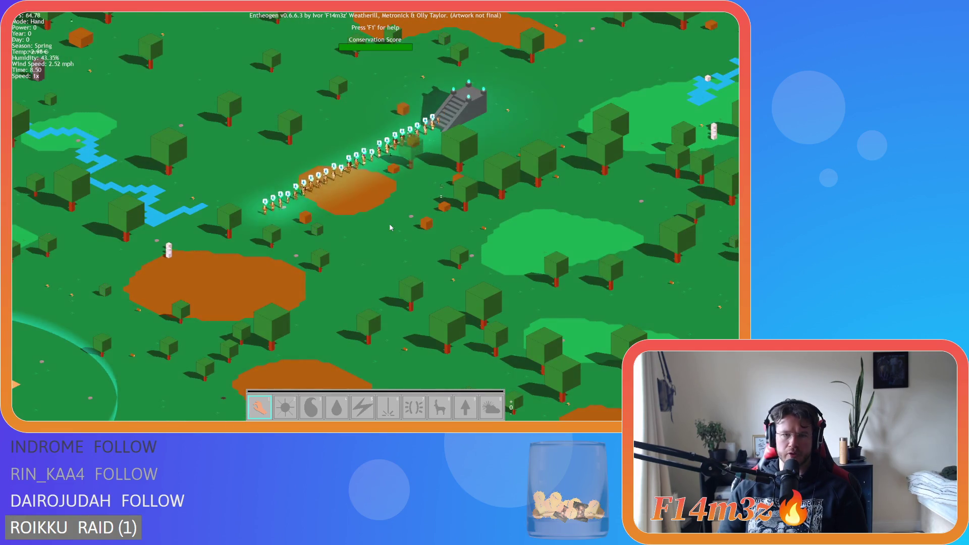
scroll(389, 223, up, 5)
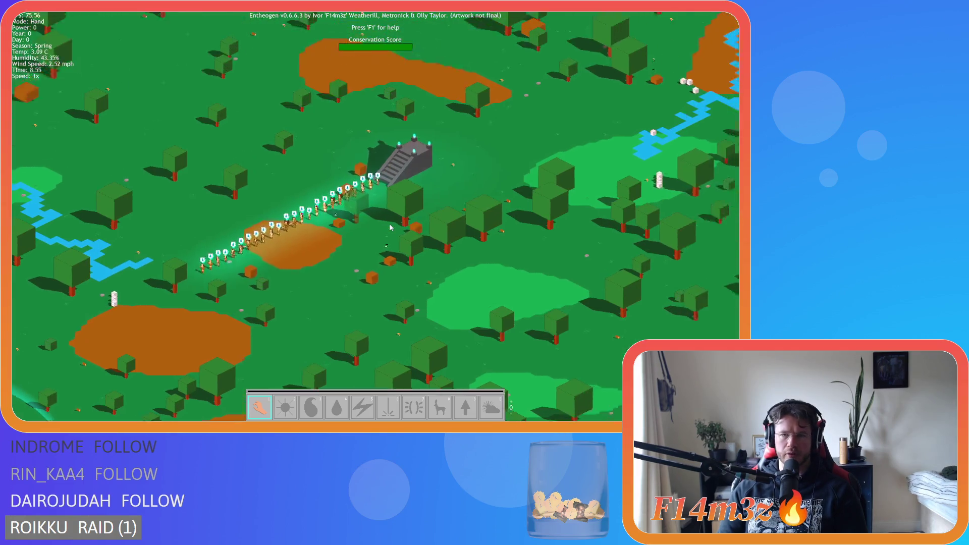
scroll(389, 223, down, 5)
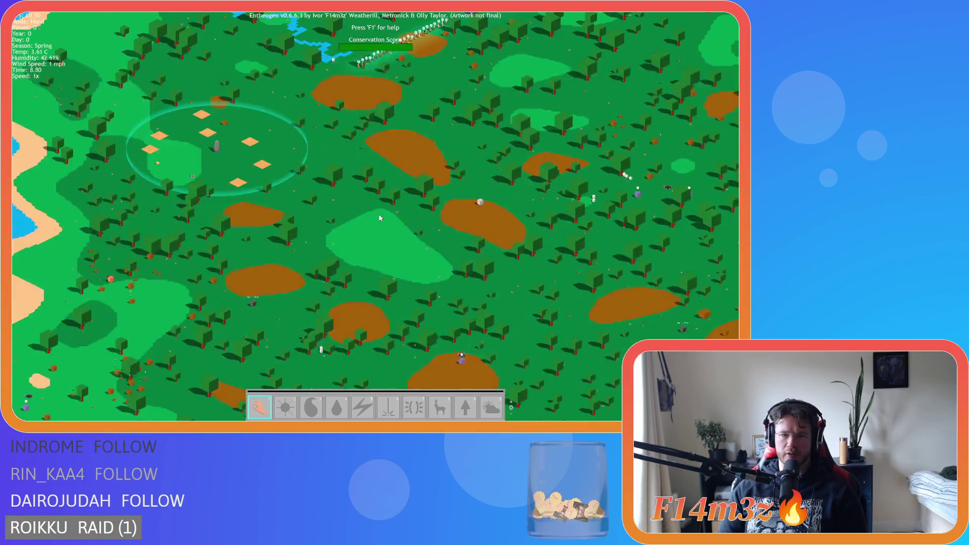
Quit the Entheogen test run.
key(Escape)
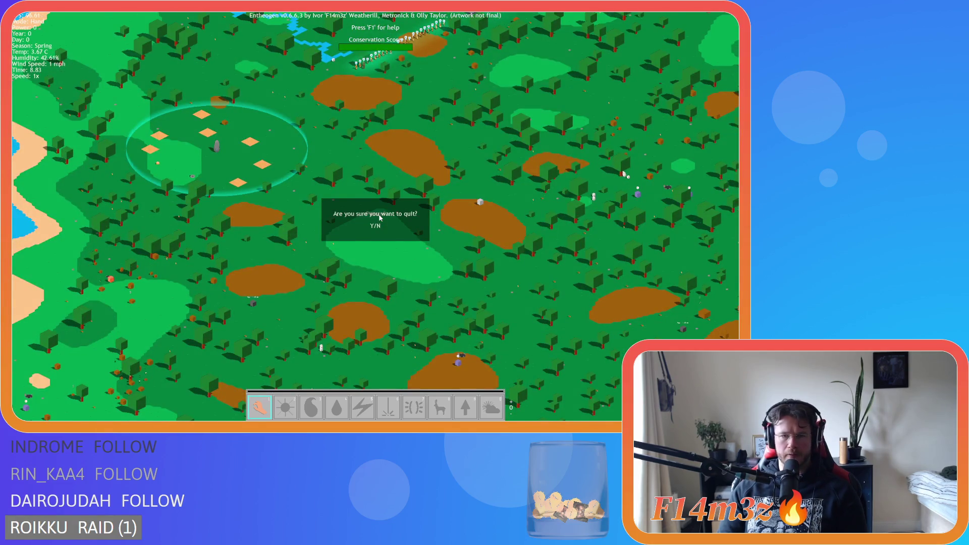
key(y)
scroll(432, 194, down, 3)
Copy lines 160–176 of the ob_loader Step event code.
scroll(432, 195, down, 10)
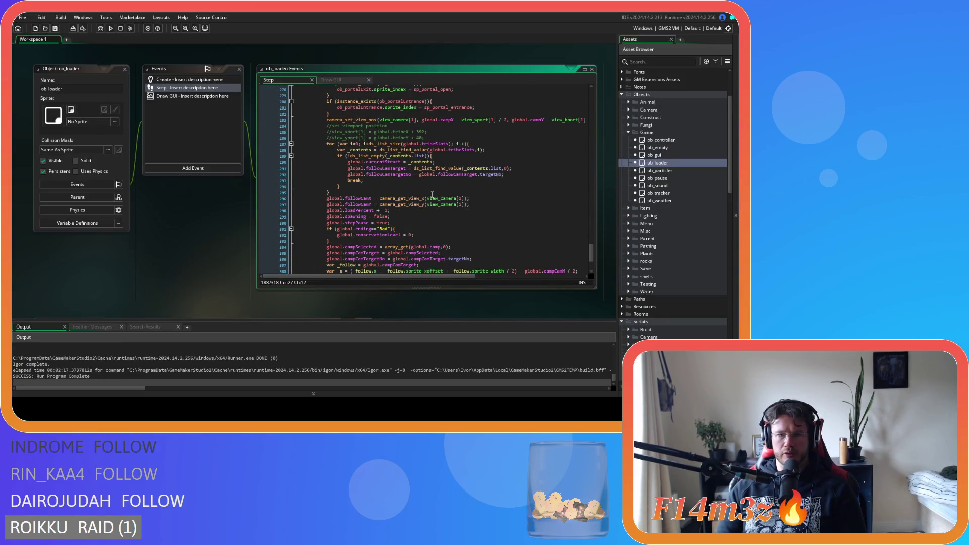
scroll(432, 194, down, 3)
scroll(455, 231, up, 6)
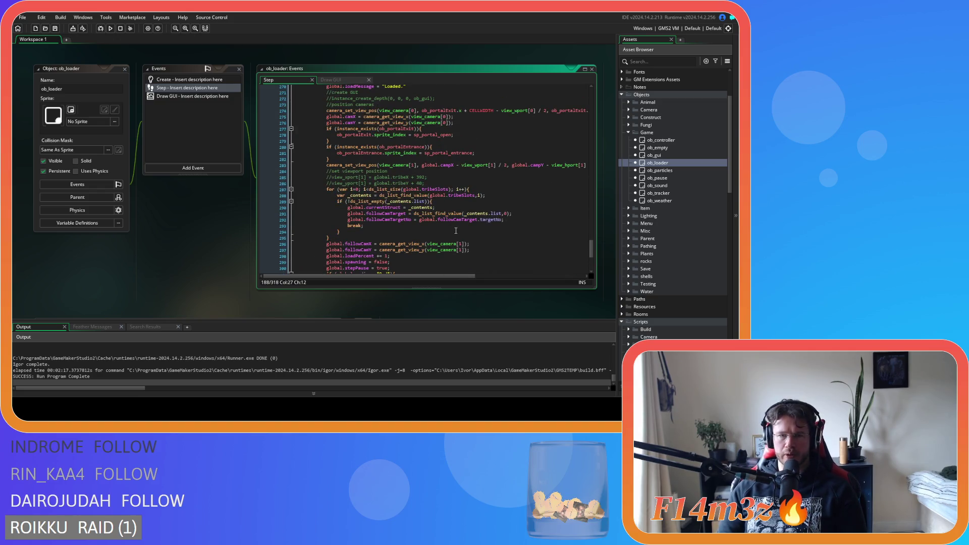
scroll(456, 230, up, 3)
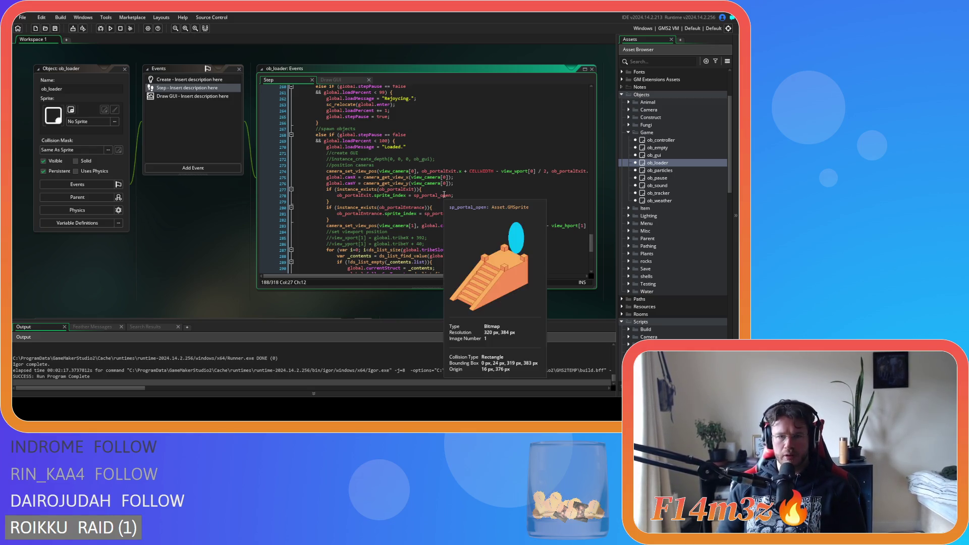
scroll(449, 202, up, 19)
scroll(449, 202, up, 18)
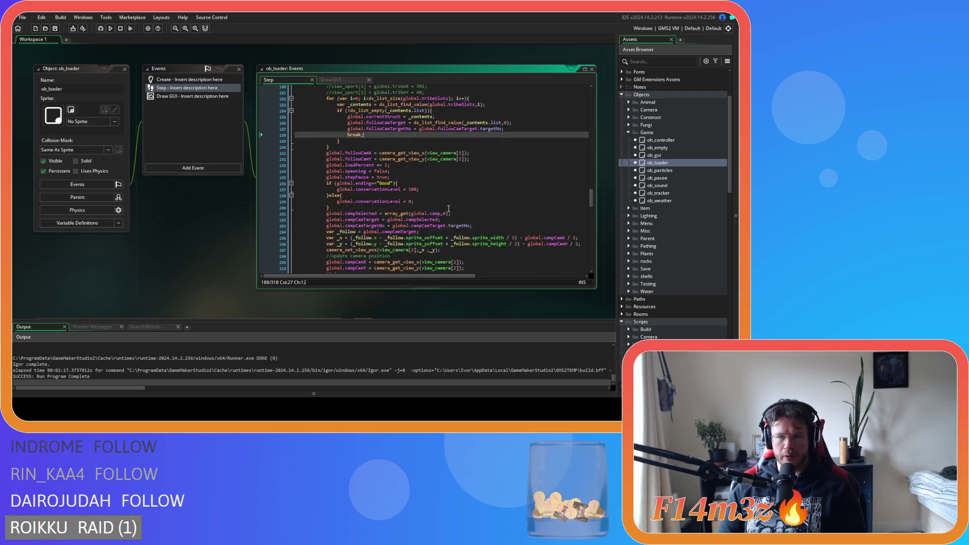
drag(344, 259, 337, 162)
right_click(374, 180)
click(390, 193)
Select the camera-positioning block at lines 274–282 for replacement.
scroll(425, 220, down, 10)
scroll(425, 220, down, 20)
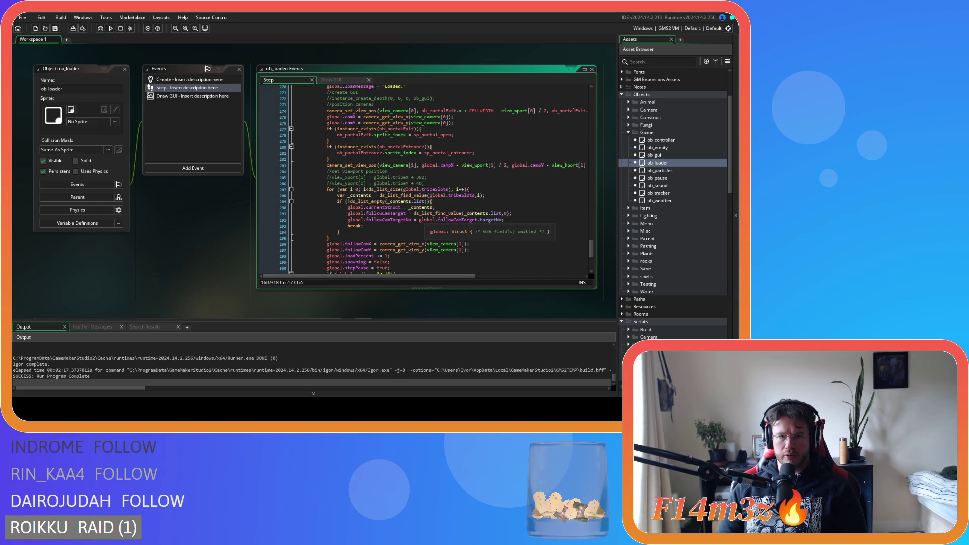
scroll(404, 207, up, 1)
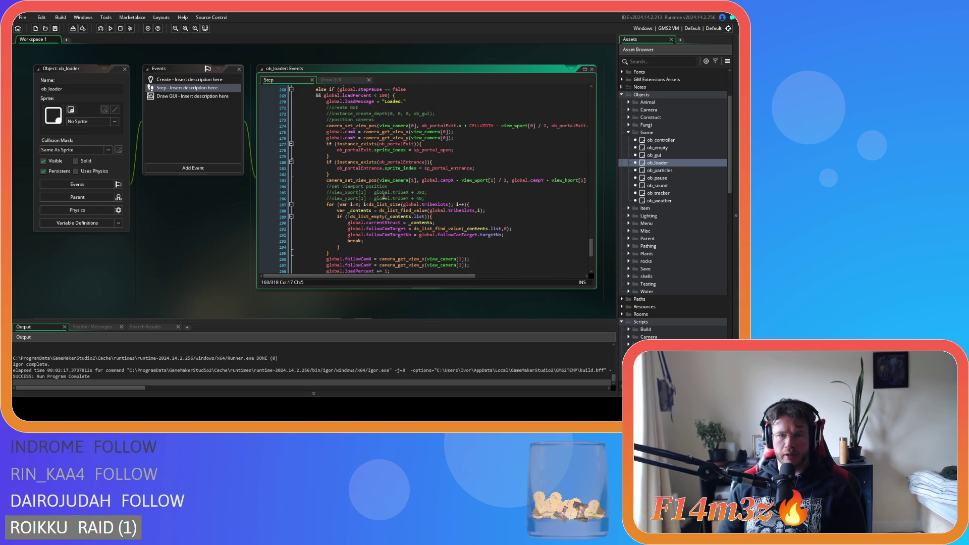
drag(331, 174, 325, 126)
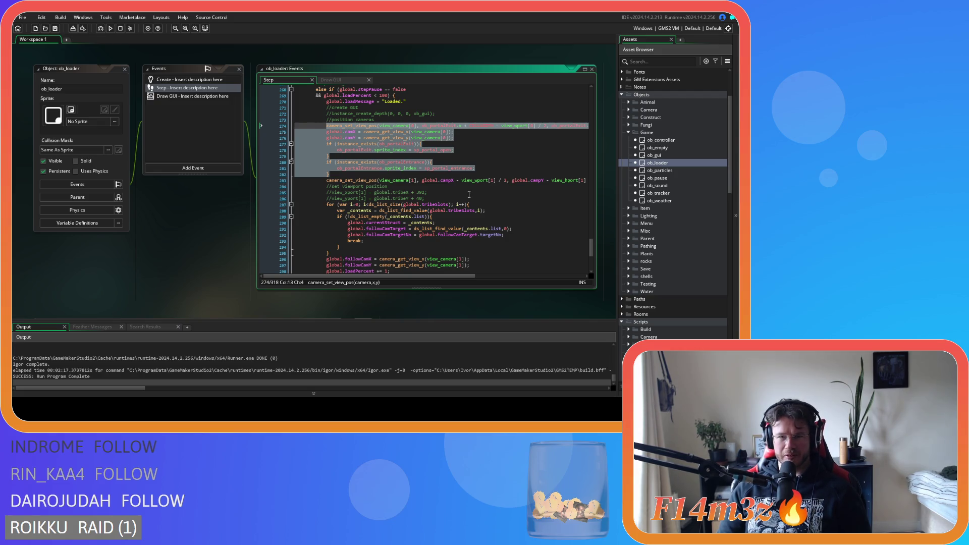
scroll(468, 195, up, 15)
scroll(469, 194, down, 10)
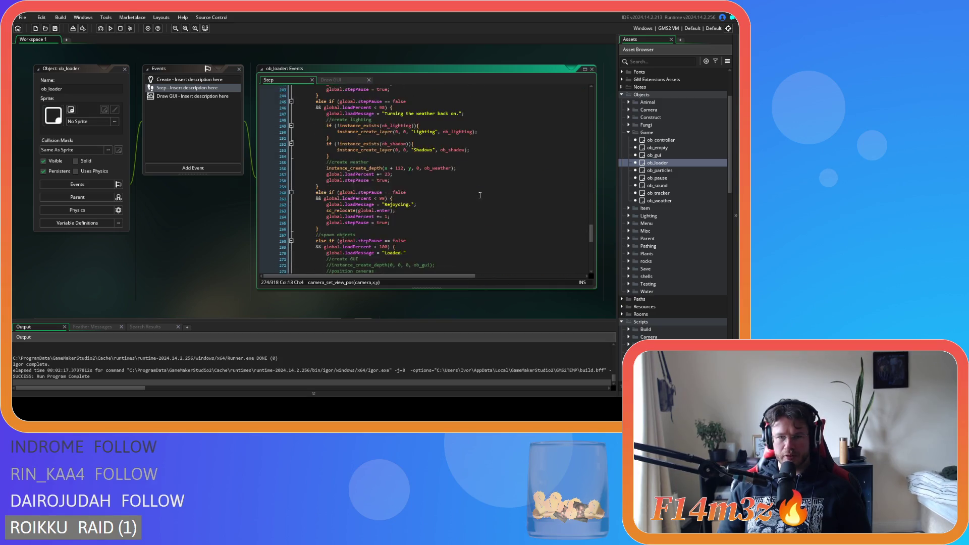
scroll(479, 196, down, 3)
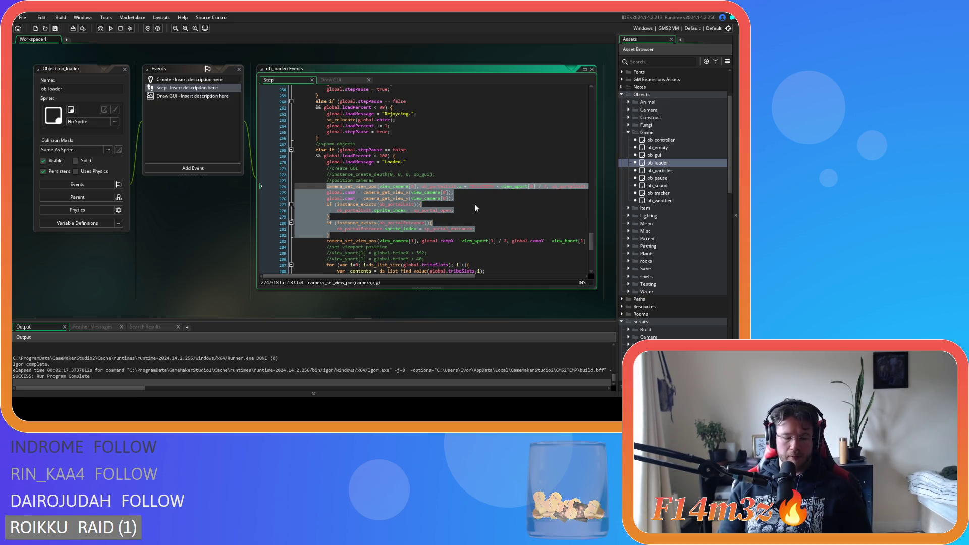
Paste the copied portal code over the camera block, dedent lines 275–289, and save.
key(ctrl+v)
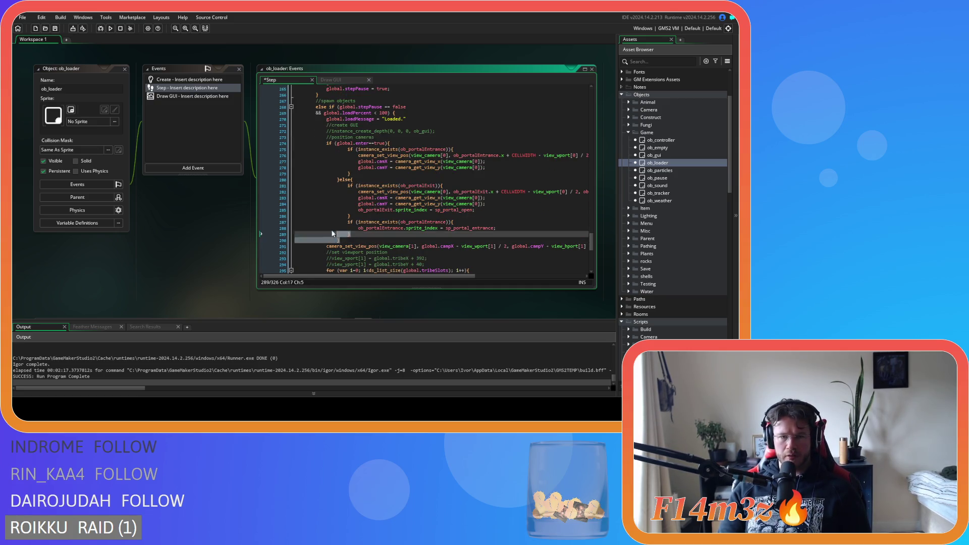
drag(339, 237, 353, 150)
key(shift+Tab)
click(421, 131)
click(420, 142)
key(ctrl+s)
Revise the entrance and exit portal branches (lines 275–286) and build and run with F5.
key(Left)
click(476, 147)
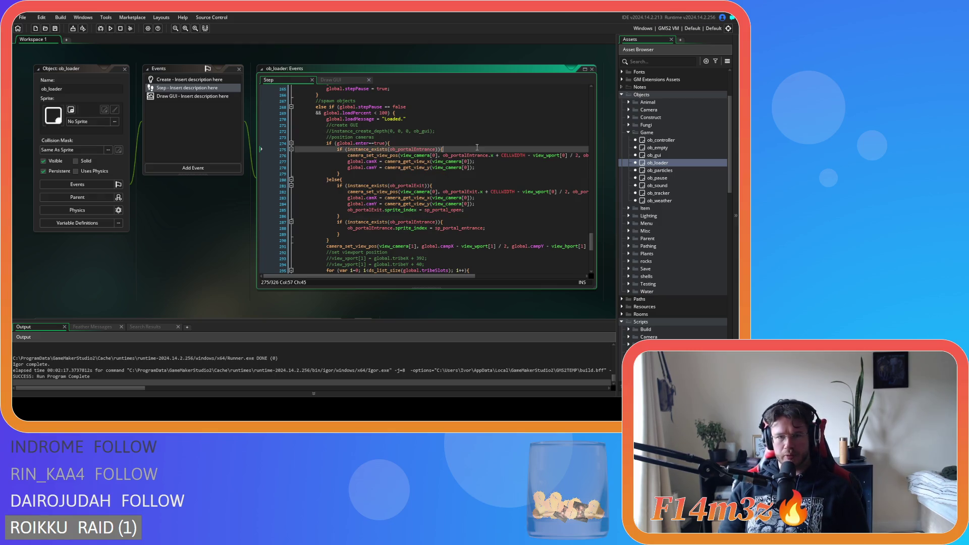
key(Down)
key(Down)
key(Down)
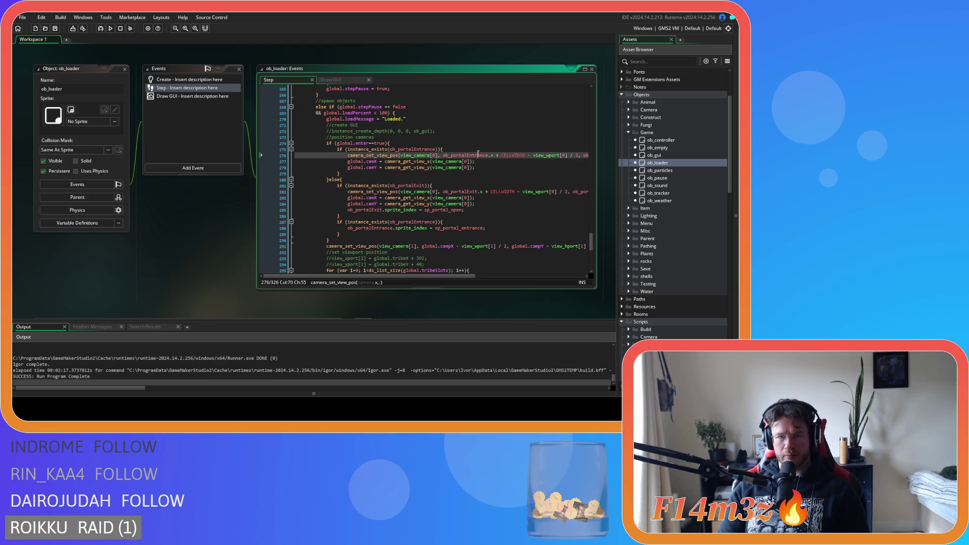
key(End)
click(428, 185)
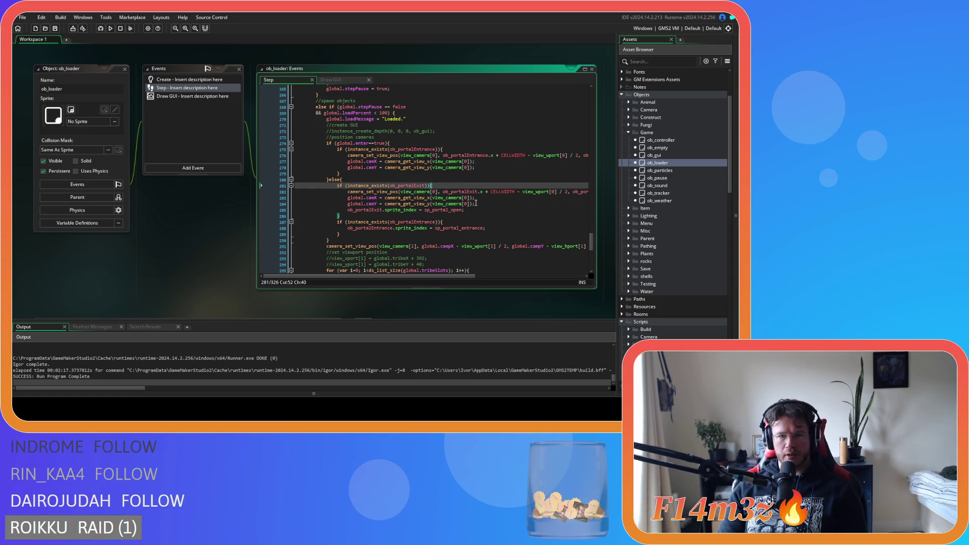
click(520, 217)
key(F5)
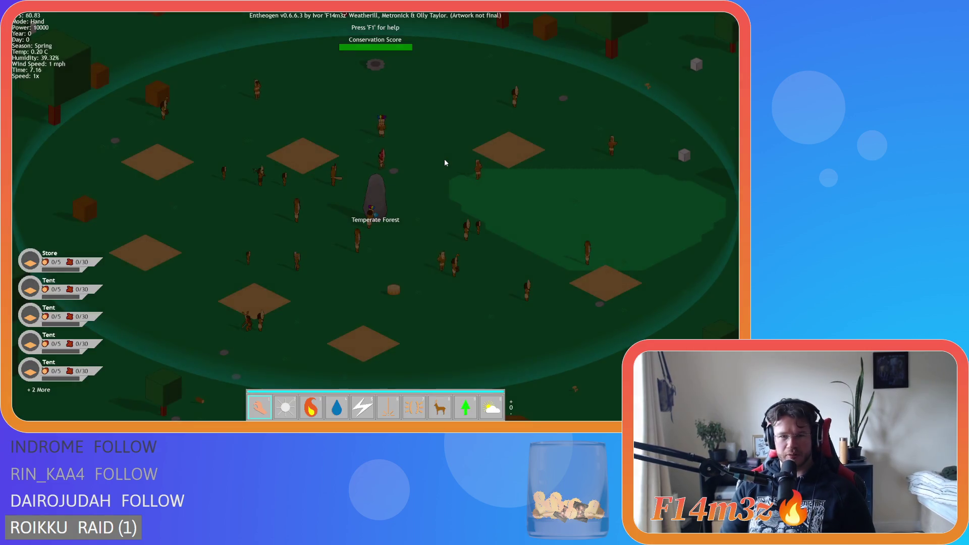
Decline the portal's return-to-previous-level prompt, then pan north away from the village circle.
scroll(474, 130, down, 5)
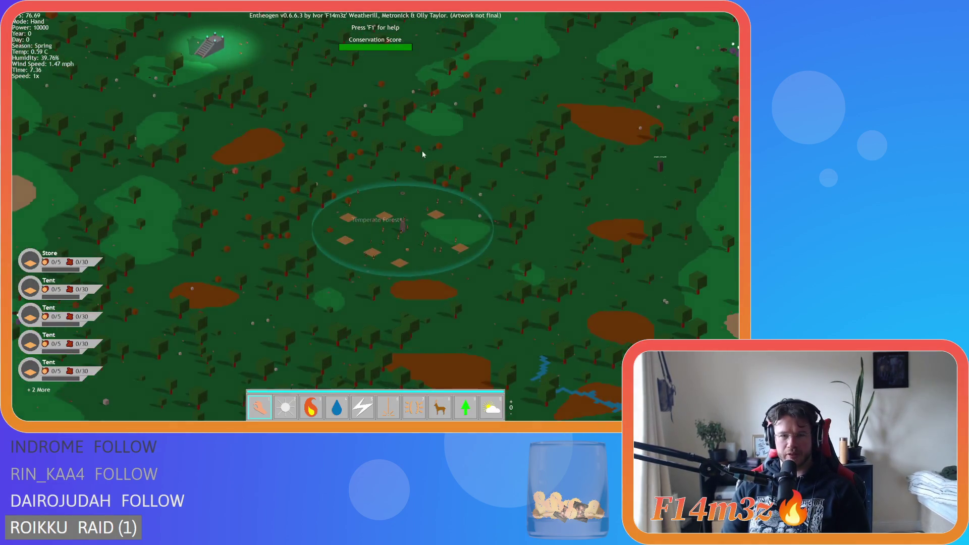
scroll(423, 149, down, 8)
scroll(425, 264, up, 8)
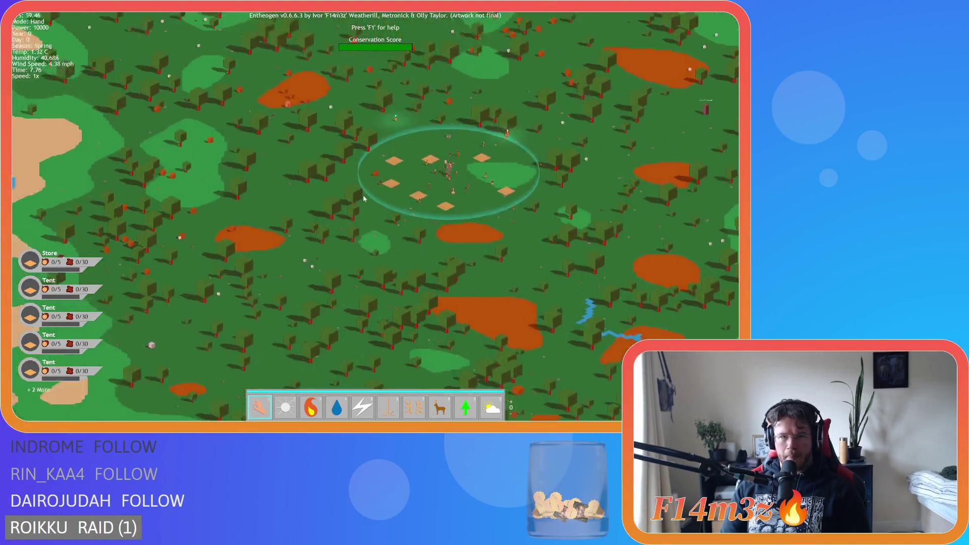
scroll(364, 201, down, 2)
scroll(345, 211, up, 6)
click(344, 211)
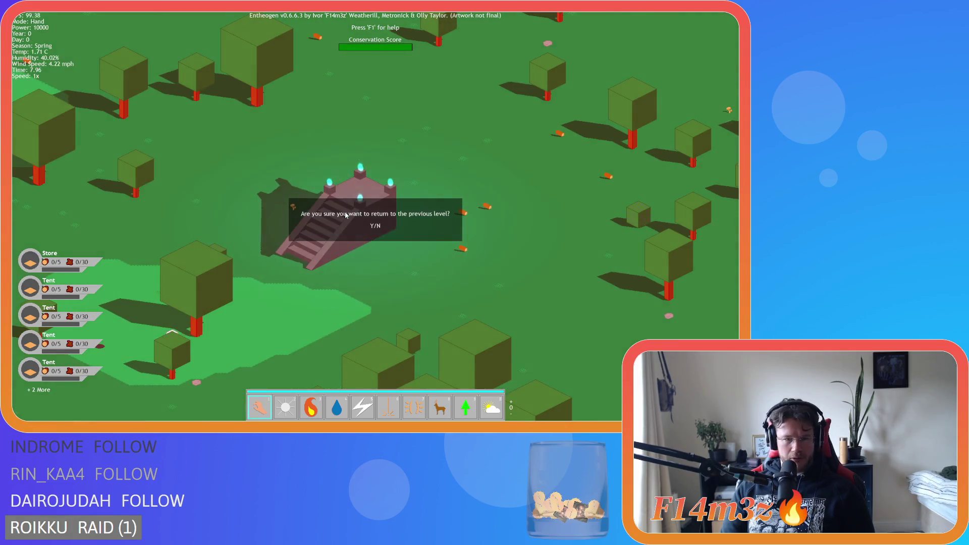
key(n)
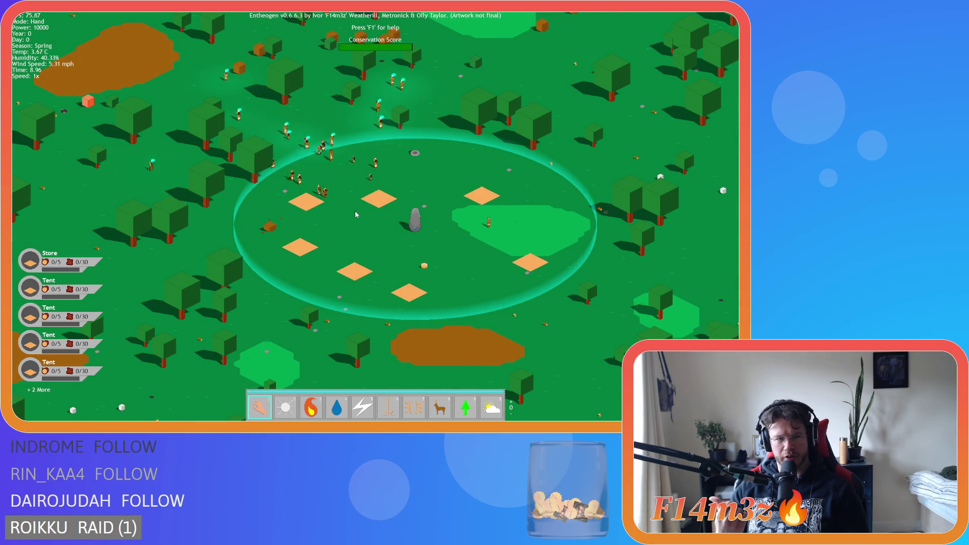
key(w)
key(w)
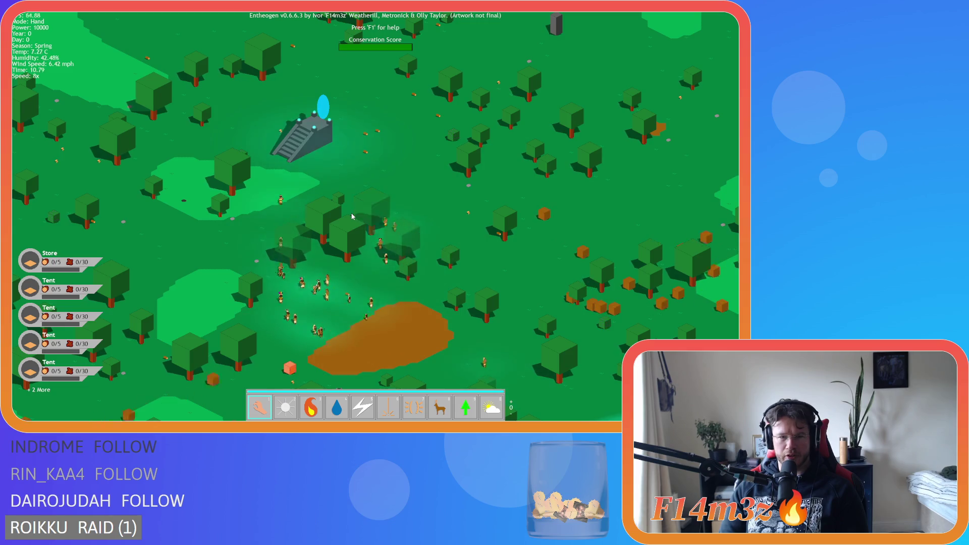
At normal speed, deselect all roles in the Tribe overview, jump to the temple, then reopen it.
key(minus)
key(minus)
click(377, 232)
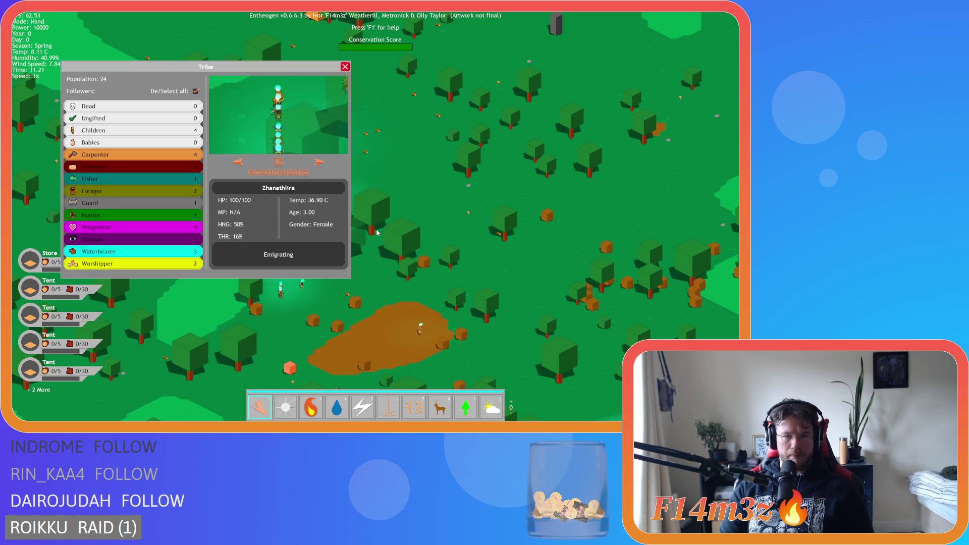
click(195, 91)
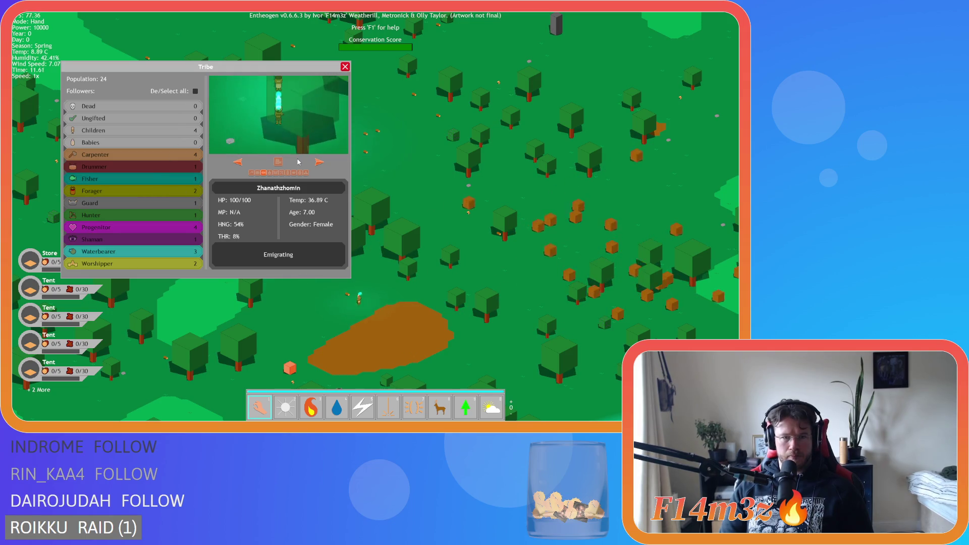
click(319, 162)
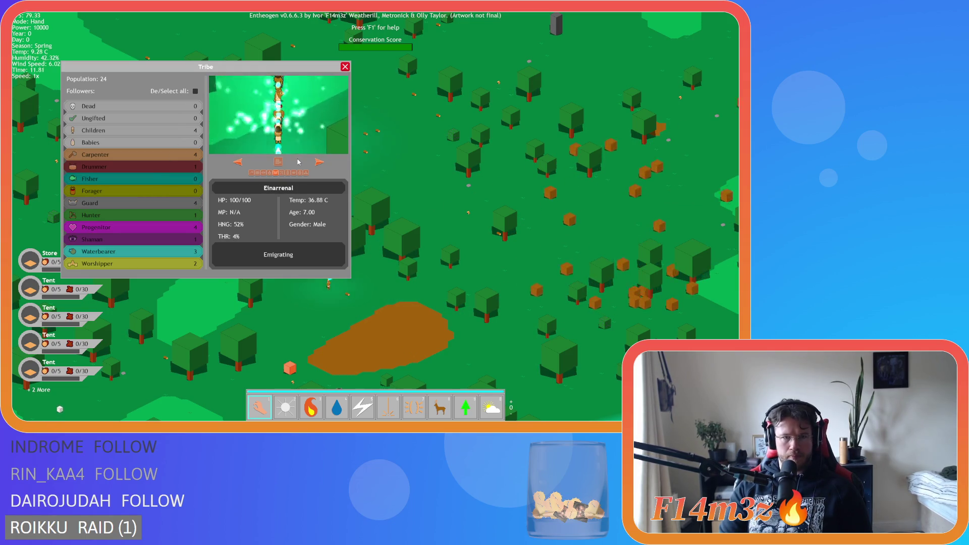
click(318, 136)
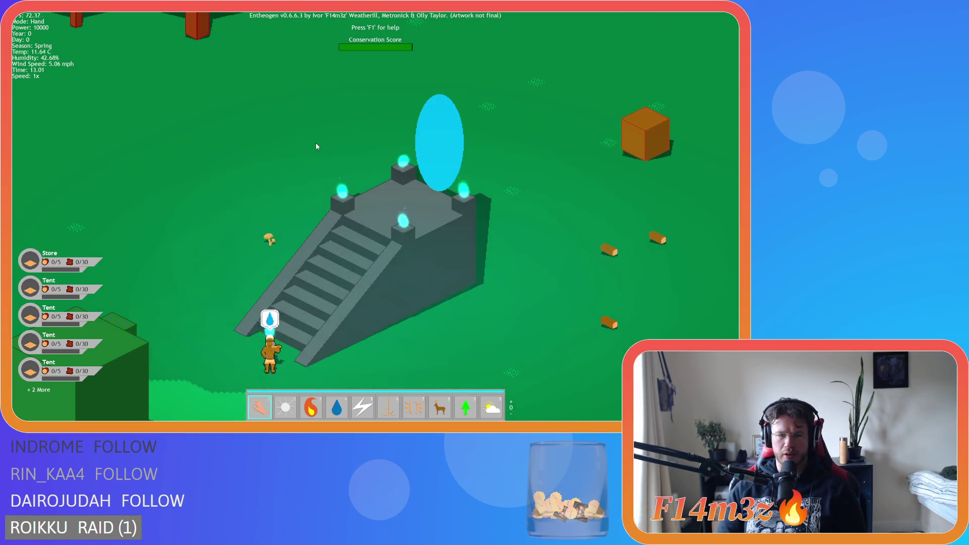
key(t)
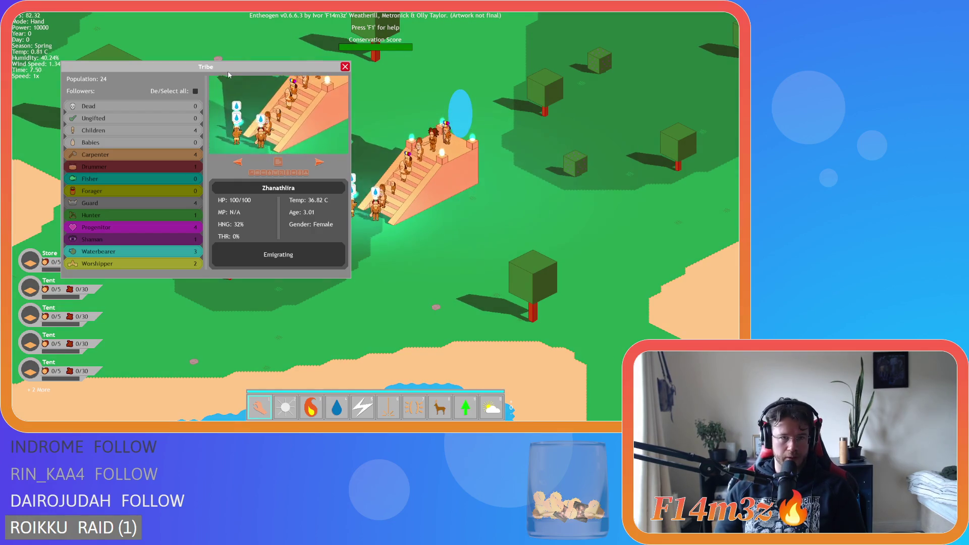
Close the Tribe panel and follow the tribe walking away from the arrival stairway.
drag(249, 70, 216, 34)
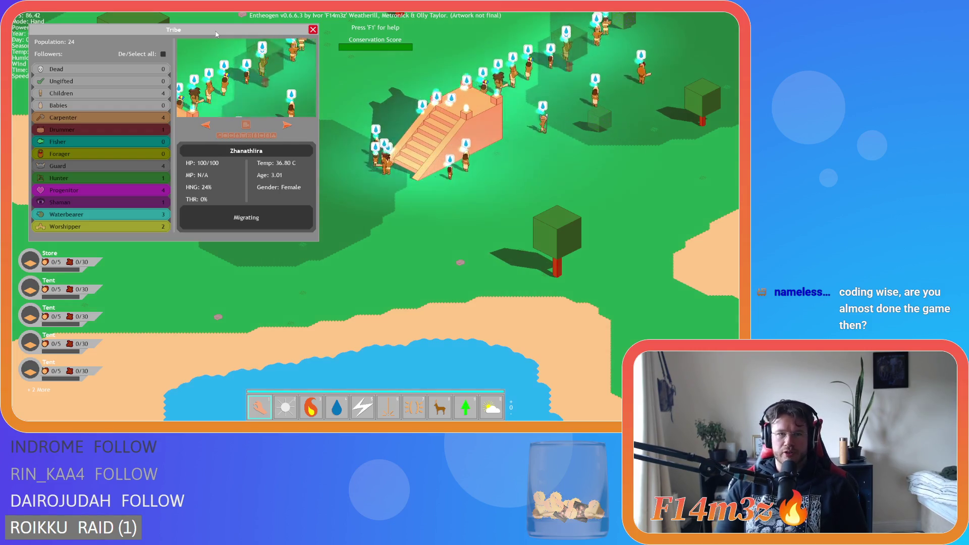
click(312, 29)
scroll(339, 125, down, 6)
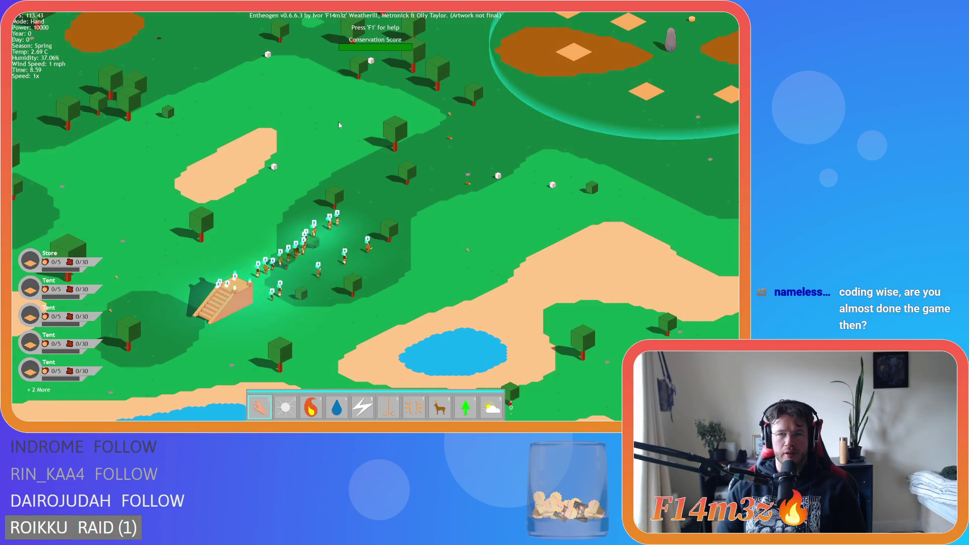
key(d)
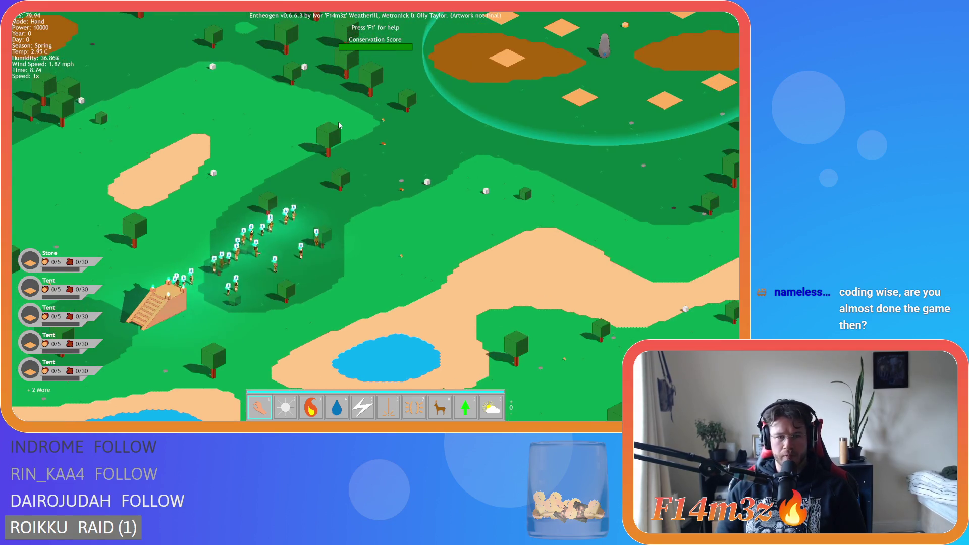
key(s)
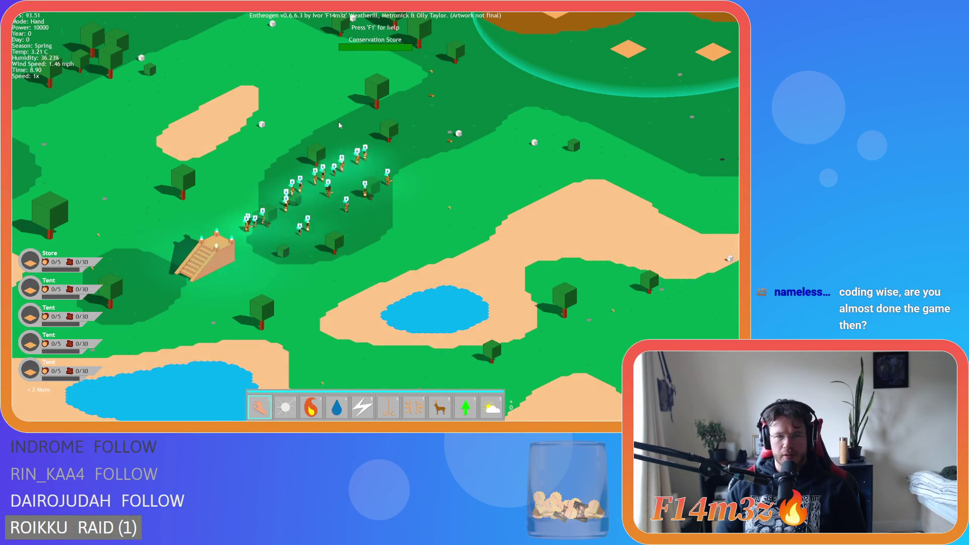
key(w)
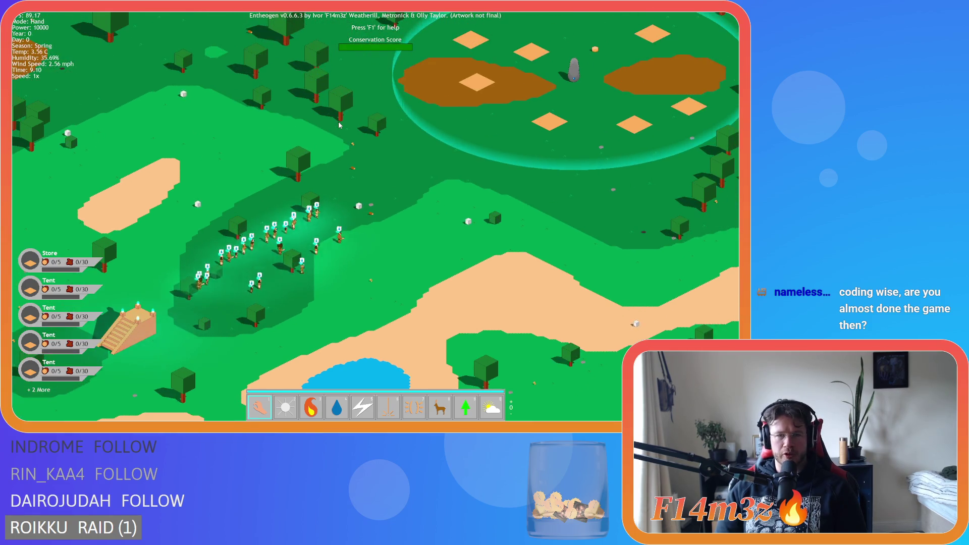
key(s)
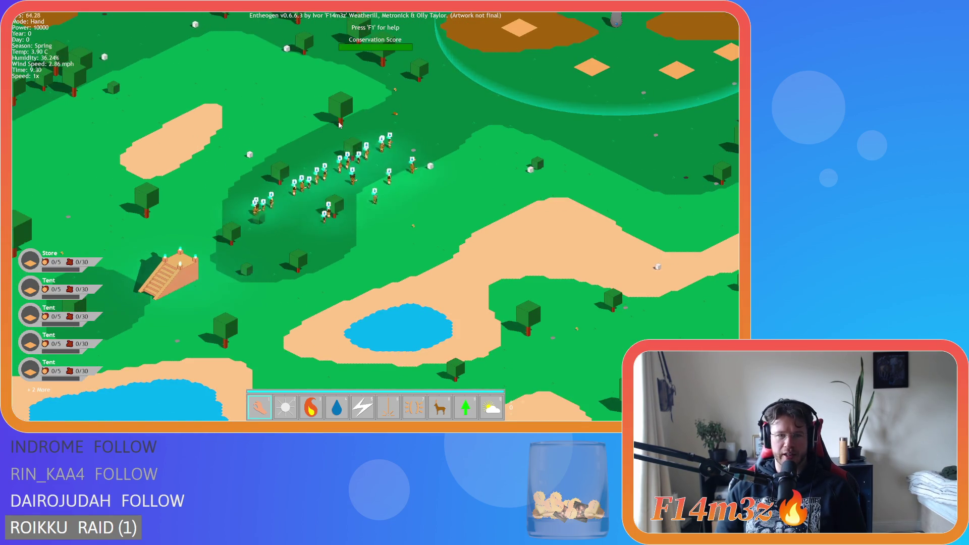
key(w)
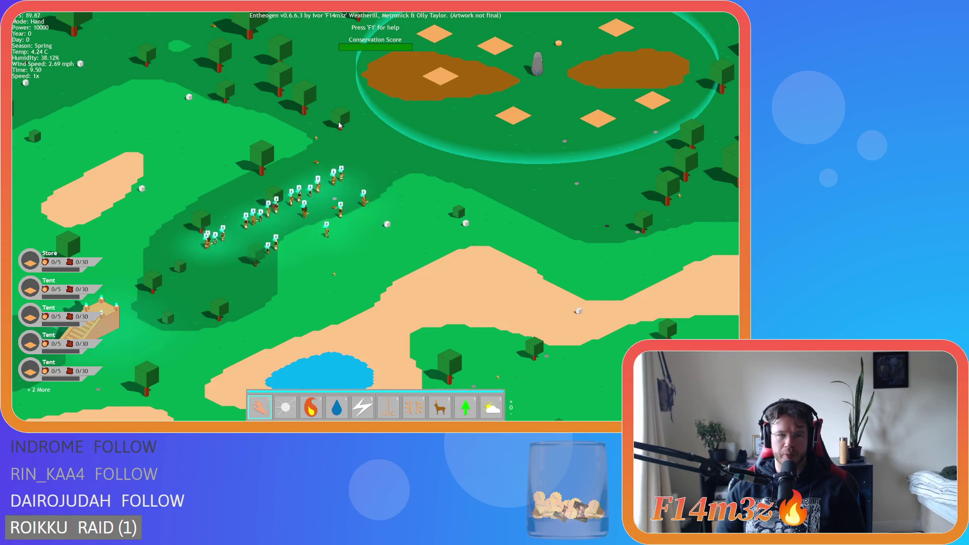
Follow the tribe into the village circle, along the river and south toward the coast.
key(d)
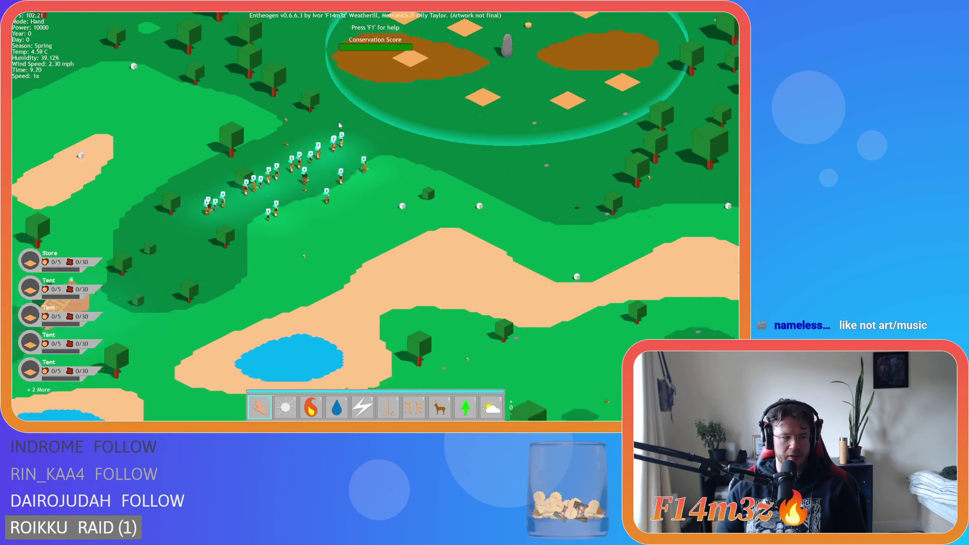
key(w)
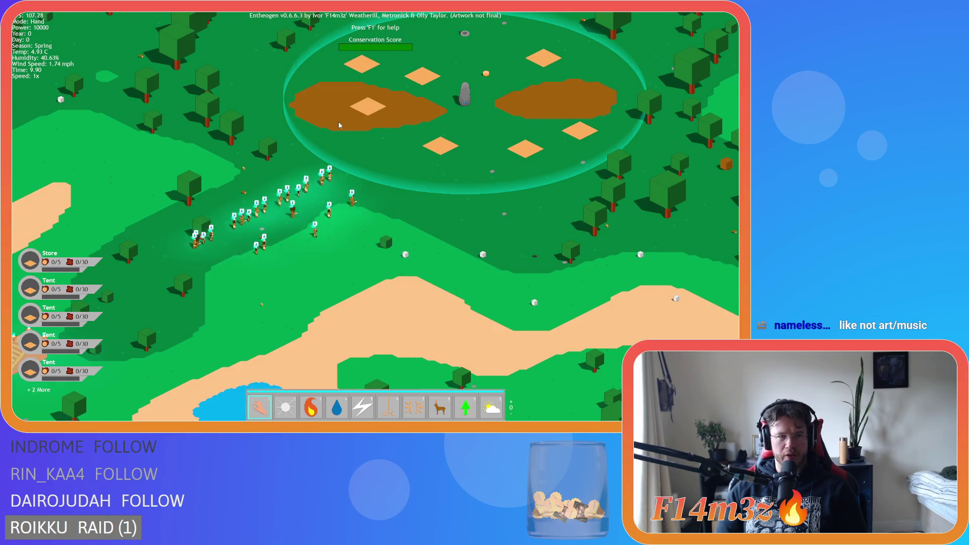
key(d)
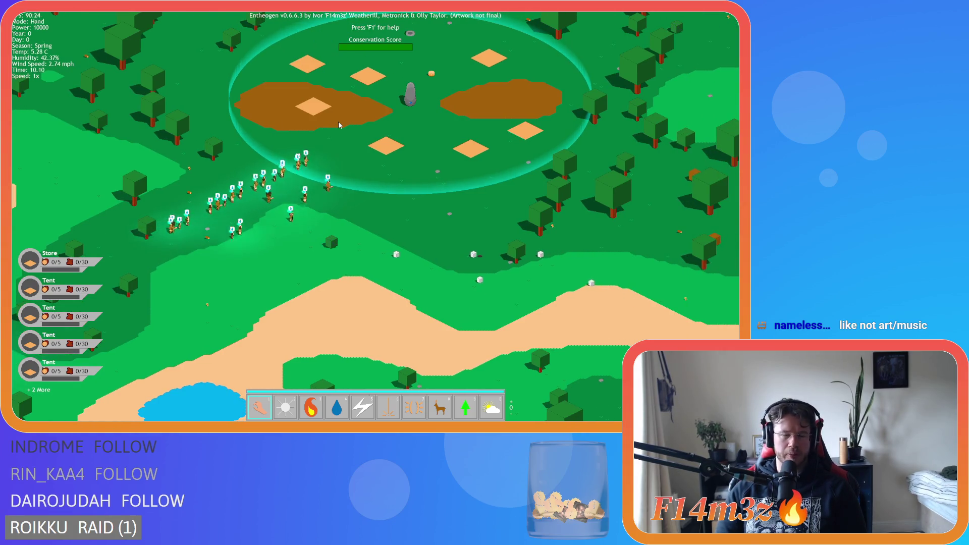
key(w)
key(d)
key(a)
key(s)
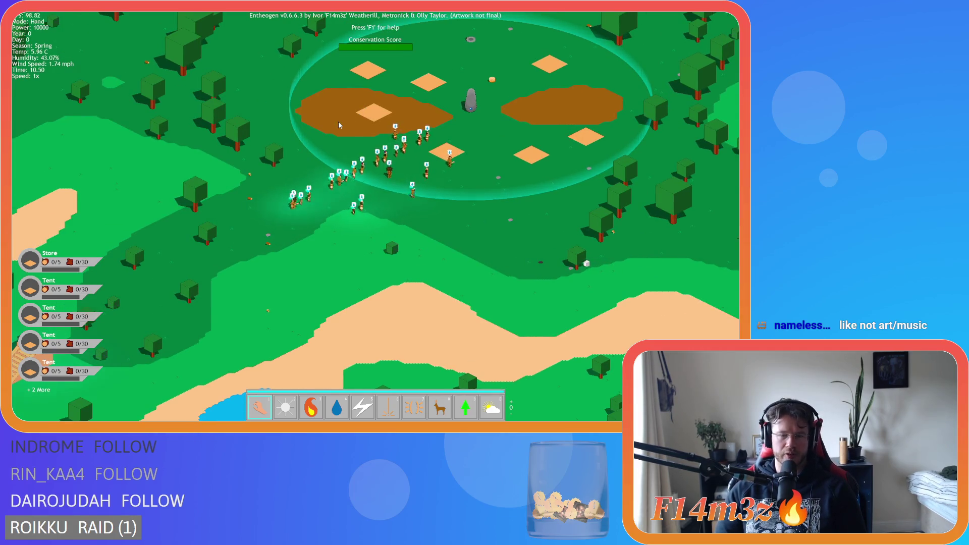
key(w)
key(d)
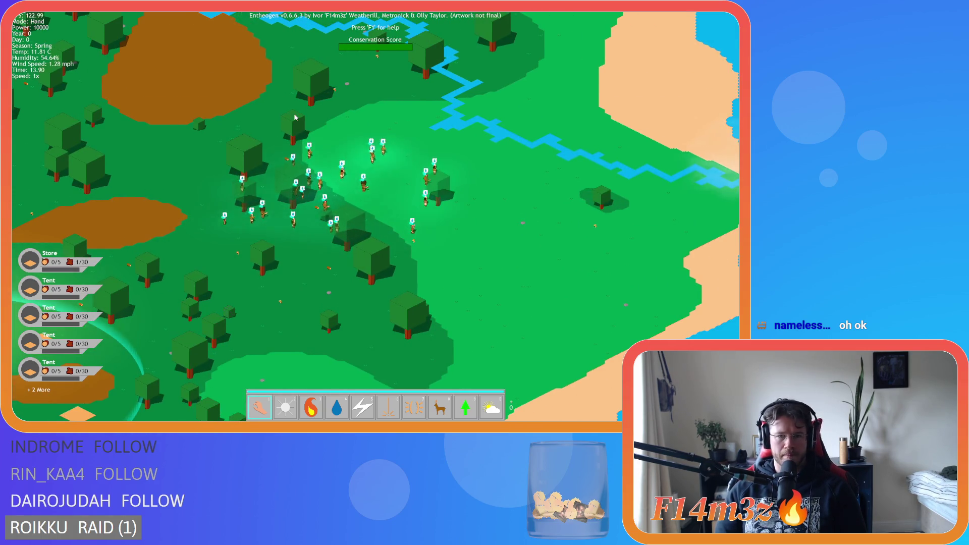
key(w)
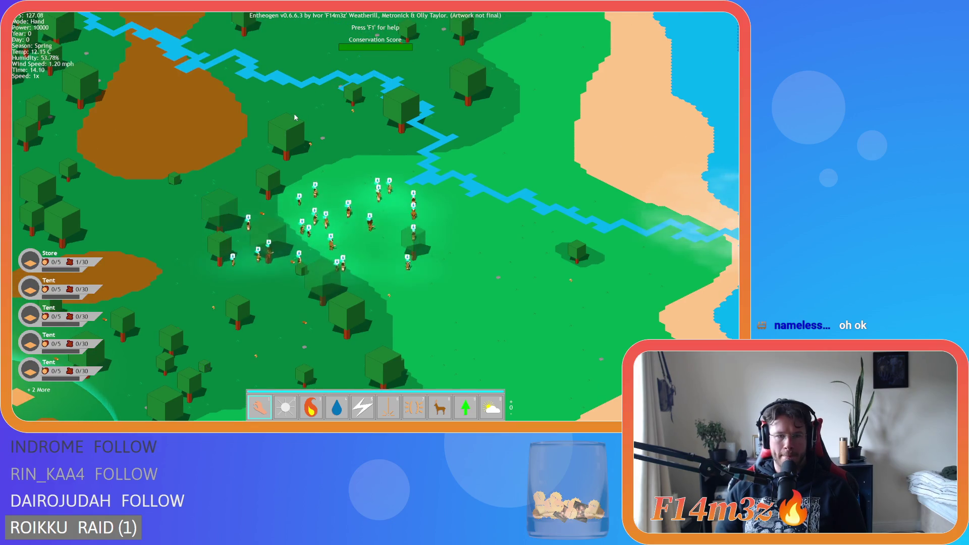
scroll(295, 118, down, 5)
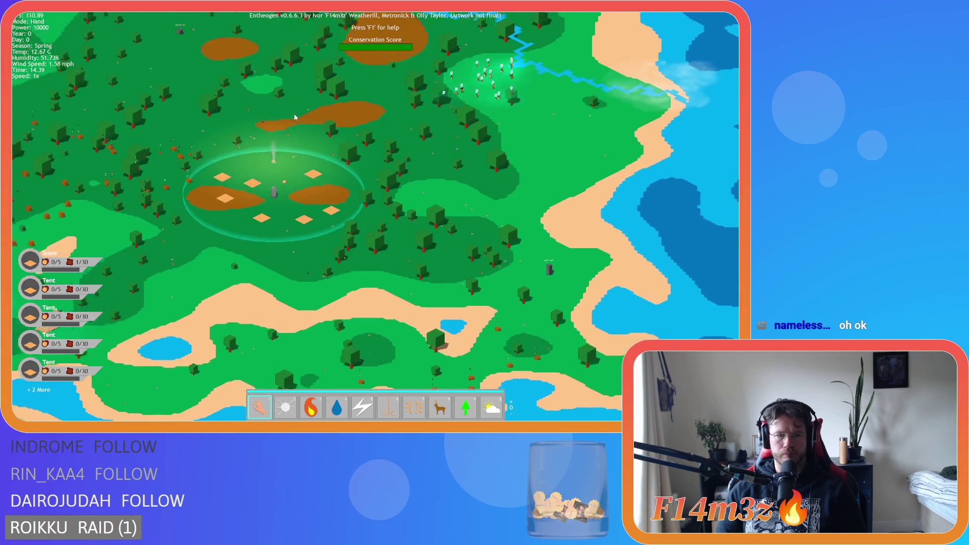
key(a)
key(s)
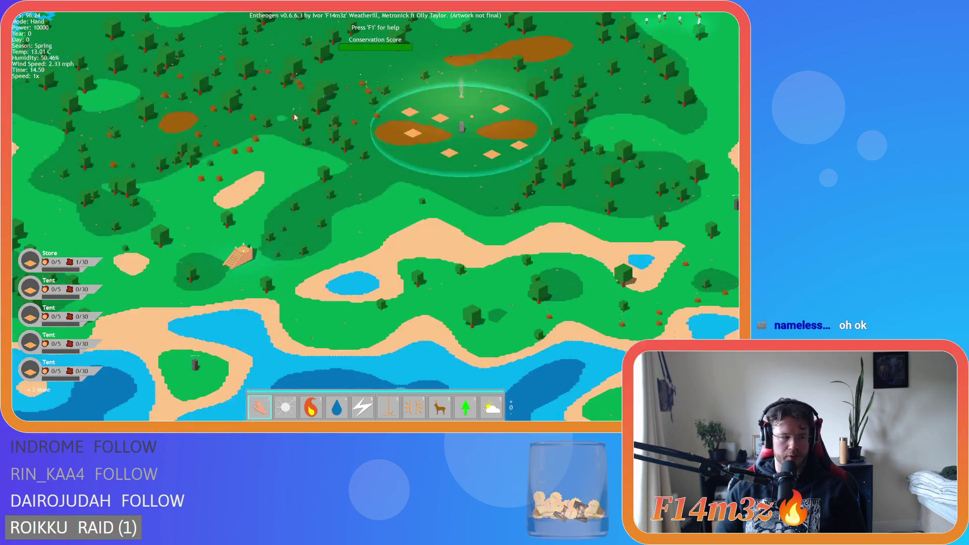
key(w)
key(d)
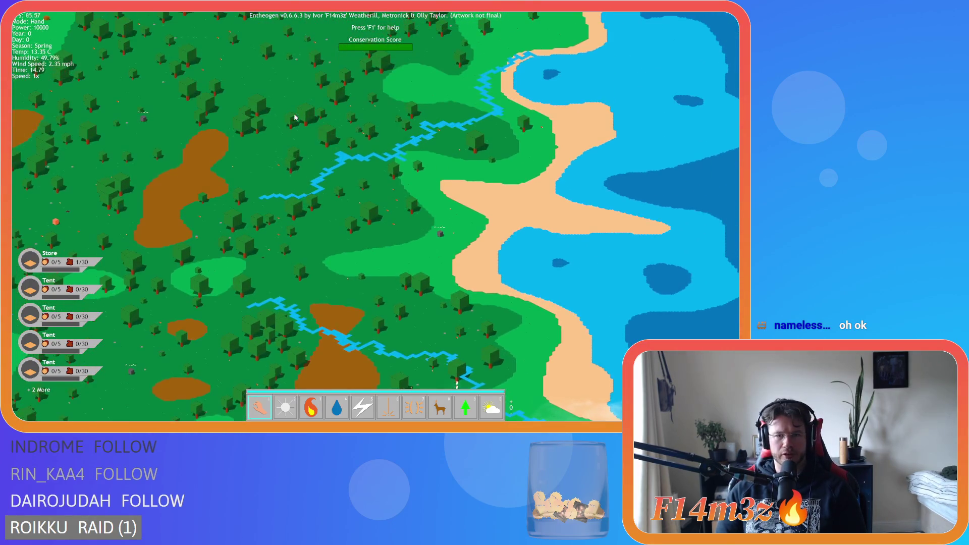
scroll(295, 117, down, 5)
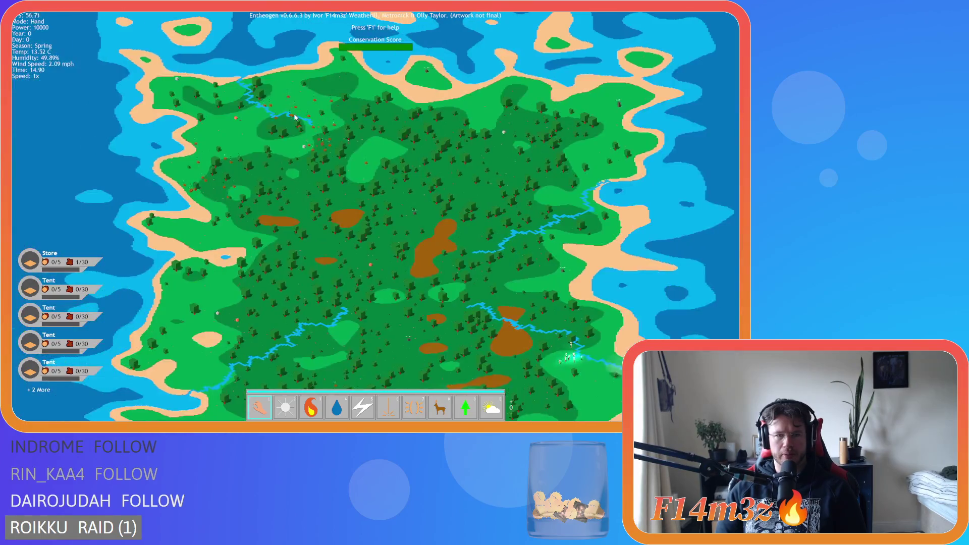
key(s)
scroll(356, 162, up, 2)
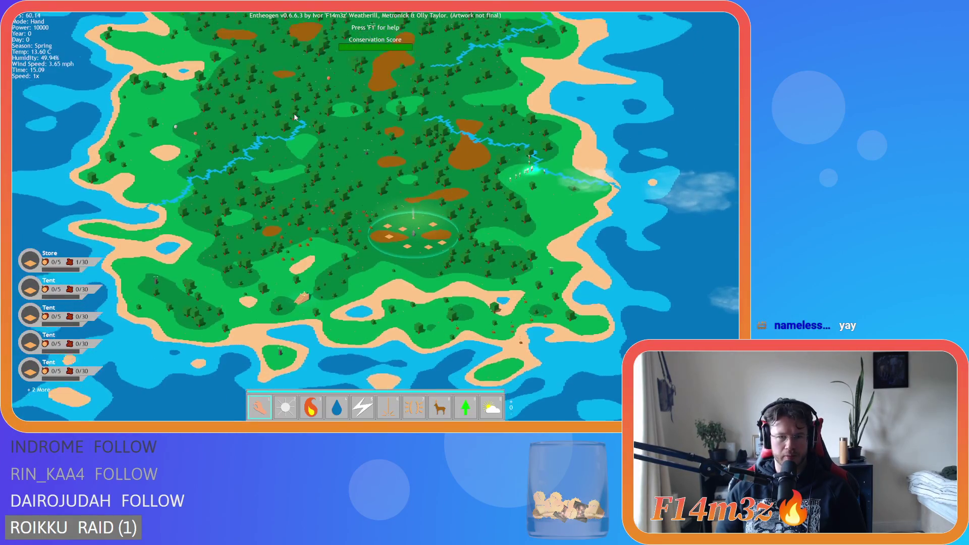
key(w)
scroll(356, 162, up, 3)
scroll(356, 162, down, 3)
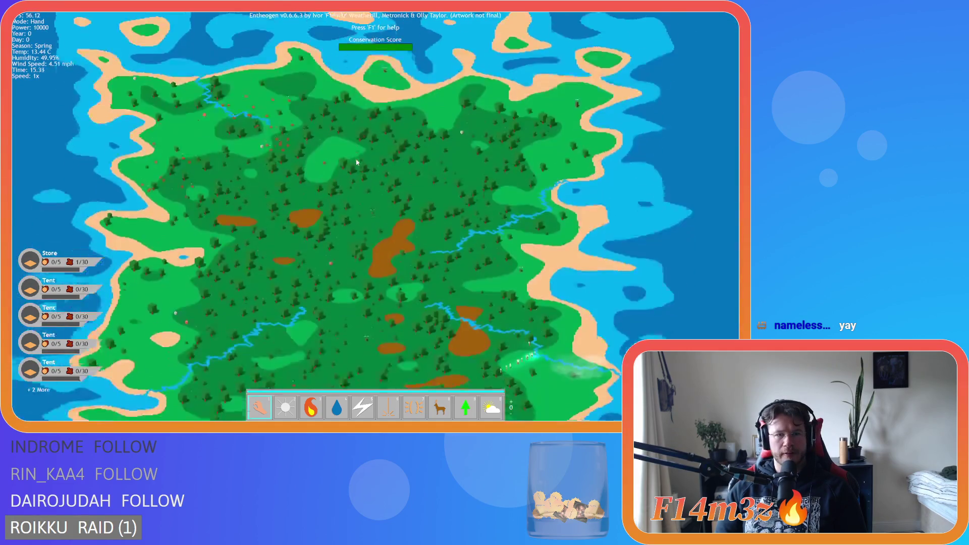
key(s)
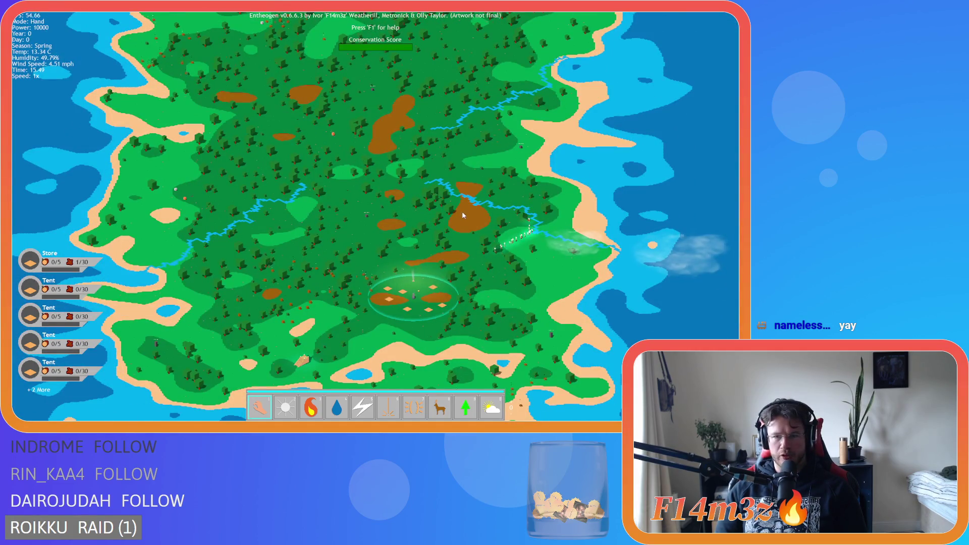
scroll(463, 215, up, 5)
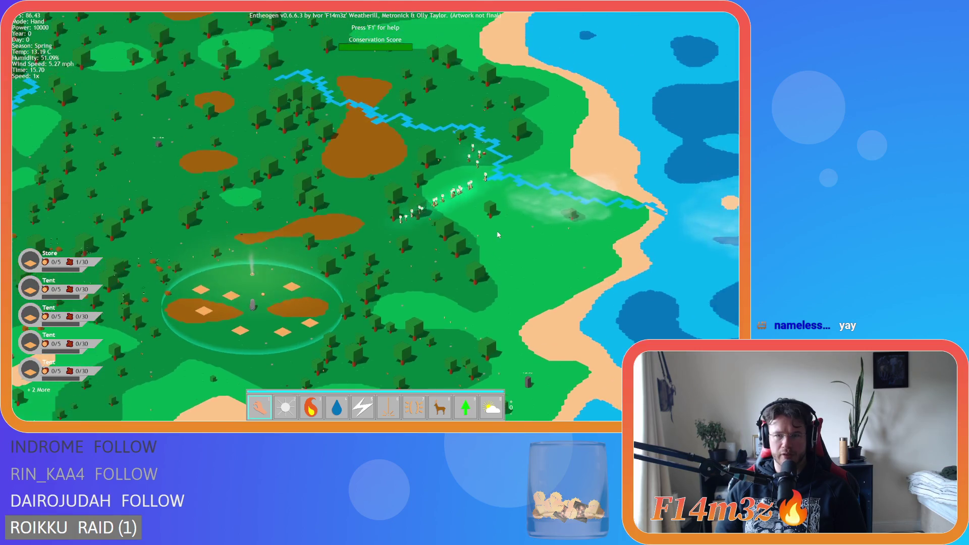
key(s)
key(a)
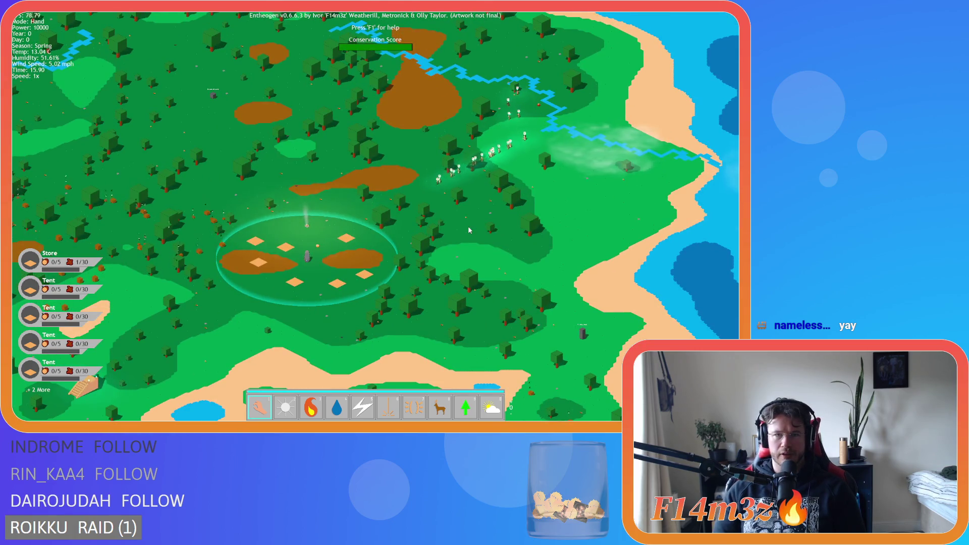
key(w)
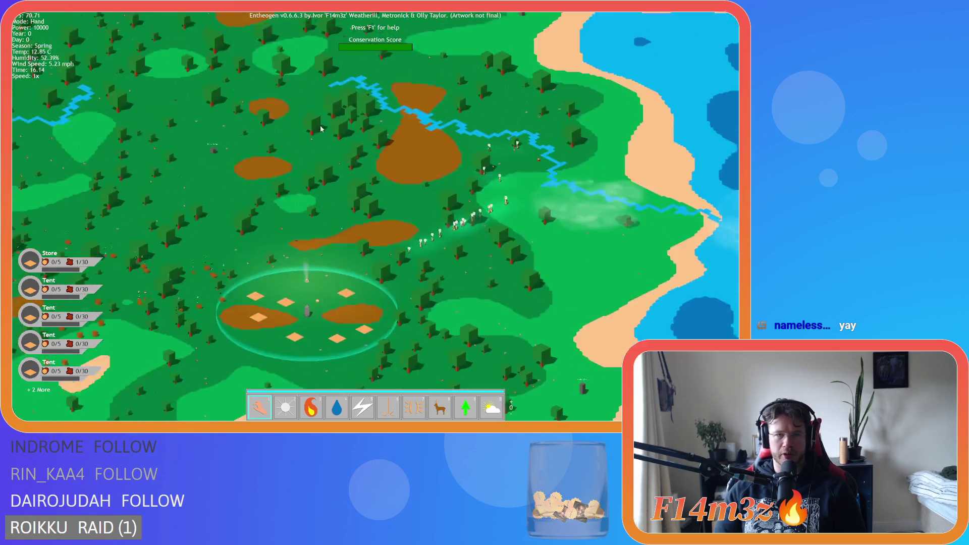
key(s)
key(a)
key(w)
key(s)
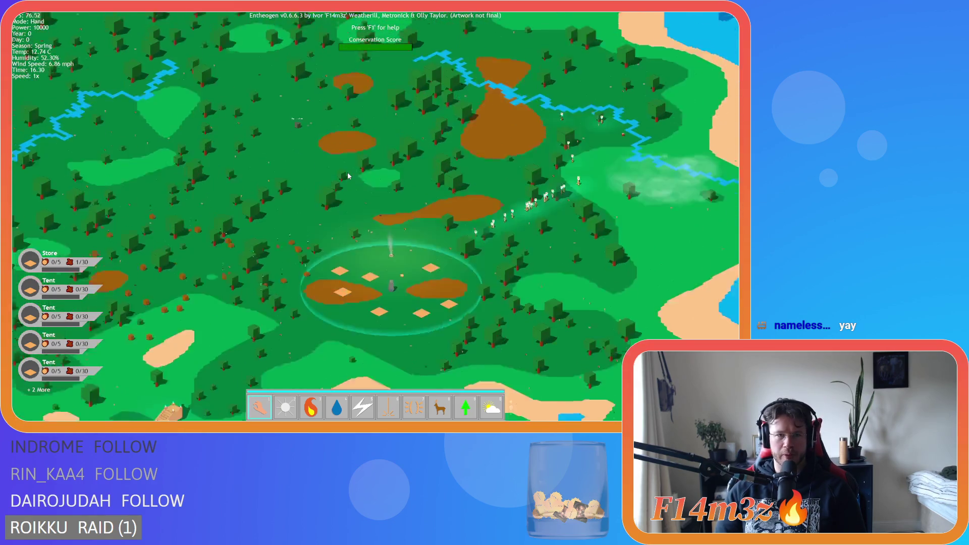
key(s)
key(d)
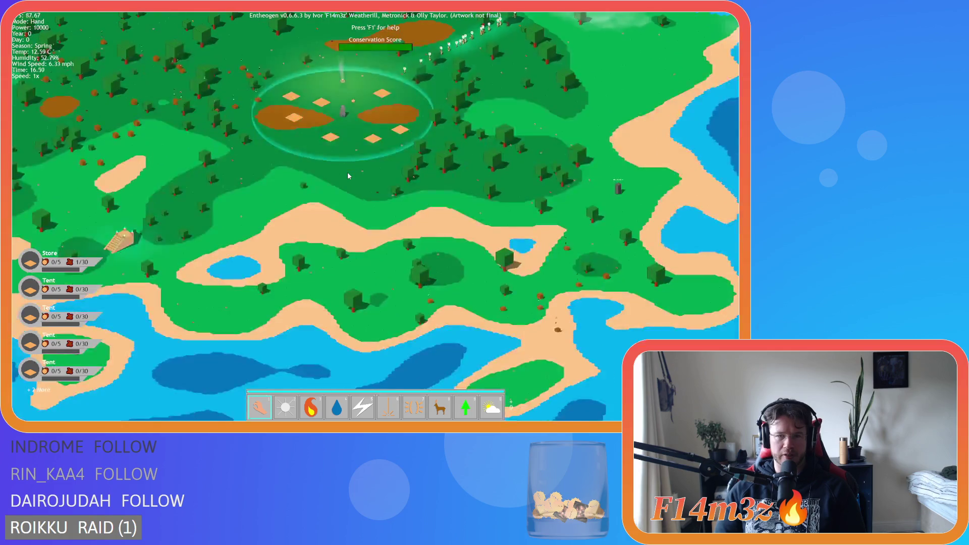
key(w)
key(a)
key(d)
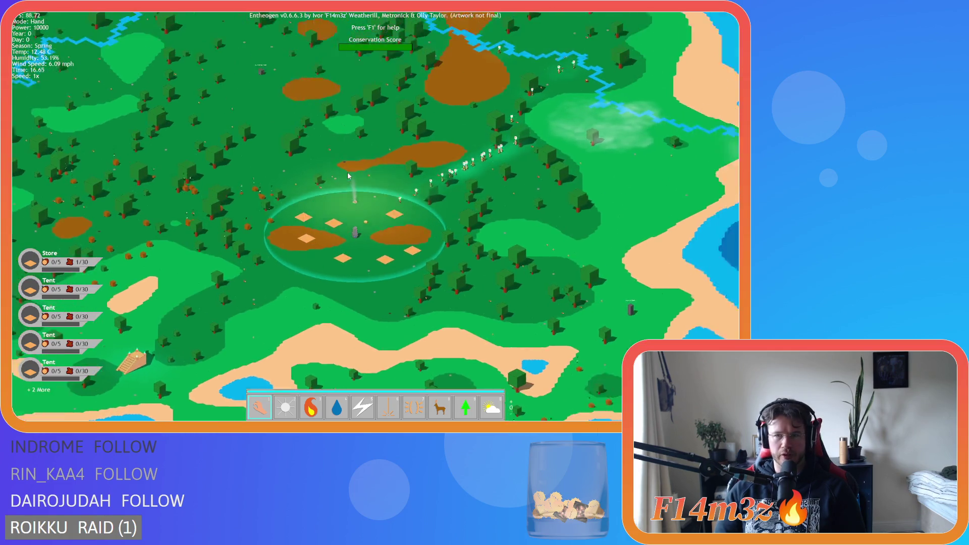
key(w)
key(d)
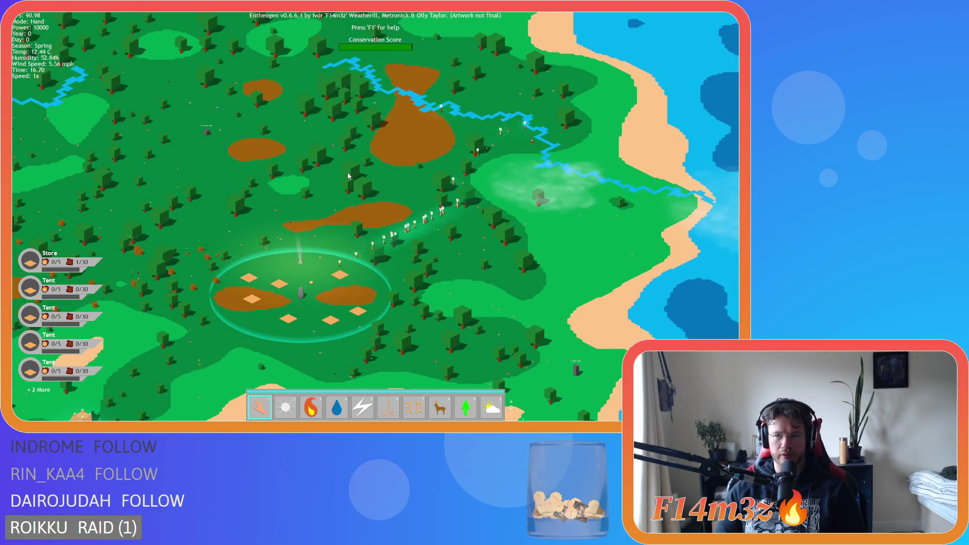
key(s)
key(a)
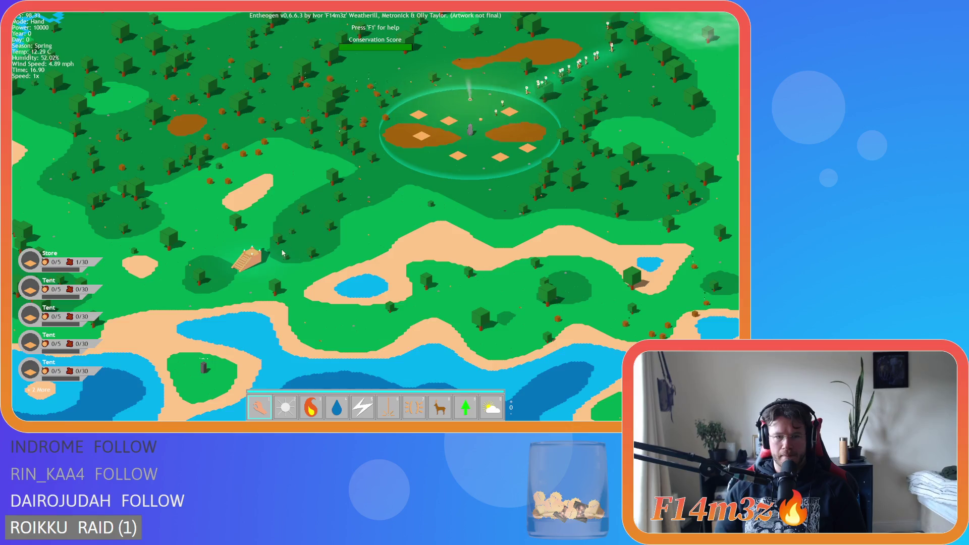
scroll(281, 249, down, 5)
scroll(281, 249, up, 5)
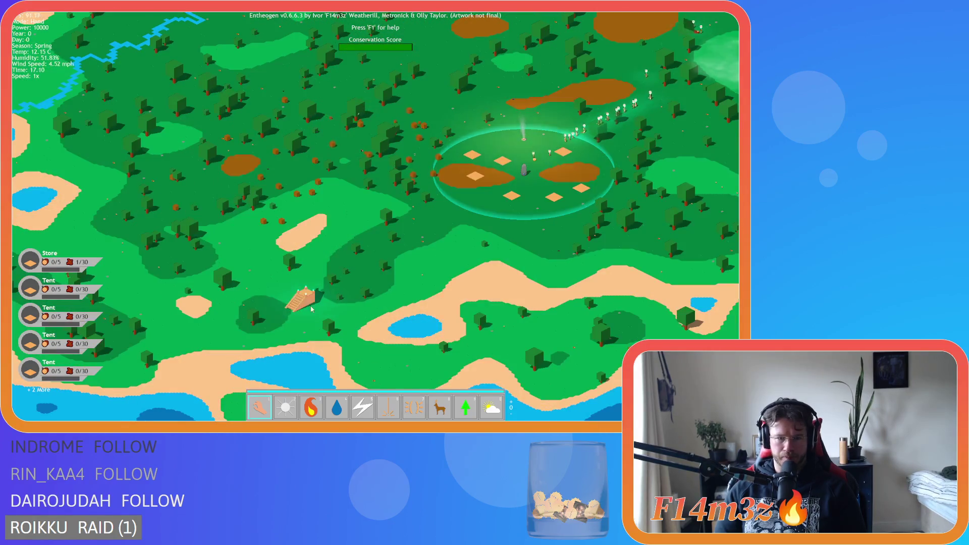
click(303, 300)
key(n)
key(d)
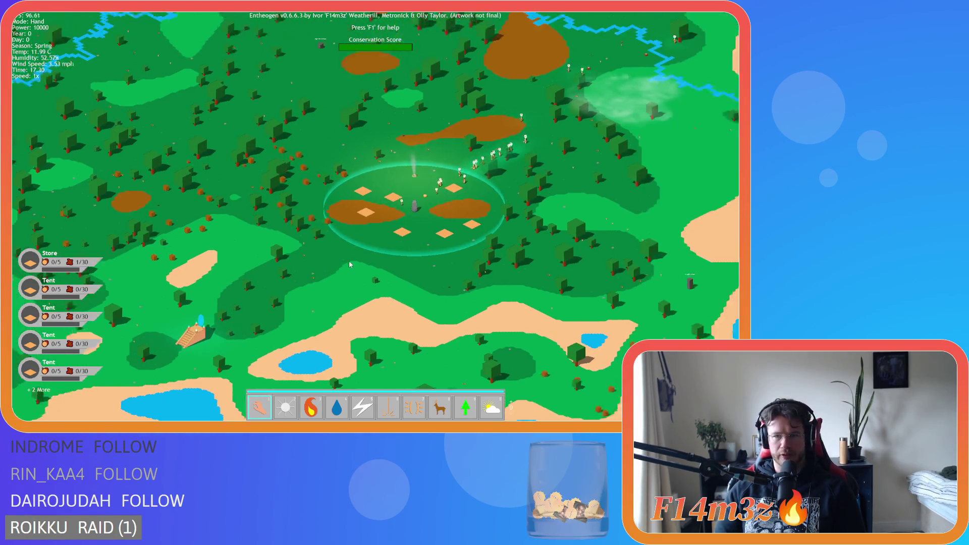
key(w)
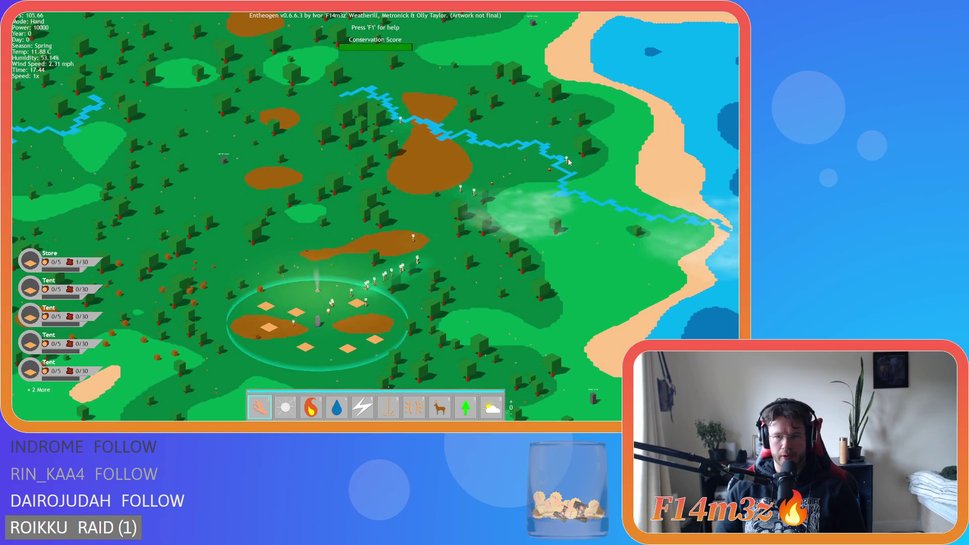
drag(568, 161, 467, 211)
key(a)
key(s)
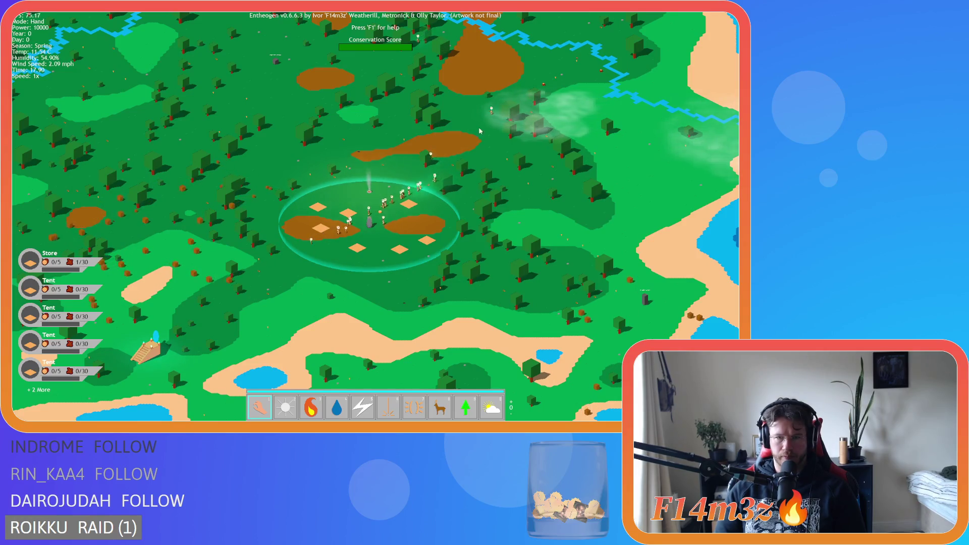
Pan south-west to the staircase portal, zoom in, and advance the tribe to the next level.
key(w)
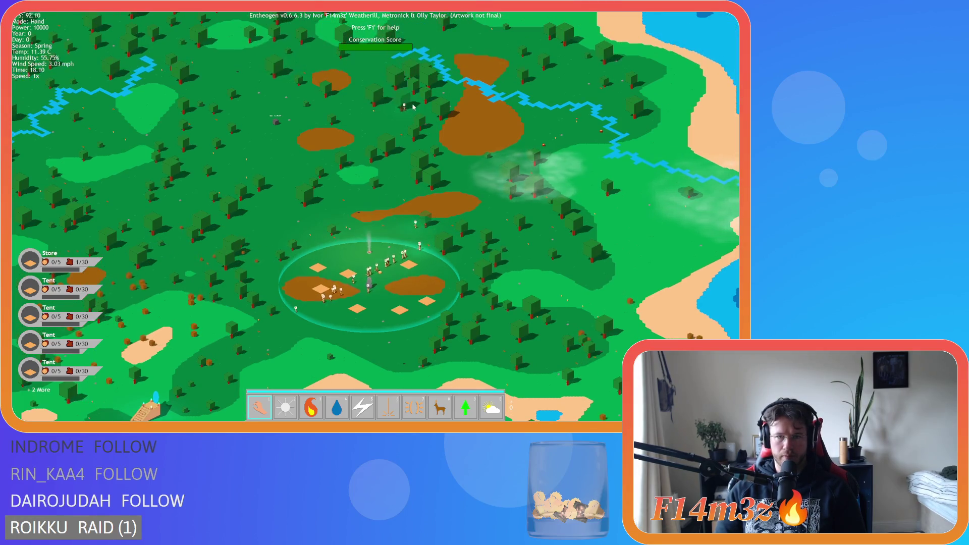
key(s)
key(a)
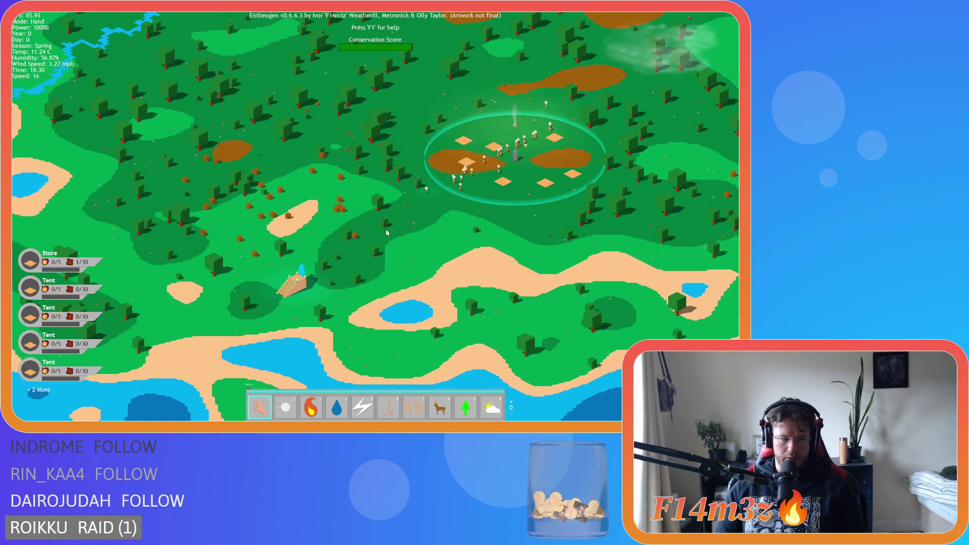
key(s)
key(a)
scroll(382, 231, up, 3)
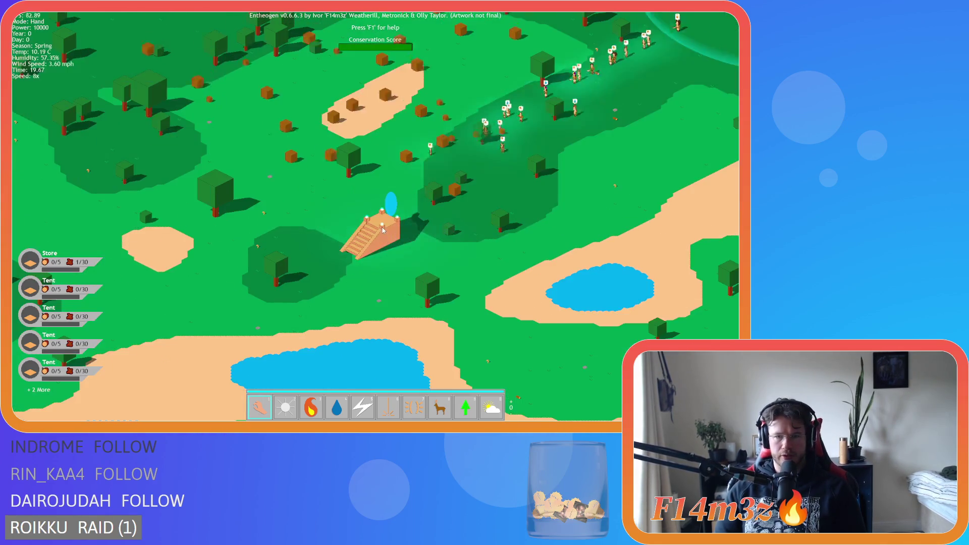
key(s)
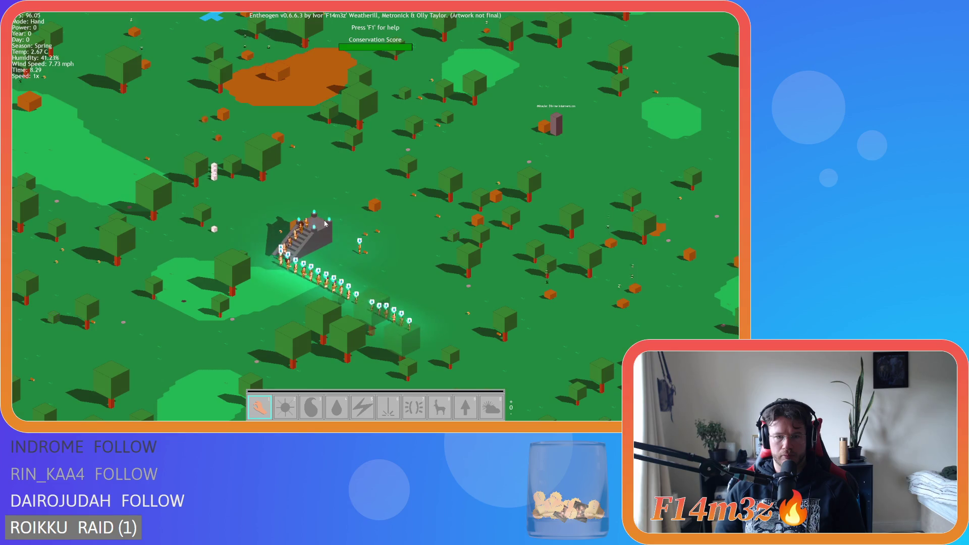
Inspect a follower, close its panel, and request advancing through the peach staircase portal.
scroll(325, 224, up, 3)
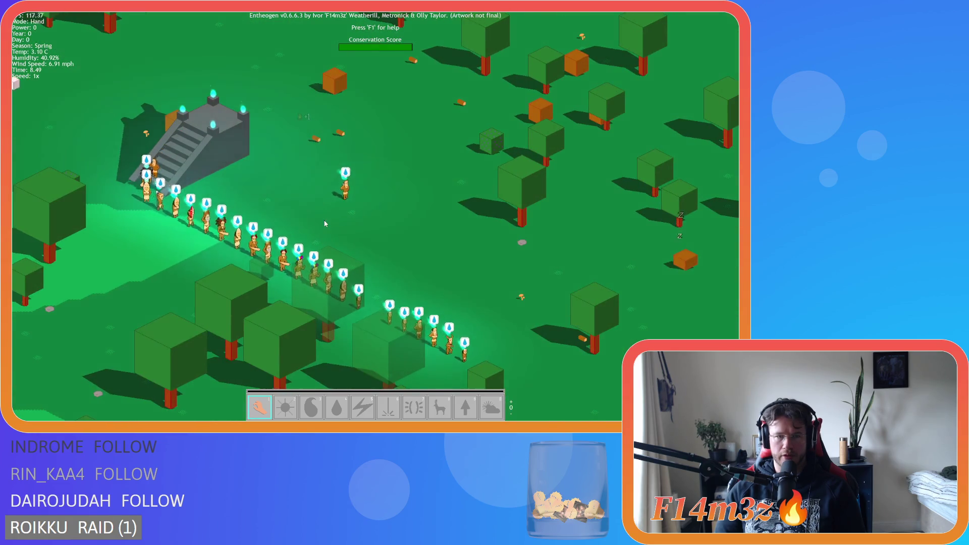
click(357, 169)
click(313, 29)
scroll(313, 32, down, 10)
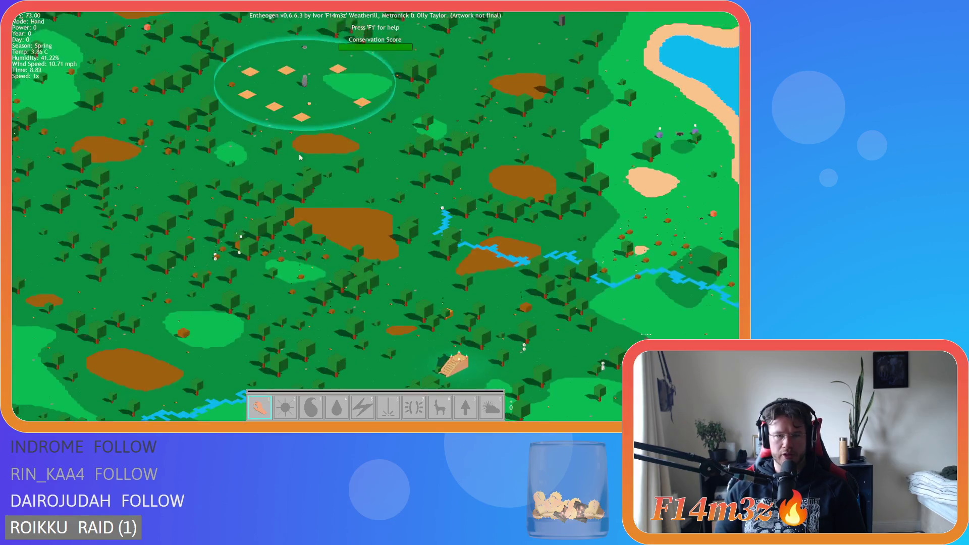
scroll(310, 141, up, 5)
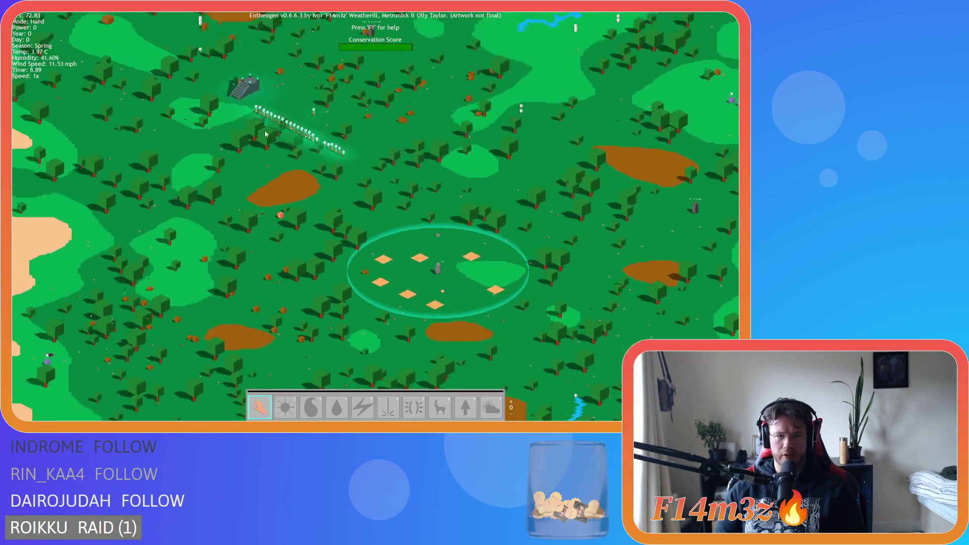
scroll(309, 156, down, 10)
scroll(440, 260, up, 6)
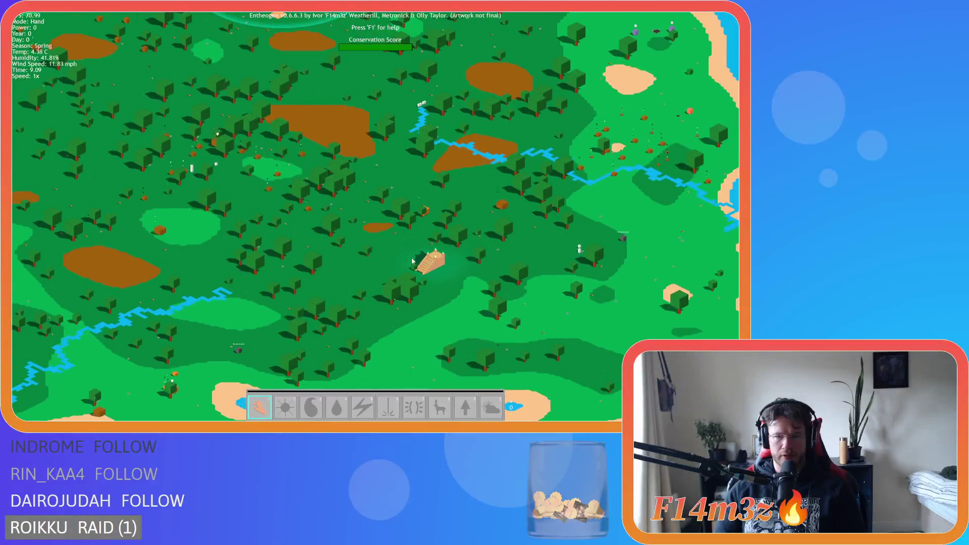
click(440, 260)
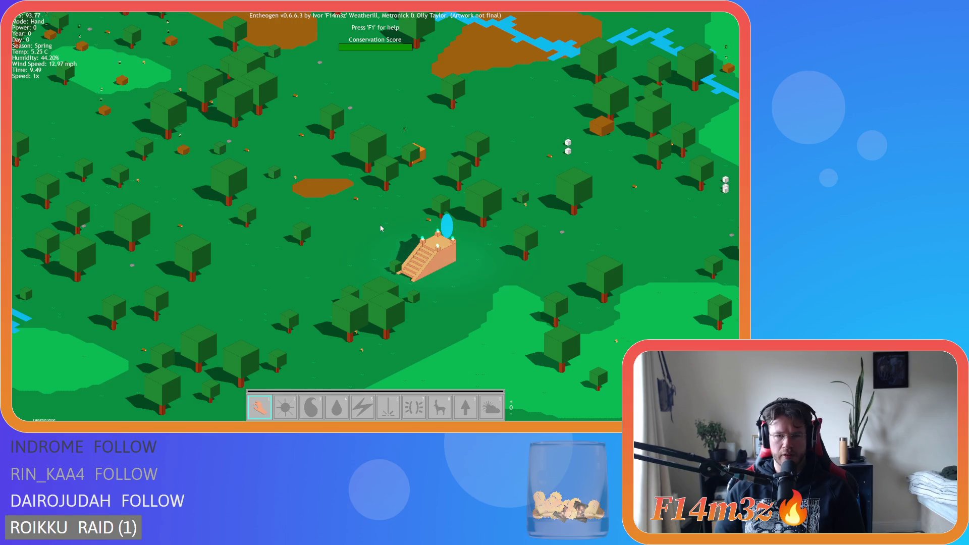
Pan the camera across the map to the peach staircase portal.
scroll(380, 228, down, 5)
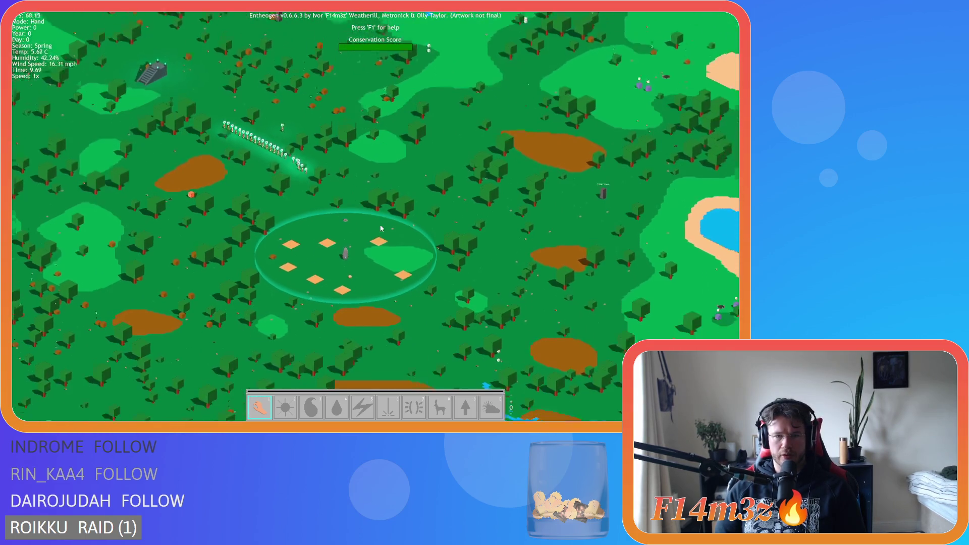
key(w)
key(a)
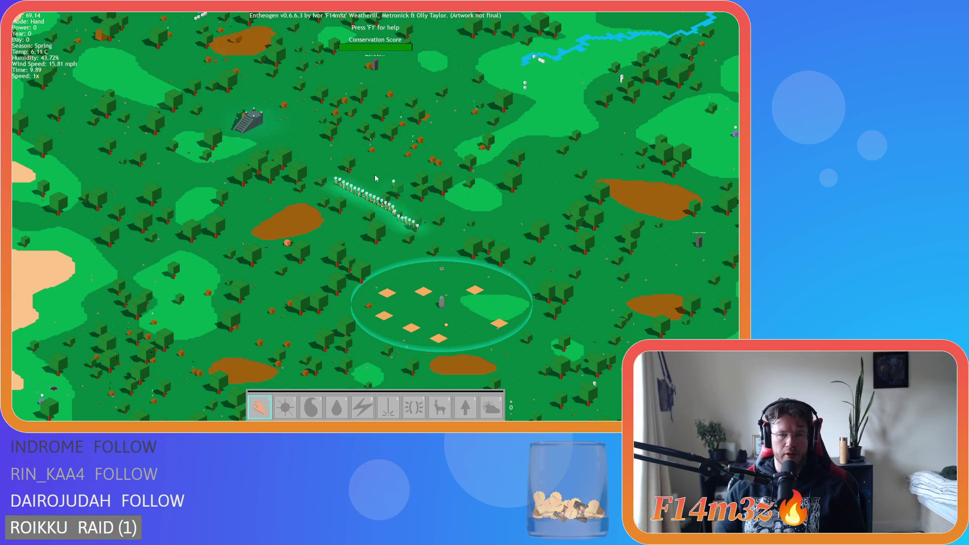
key(s)
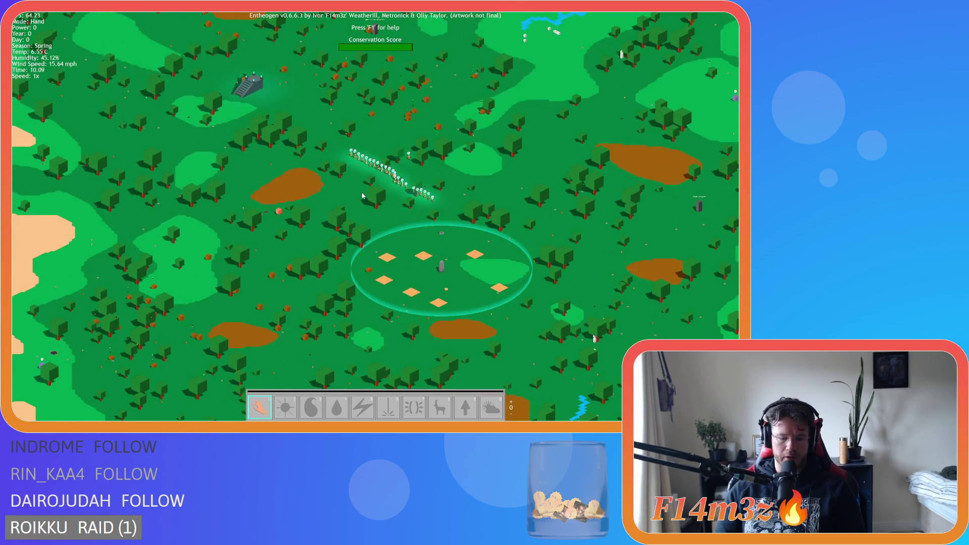
key(s)
key(d)
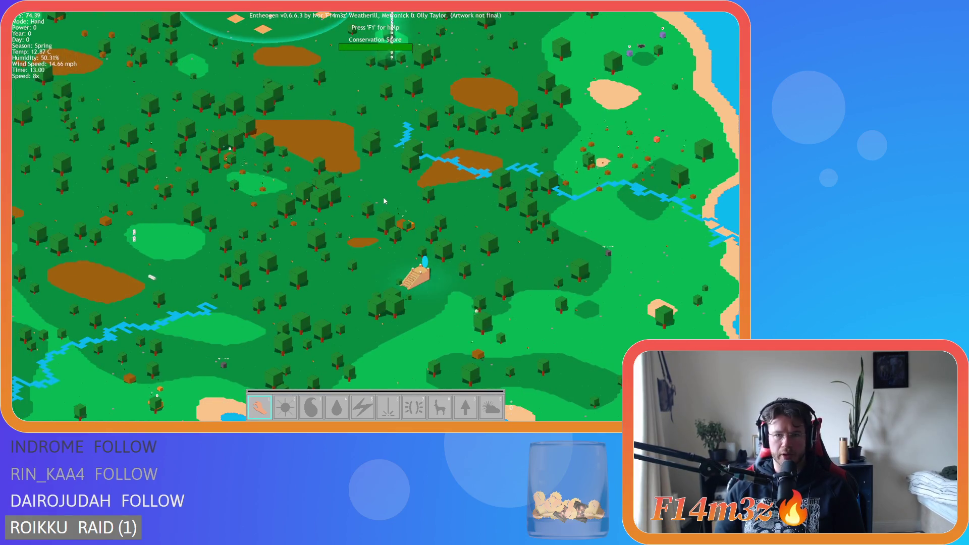
key(s)
key(d)
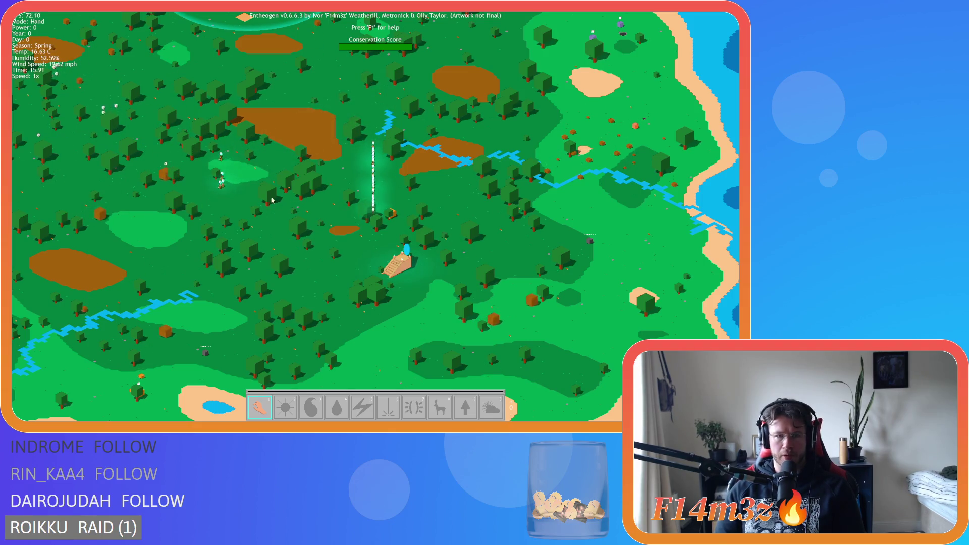
Frame the staircase at 8x speed while the tribe climbs, then send them to the next level.
scroll(276, 200, up, 5)
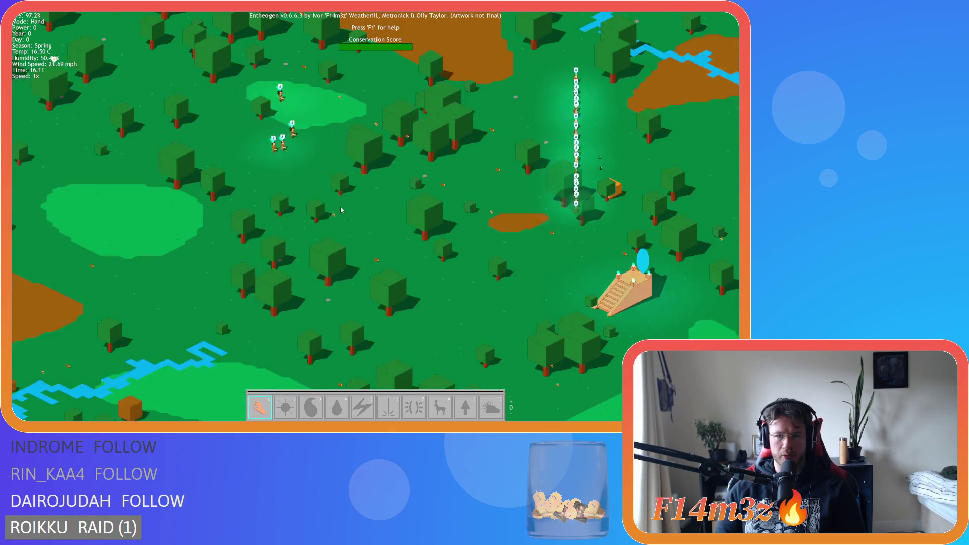
key(d)
key(plus)
key(plus)
key(plus)
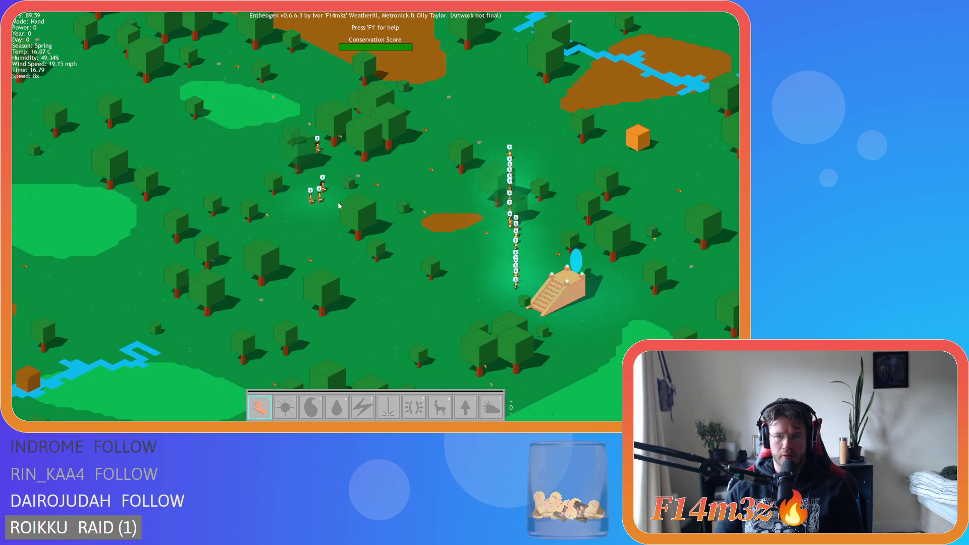
key(minus)
key(minus)
key(minus)
scroll(507, 280, up, 5)
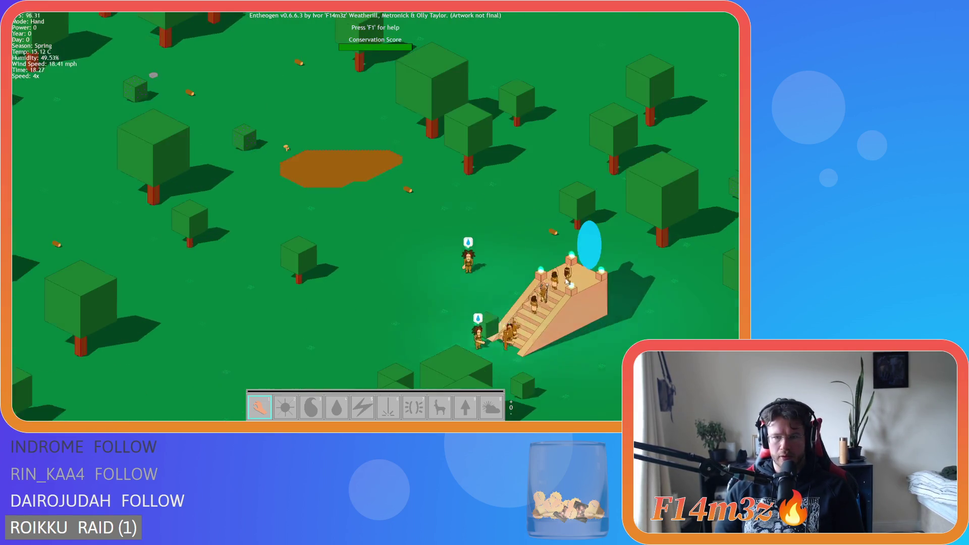
key(plus)
key(plus)
key(plus)
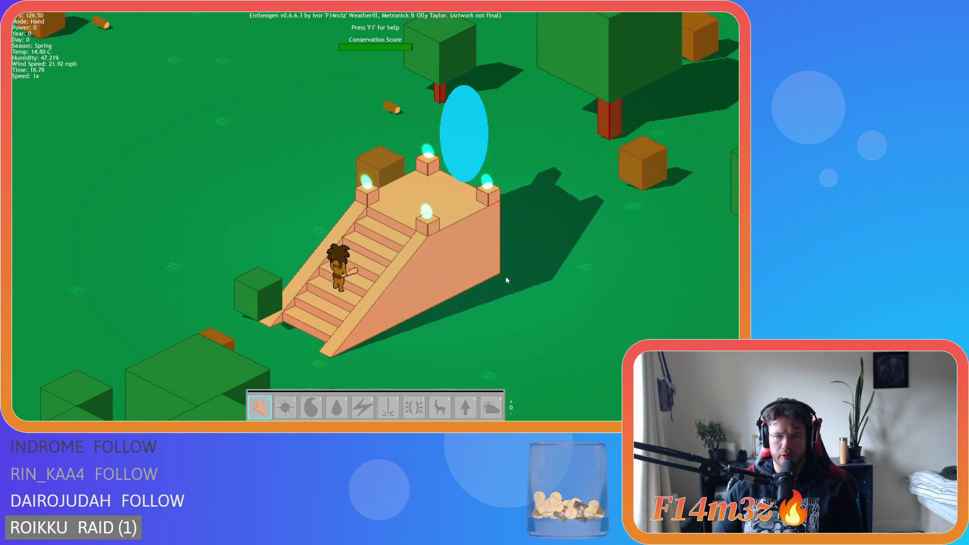
key(r)
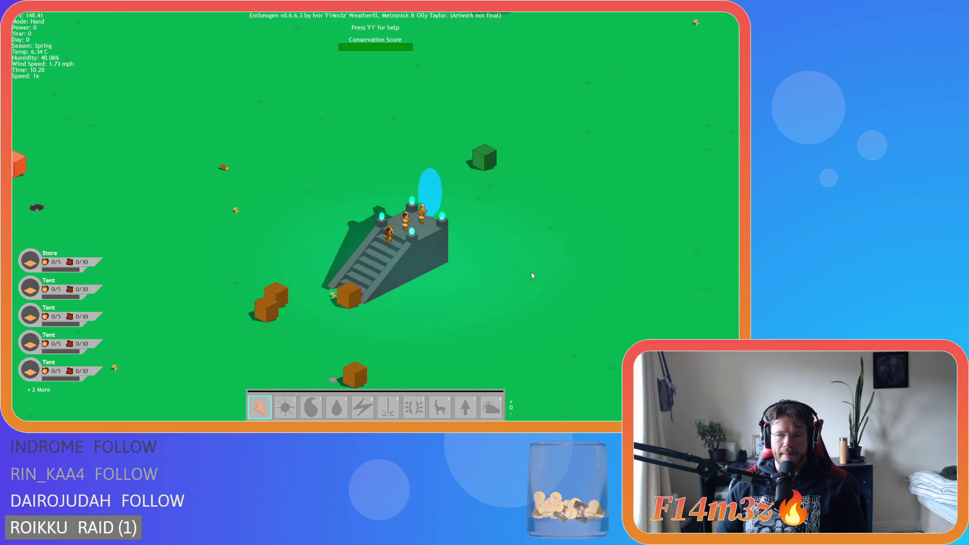
Reload a new level, pan along the villager queue, and run at 8x as they climb the pyramid.
key(r)
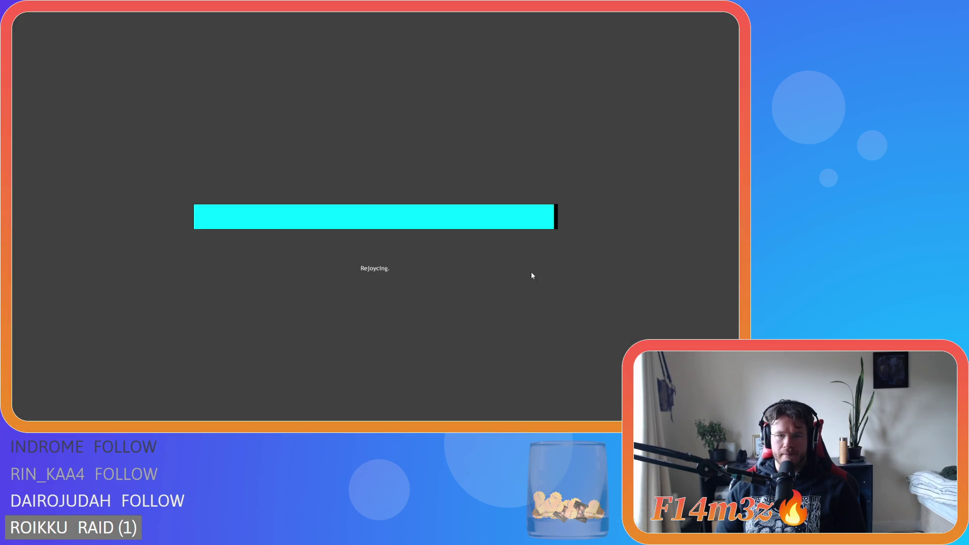
scroll(531, 275, down, 5)
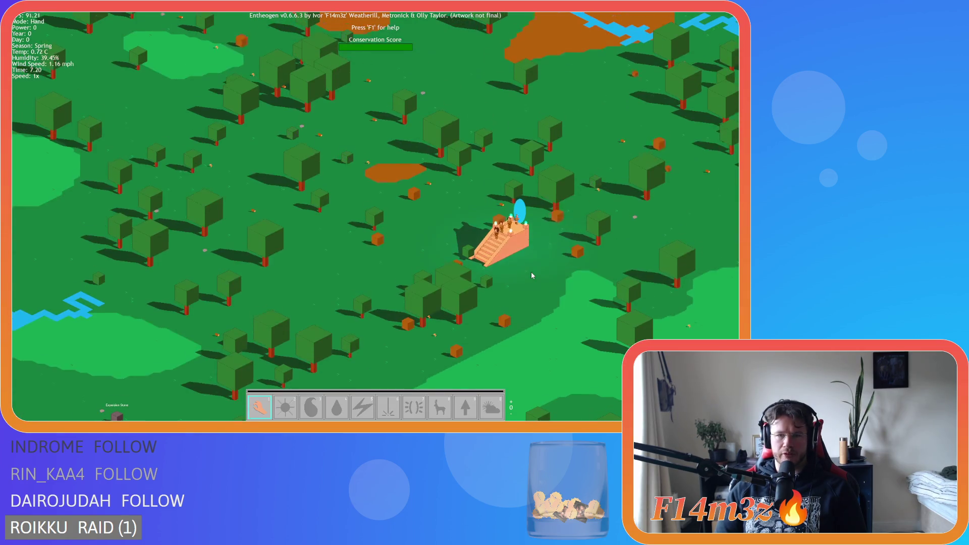
scroll(531, 275, down, 5)
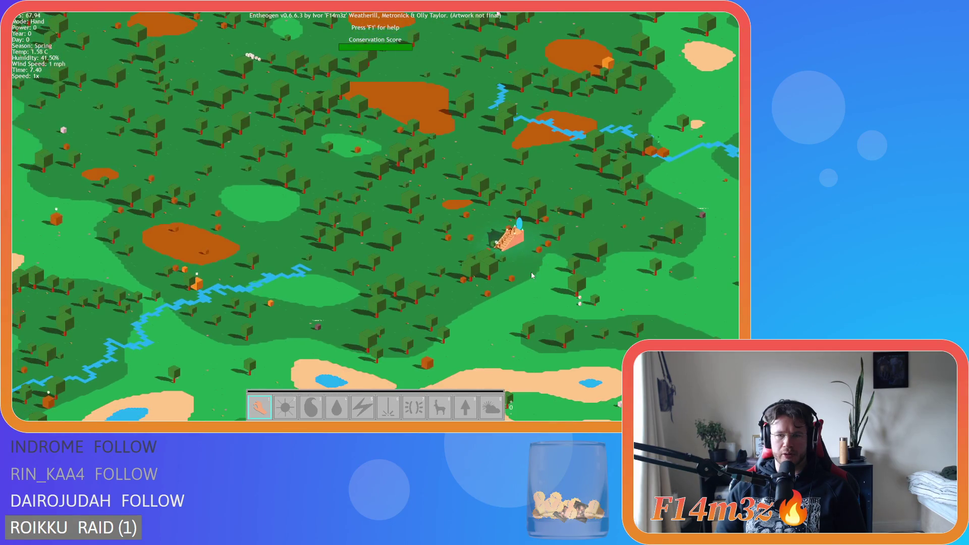
scroll(531, 275, up, 10)
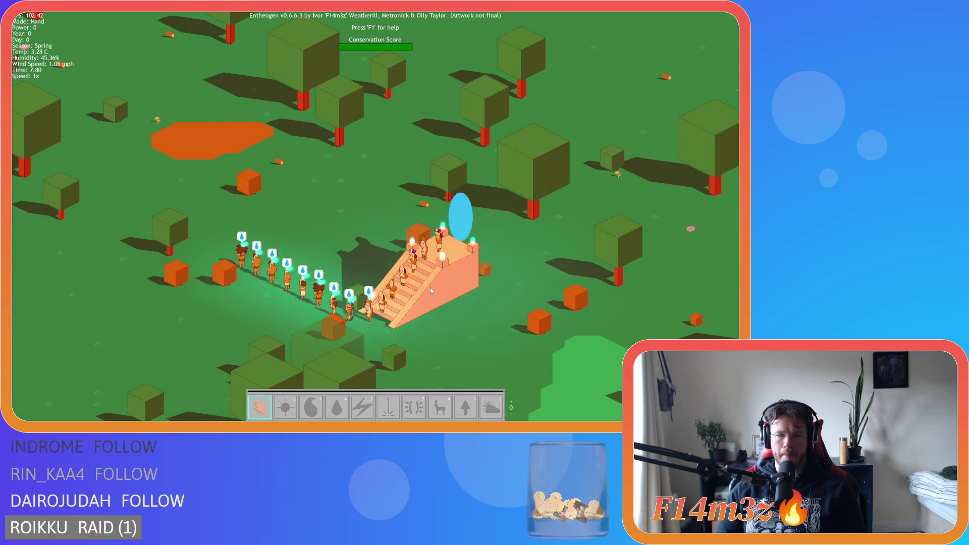
scroll(430, 287, up, 3)
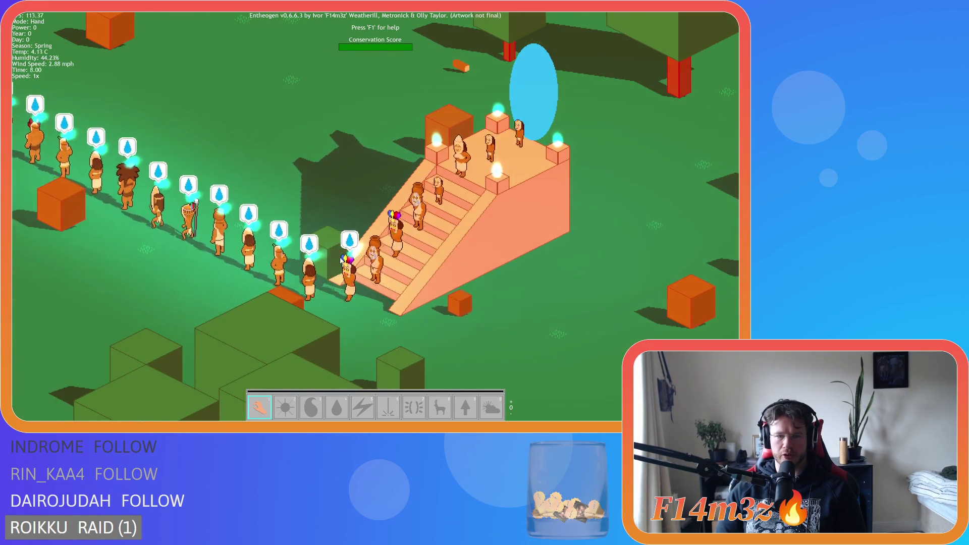
scroll(456, 256, down, 5)
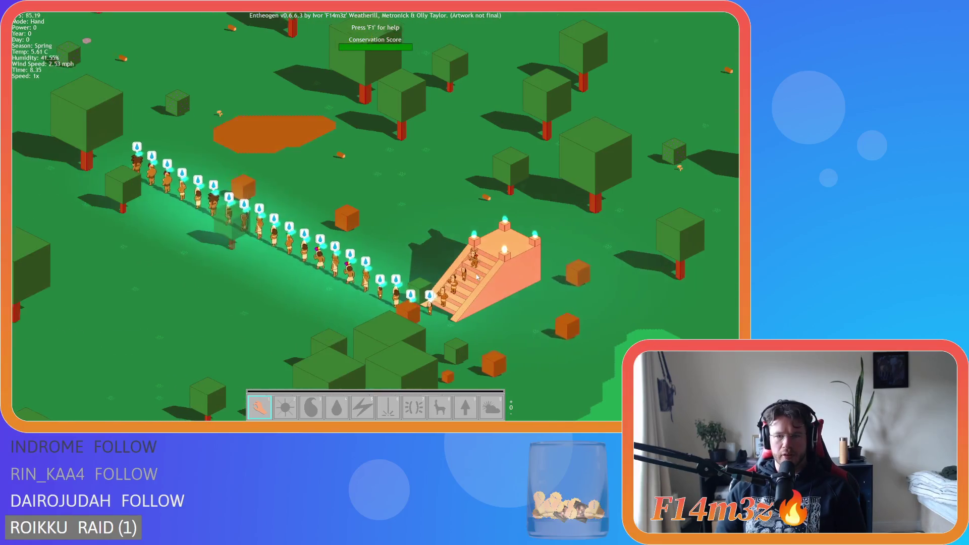
drag(477, 276, 458, 277)
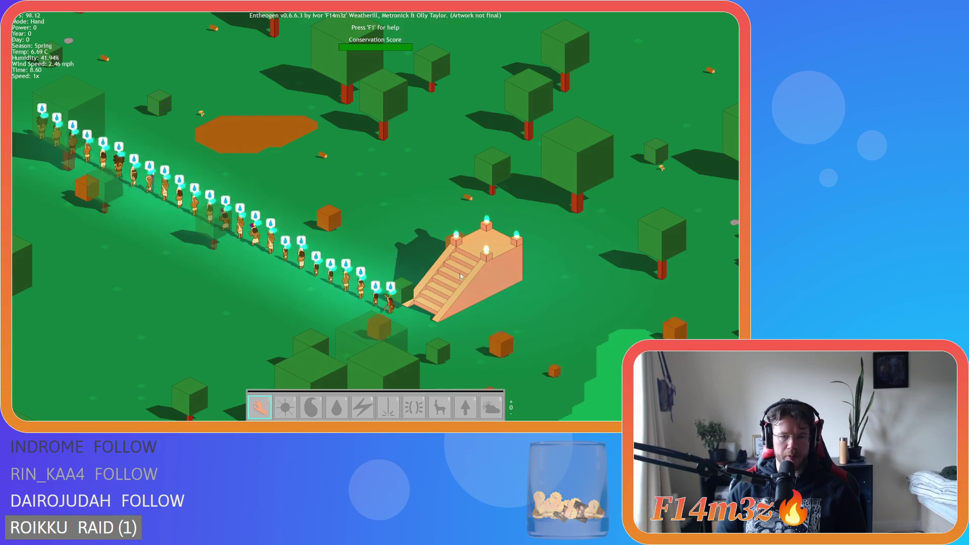
key(Left)
key(plus)
key(plus)
key(plus)
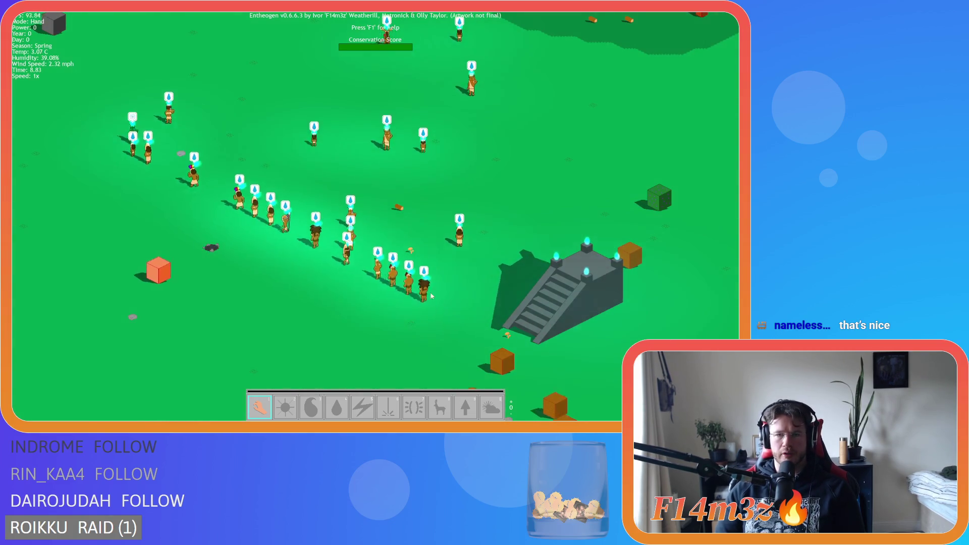
Select the stone stairway and dismiss the return-to-previous-level prompt.
scroll(433, 296, down, 5)
click(356, 208)
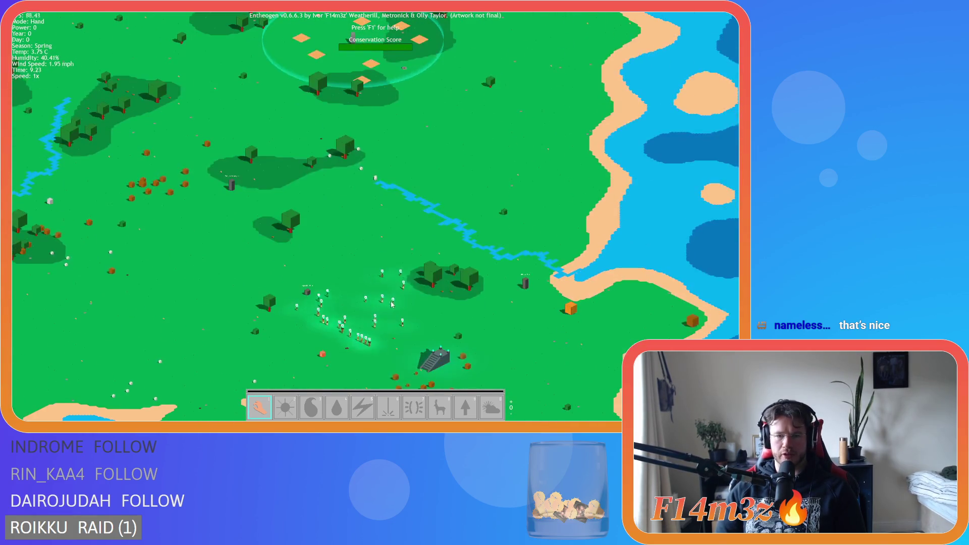
scroll(387, 304, up, 5)
Raise the game speed to 8x and pan north to the orange pyramid for the tribe to climb.
key(equal)
key(equal)
key(equal)
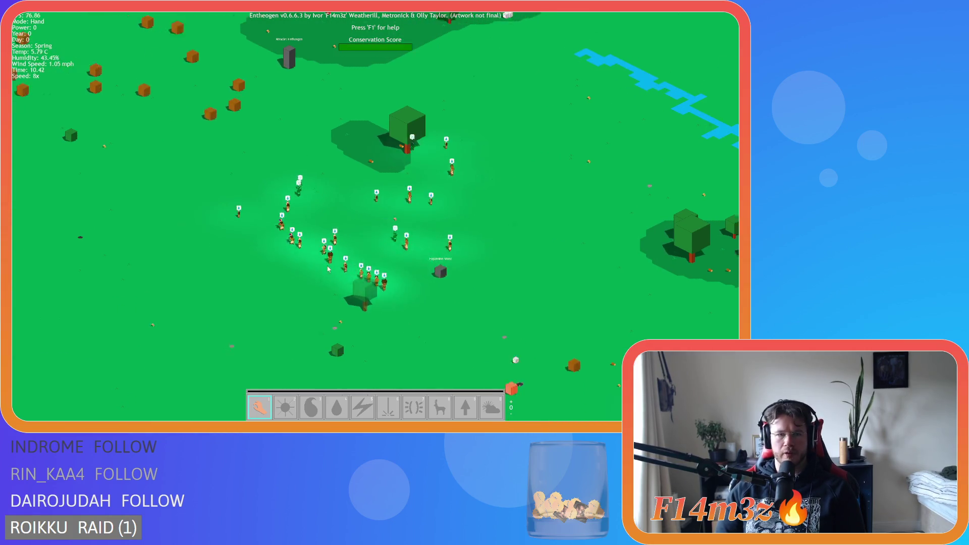
key(Up)
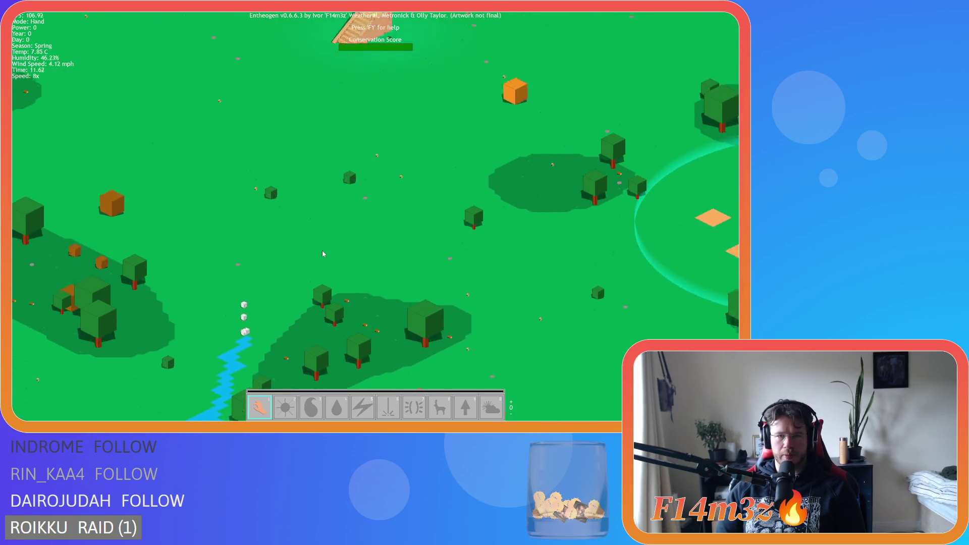
key(Up)
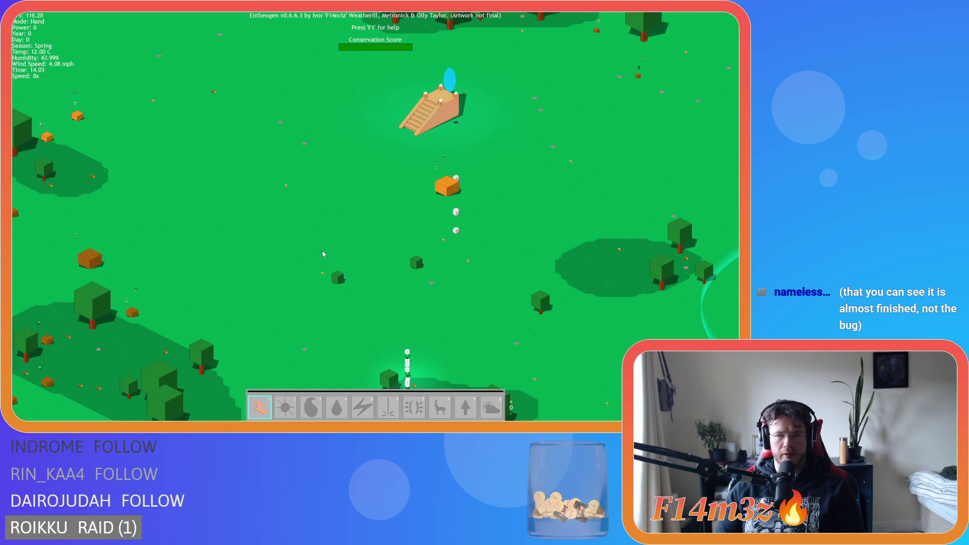
key(Up)
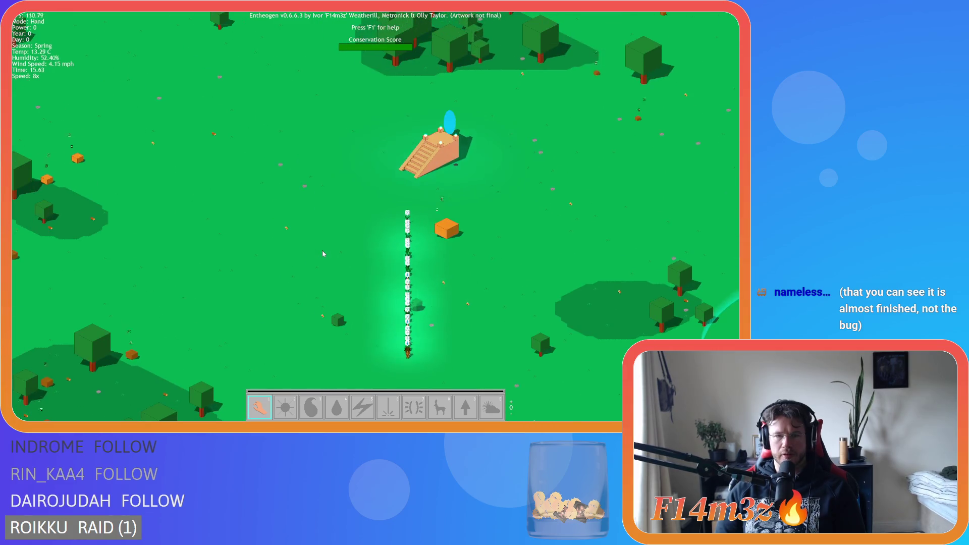
scroll(395, 250, up, 5)
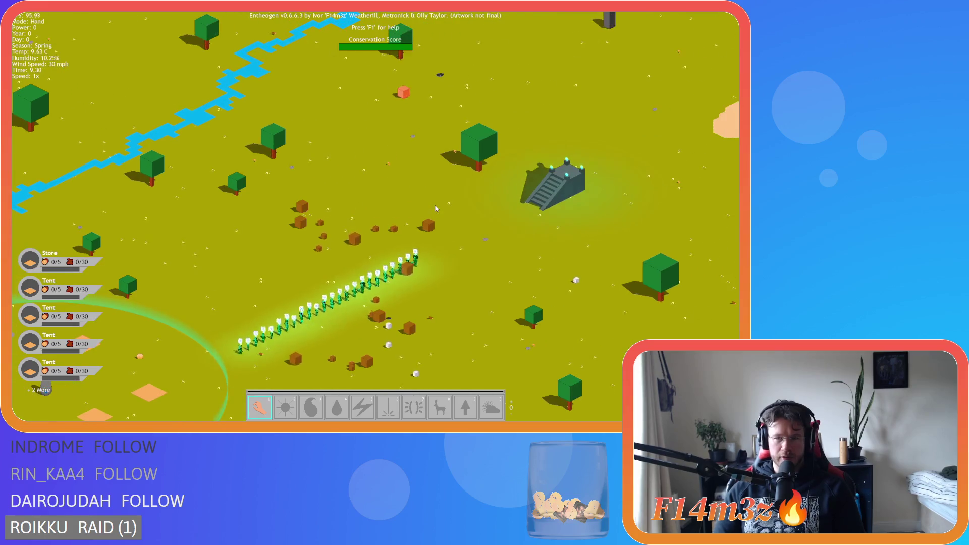
Answer the stone stairway's return prompt to send the tribe back to the previous level.
scroll(416, 213, down, 6)
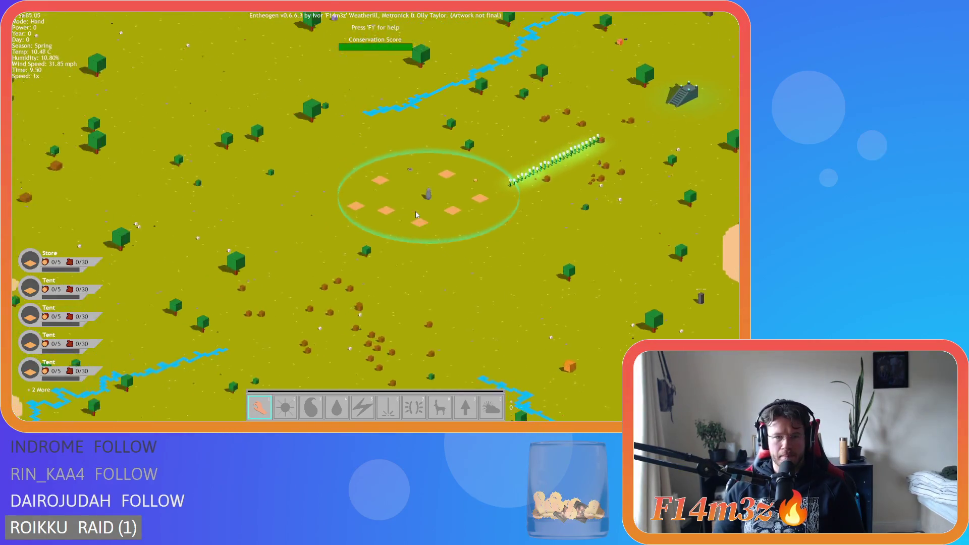
click(481, 286)
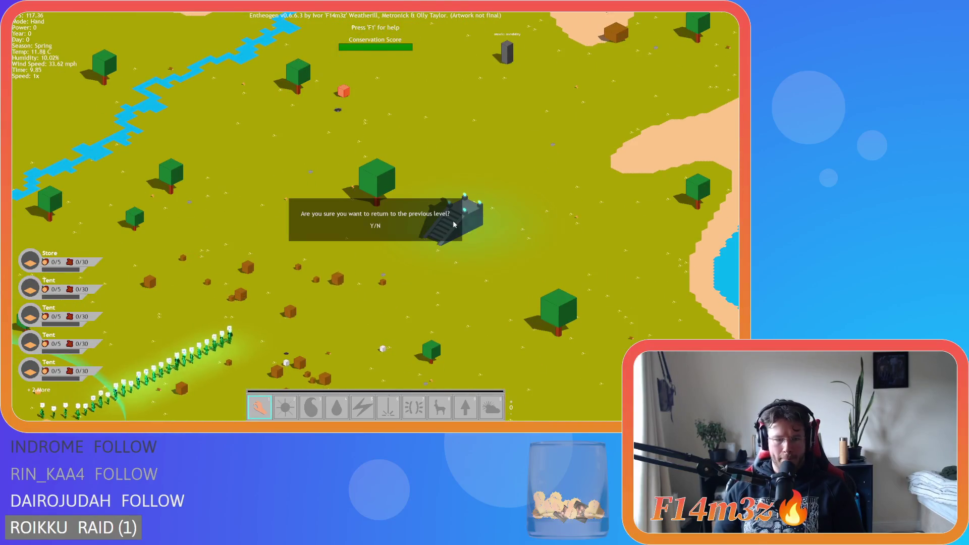
key(n)
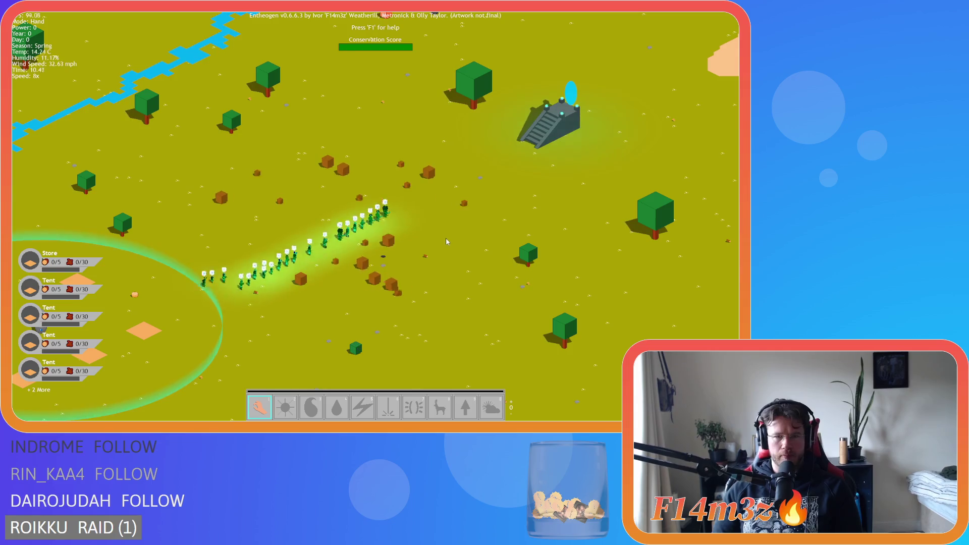
scroll(449, 252, up, 5)
Speed the game up, then drop it back to 1x once the new level appears.
key(plus)
key(plus)
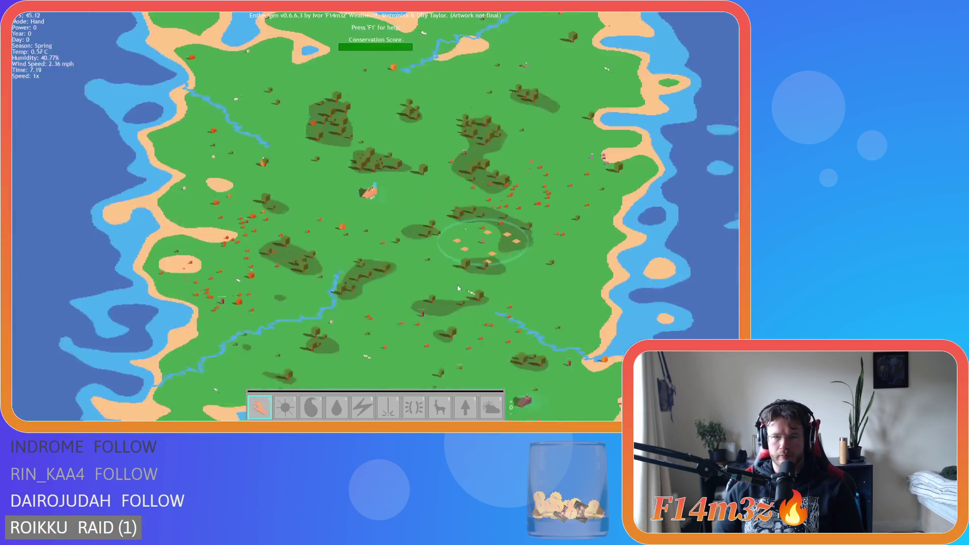
key(plus)
key(plus)
key(plus)
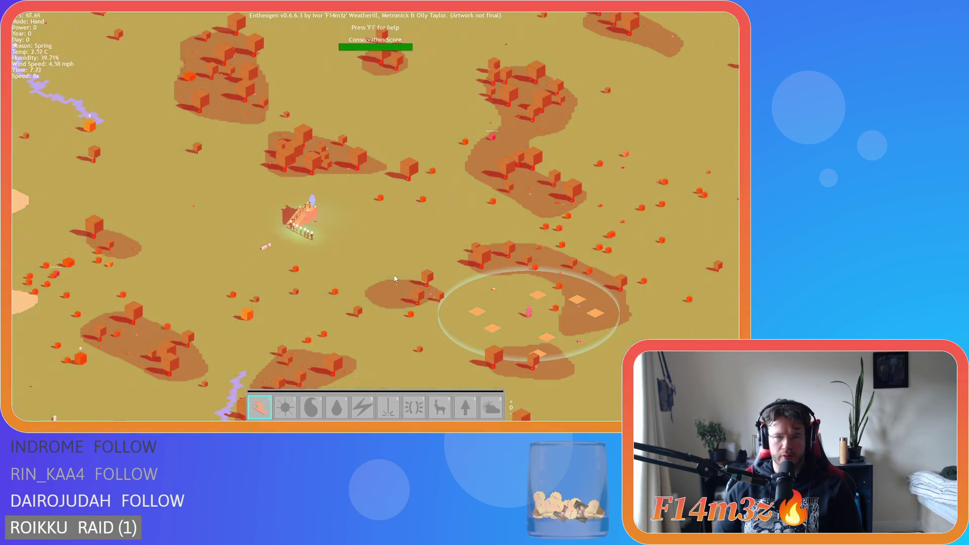
key(minus)
key(minus)
key(minus)
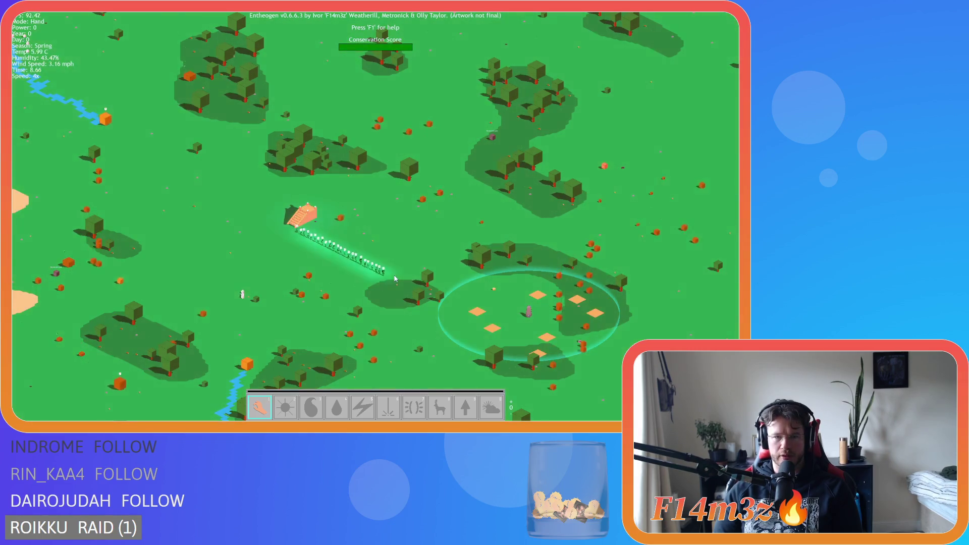
scroll(461, 292, down, 5)
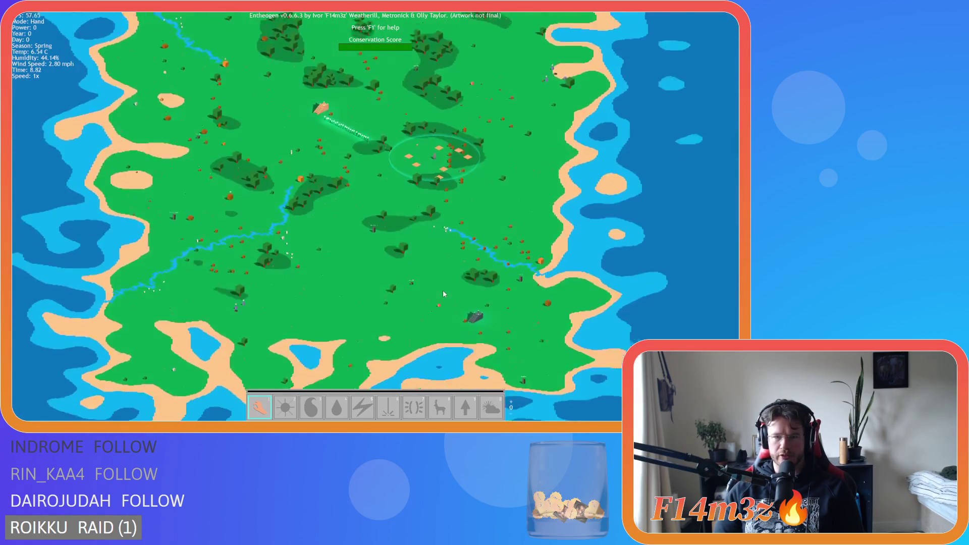
scroll(443, 290, up, 5)
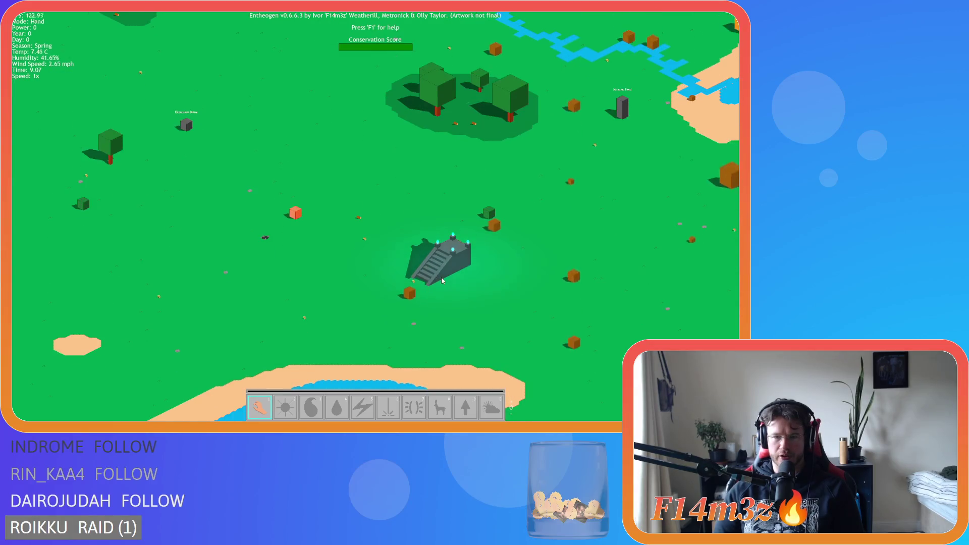
Pan around the stairway monument and confirm returning to the previous level with Y.
mouse_move(441, 277)
mouse_down()
mouse_move(479, 296)
mouse_move(477, 270)
mouse_move(469, 296)
mouse_move(480, 279)
mouse_move(488, 300)
mouse_move(502, 268)
mouse_up()
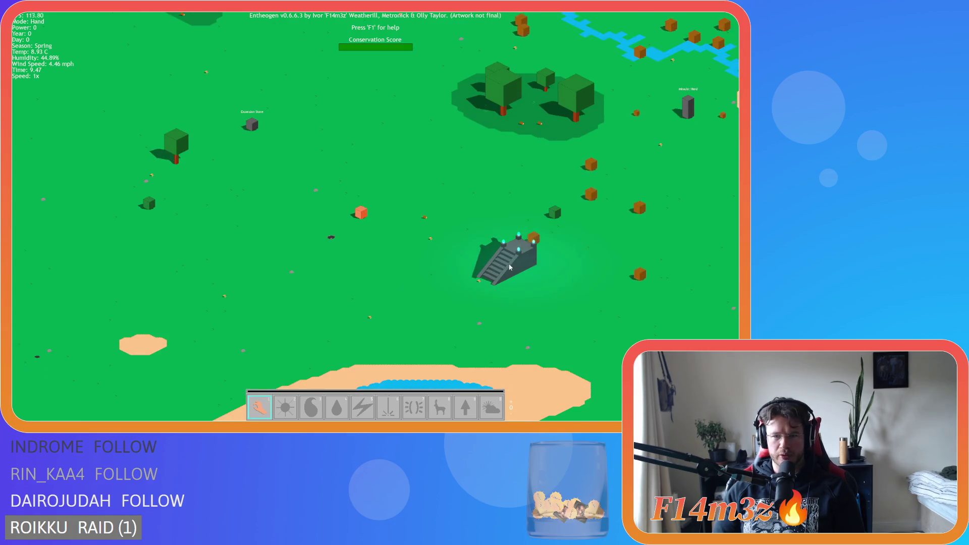
click(502, 267)
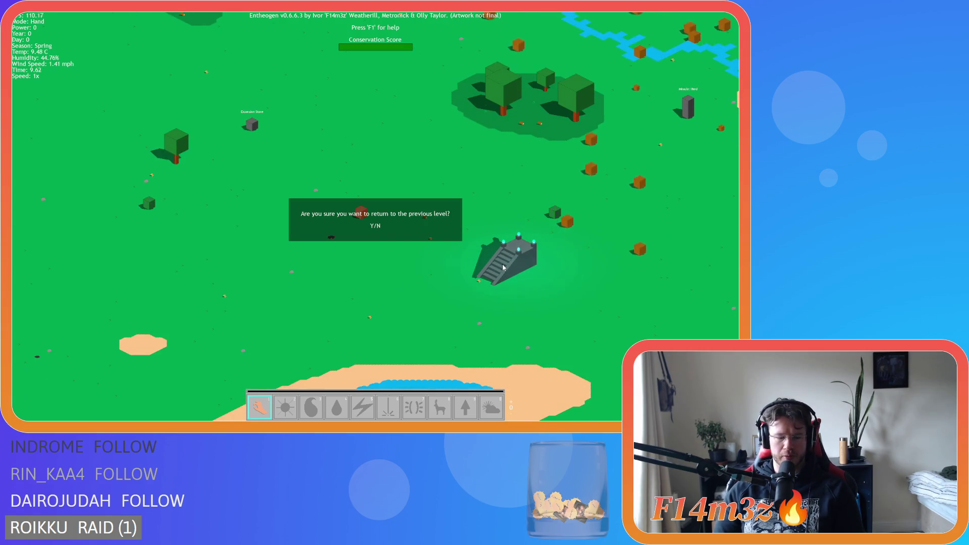
key(y)
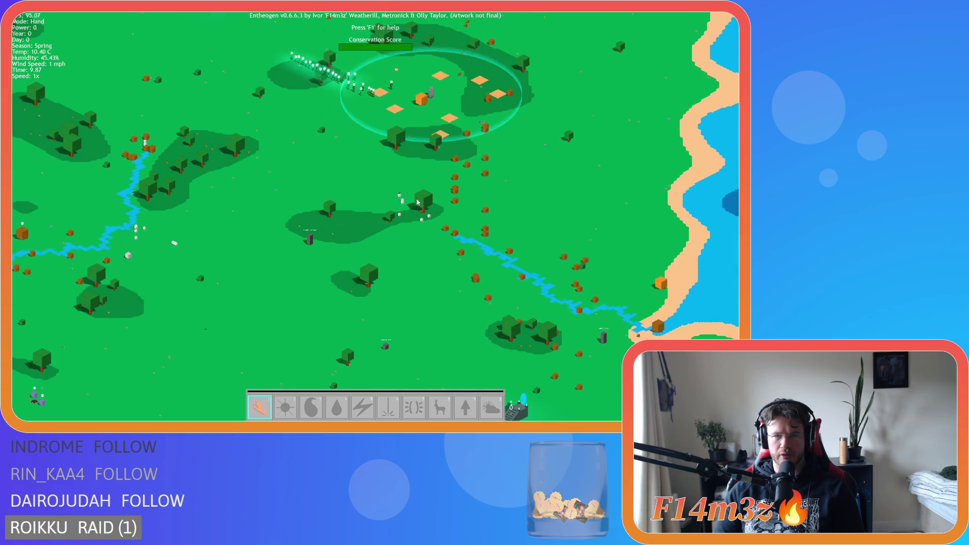
Set the game speed to 8x and center the zoomed view on the stairway monument.
key(equal)
key(equal)
key(equal)
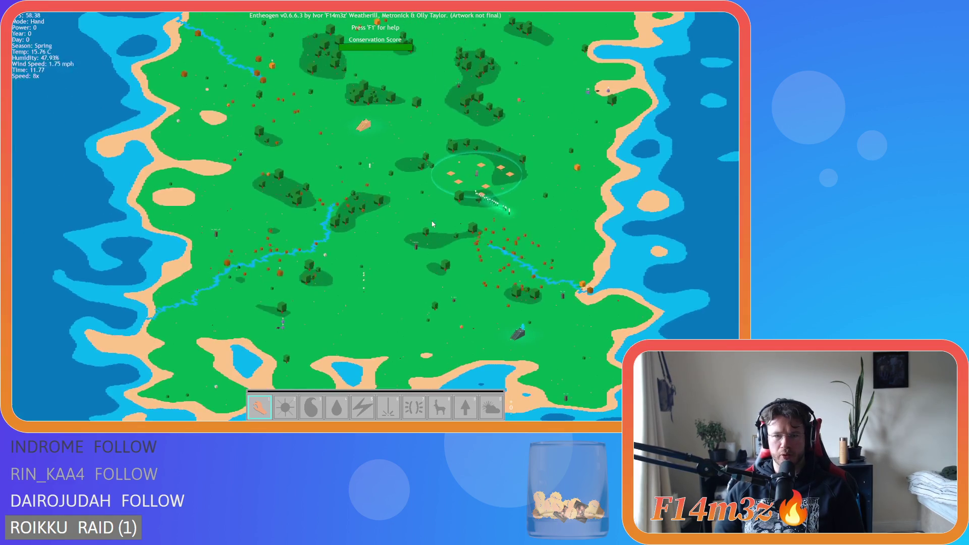
scroll(466, 260, up, 3)
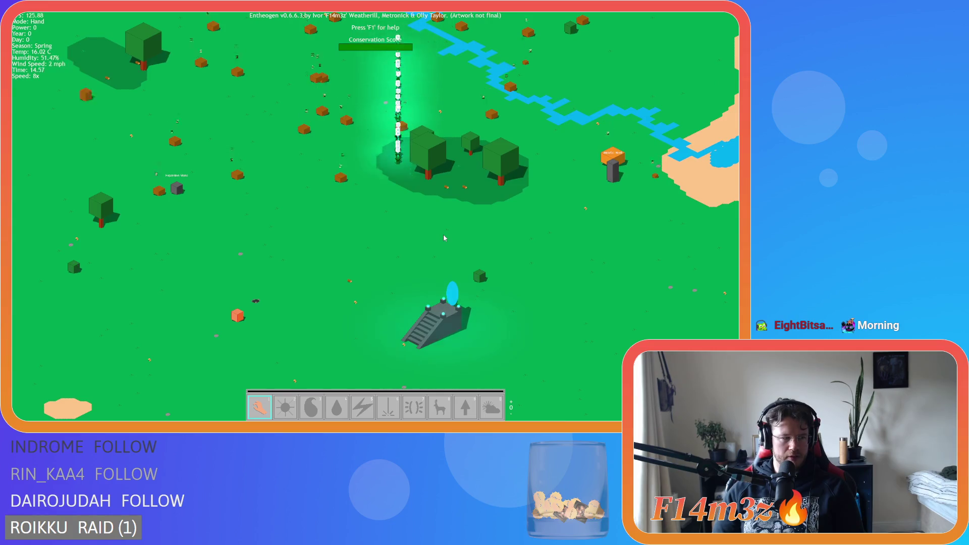
key(s)
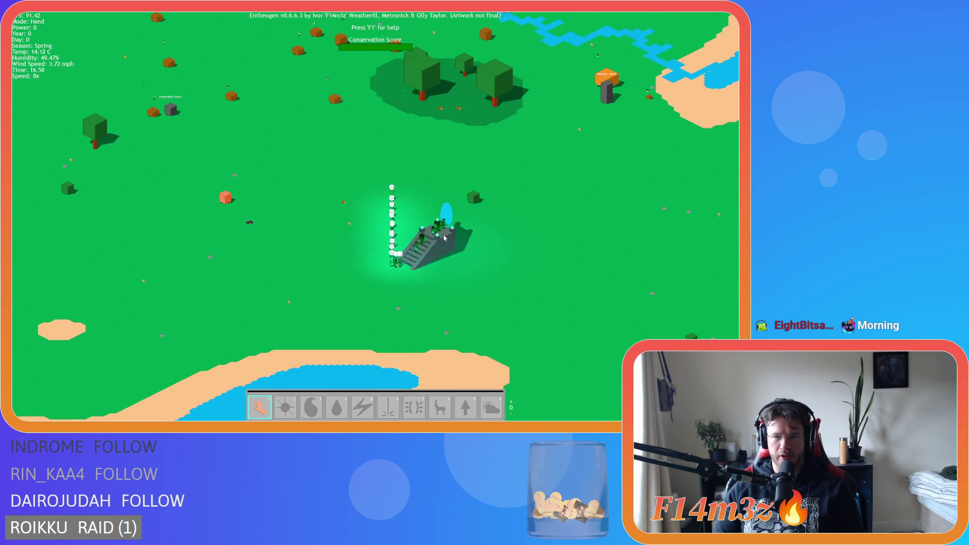
scroll(444, 237, up, 3)
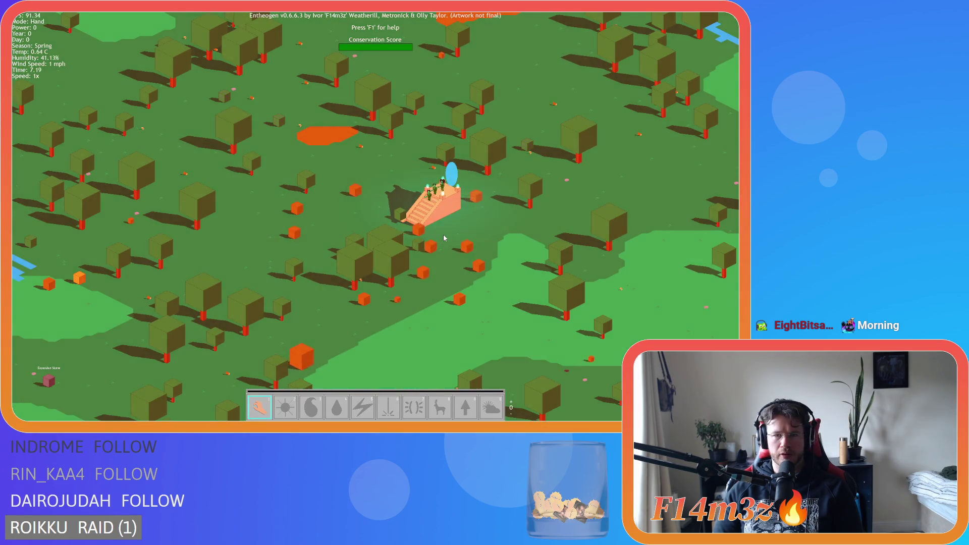
Zoom around the forest and decline the staircase monument's return-to-previous-level prompt.
scroll(443, 238, down, 3)
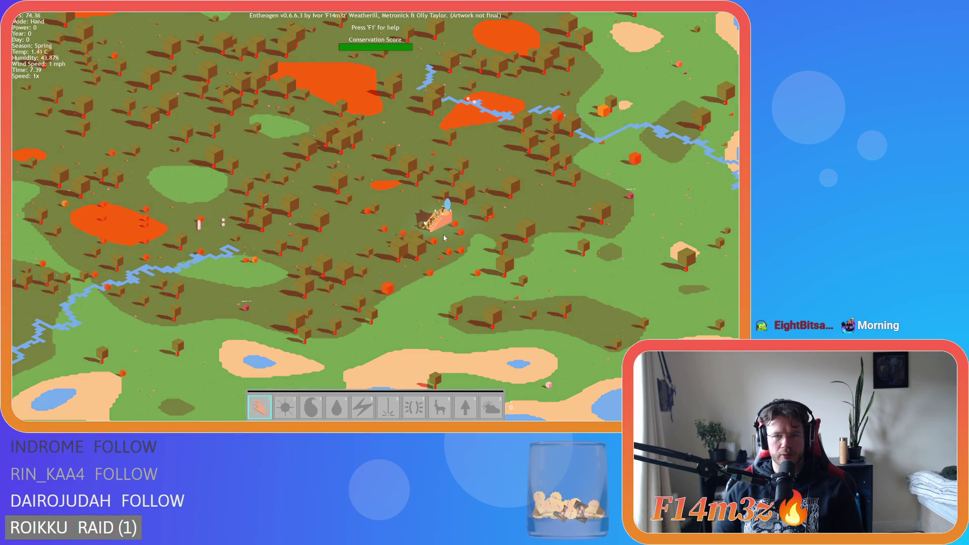
scroll(443, 234, up, 3)
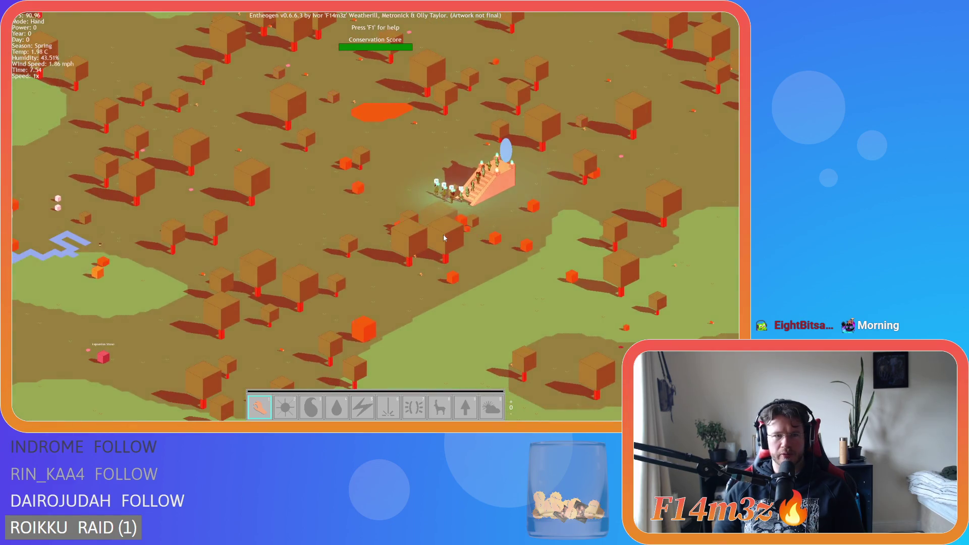
scroll(443, 234, down, 3)
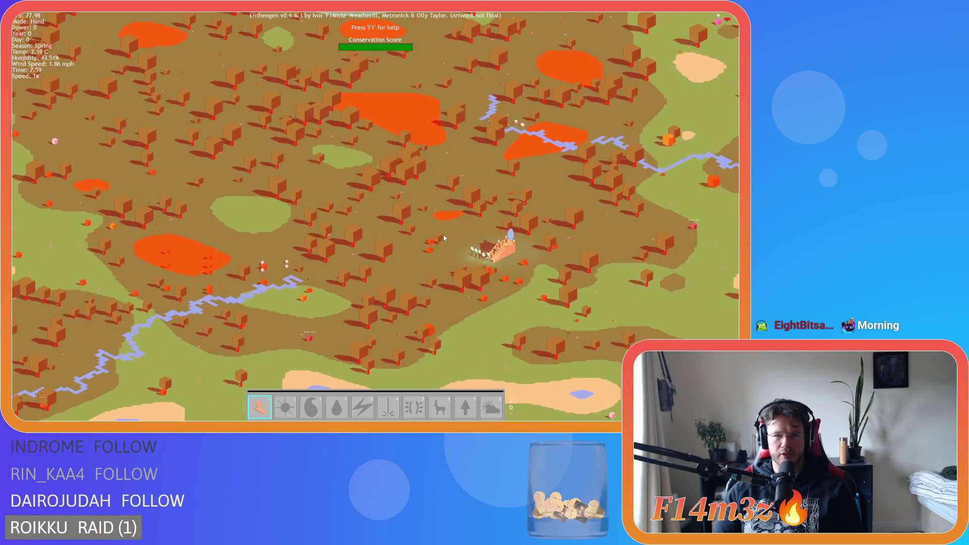
scroll(444, 234, up, 3)
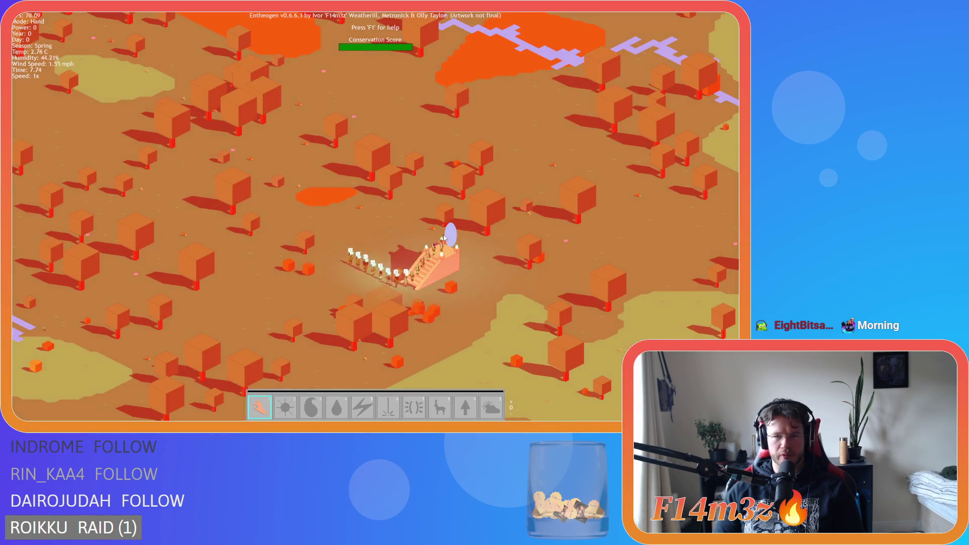
scroll(443, 234, down, 3)
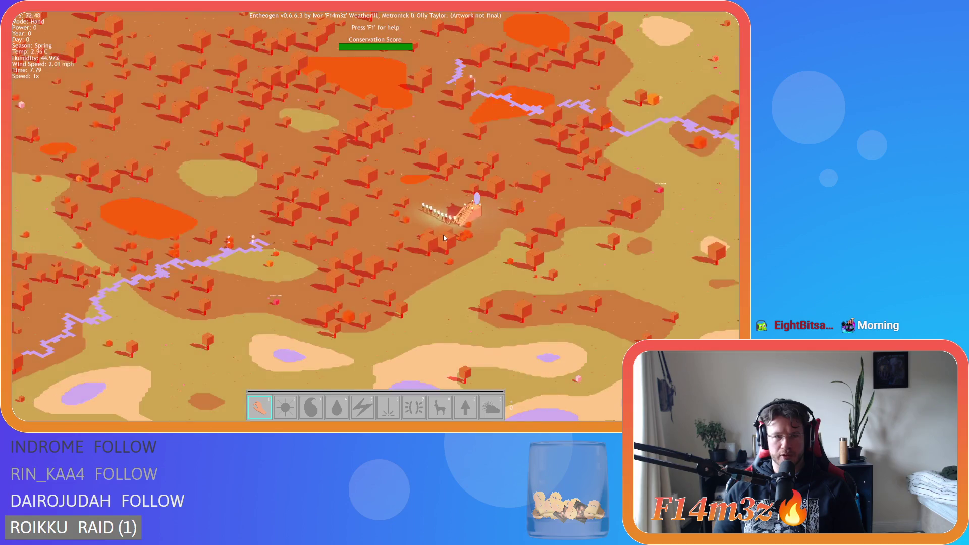
scroll(443, 235, up, 3)
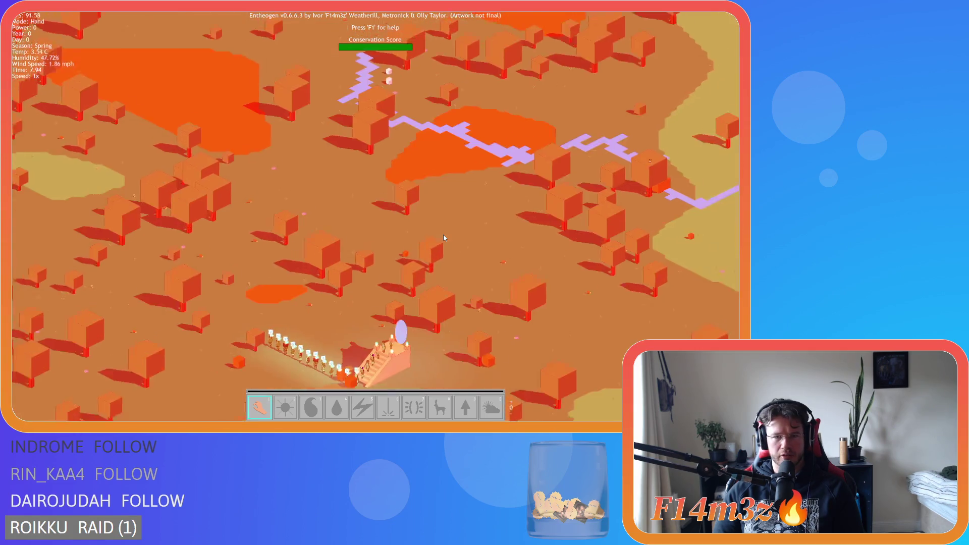
scroll(443, 236, down, 3)
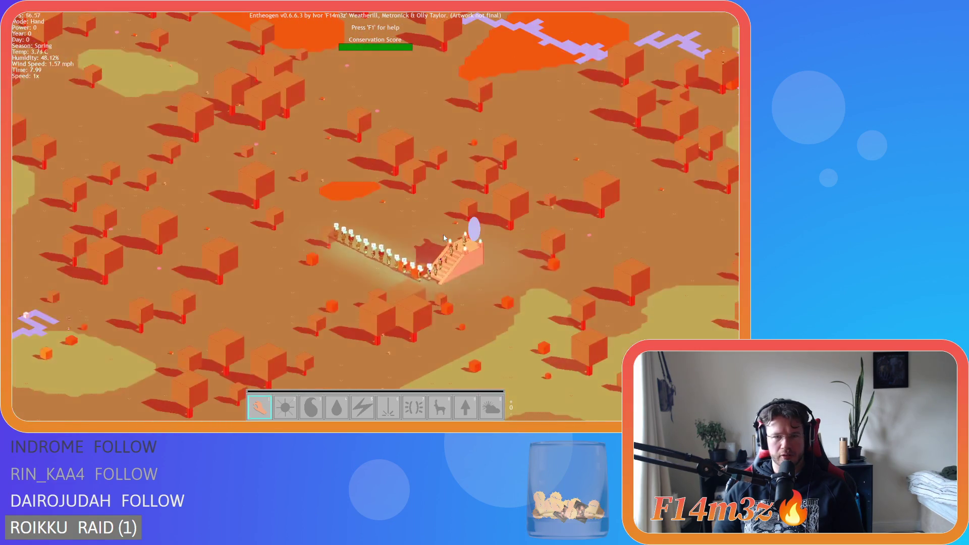
scroll(443, 236, up, 3)
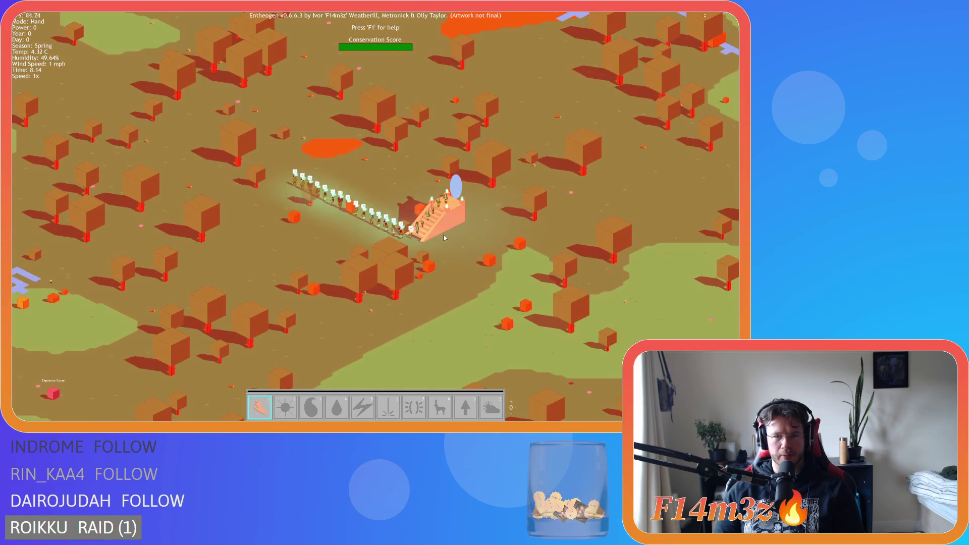
scroll(443, 234, down, 3)
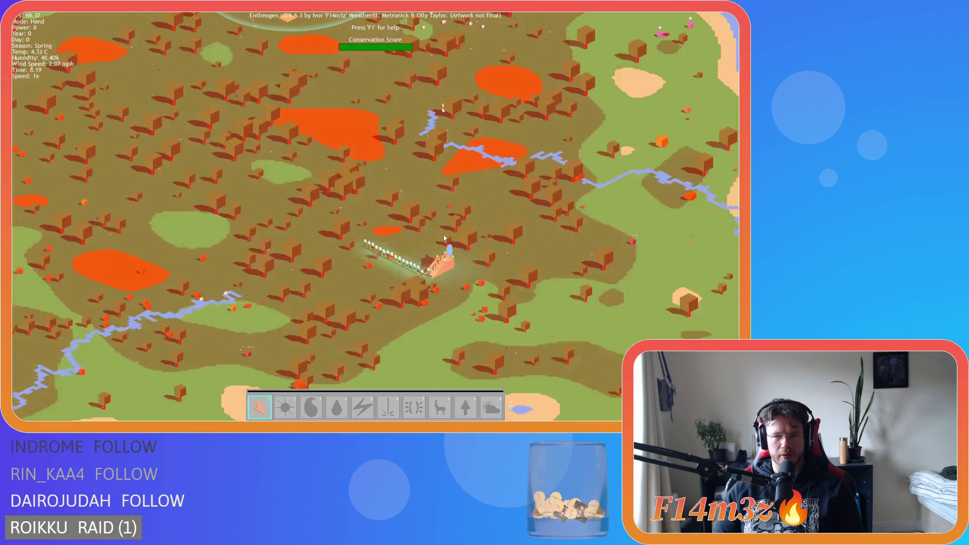
scroll(443, 234, up, 2)
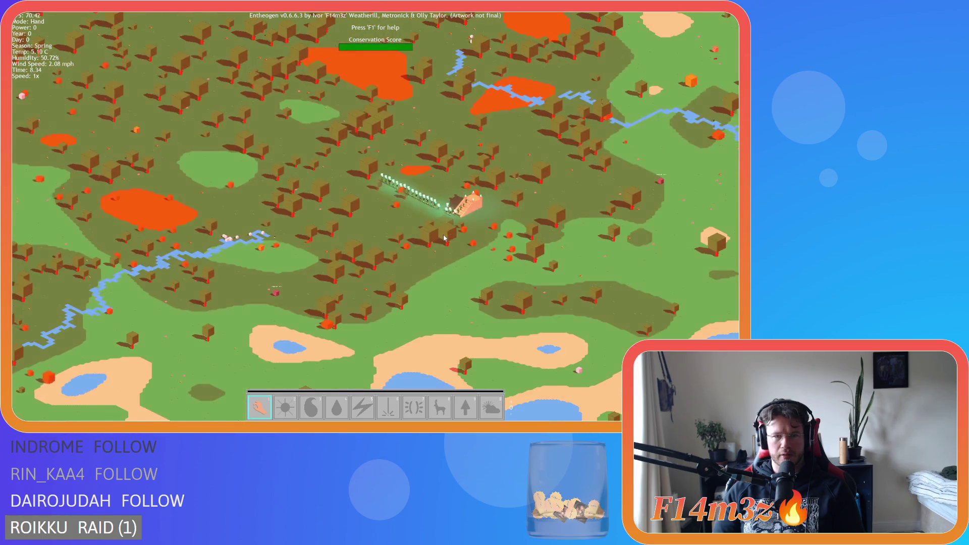
scroll(443, 237, down, 2)
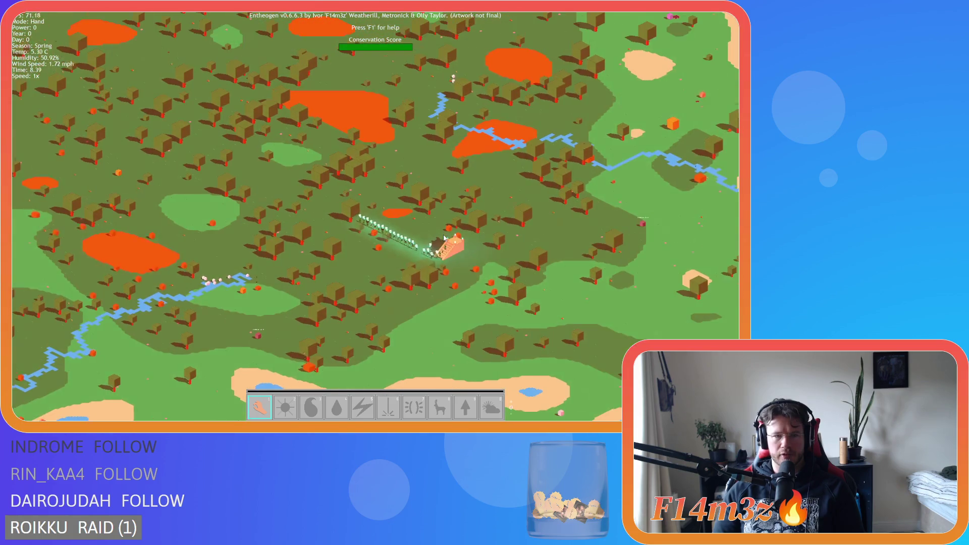
scroll(443, 237, down, 2)
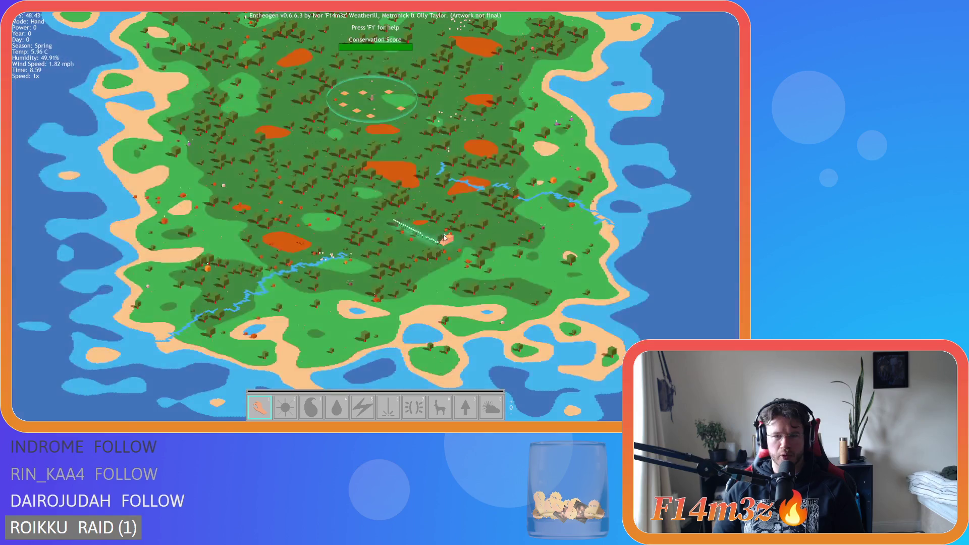
scroll(444, 238, up, 2)
scroll(396, 235, down, 2)
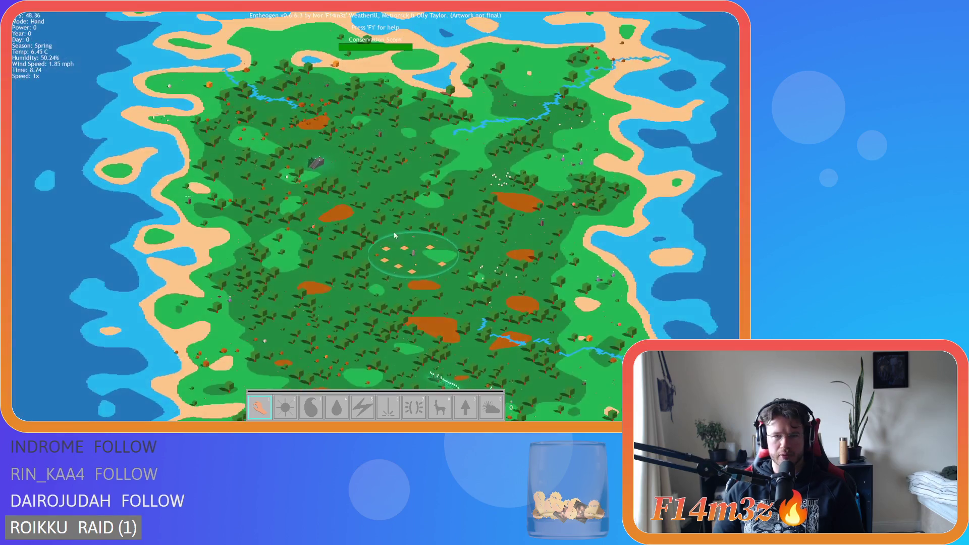
scroll(395, 235, up, 2)
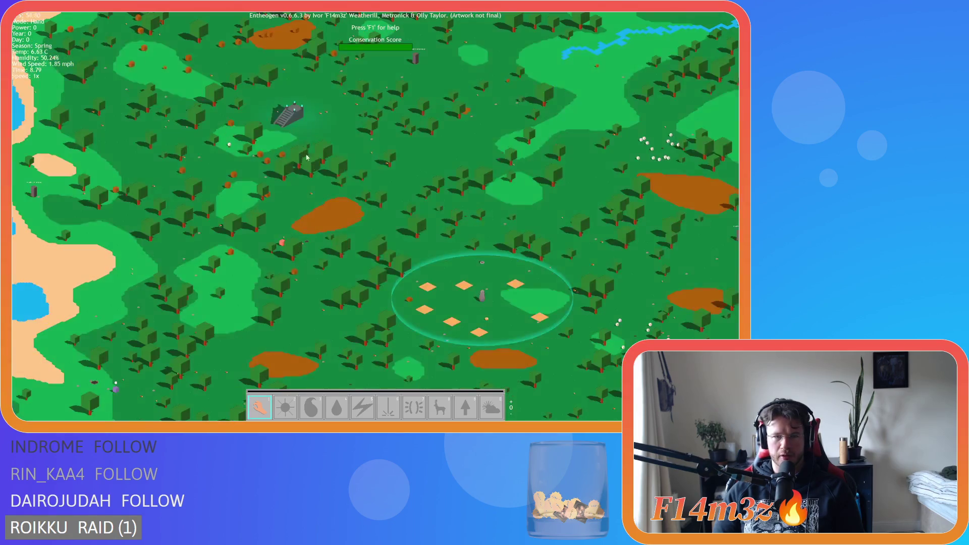
click(288, 122)
key(n)
Pan across the forest toward the staircase monument, raising the game speed.
key(Down)
key(Right)
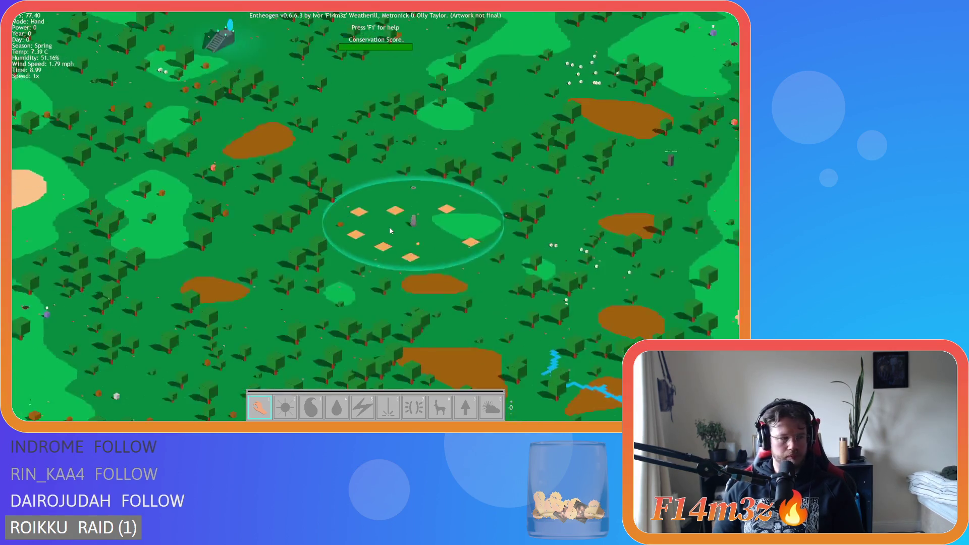
key(Down)
key(plus)
key(plus)
key(plus)
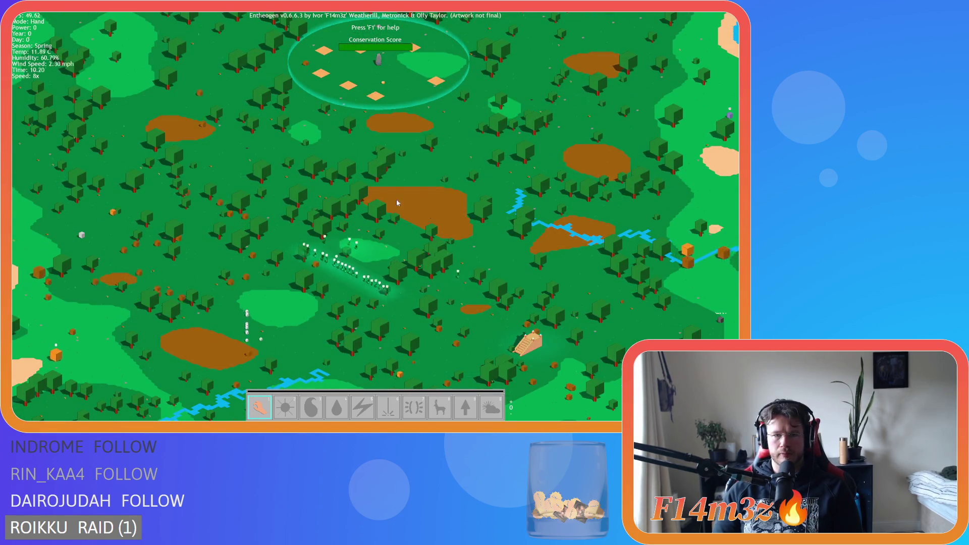
key(Up)
key(Left)
scroll(465, 161, up, 3)
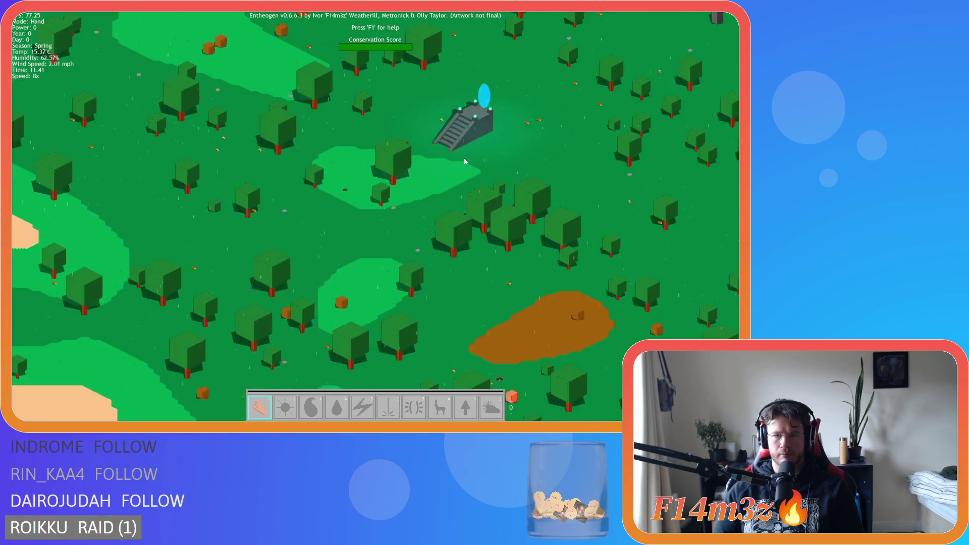
scroll(433, 168, up, 3)
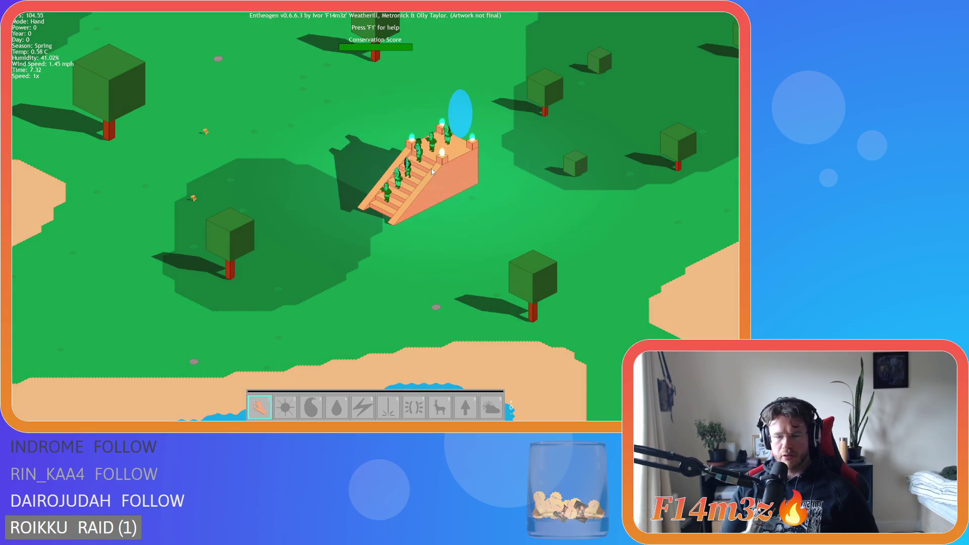
Zoom onto the peach staircase and raise speed to 2x, then 8x, until the tribe enters.
scroll(383, 158, down, 3)
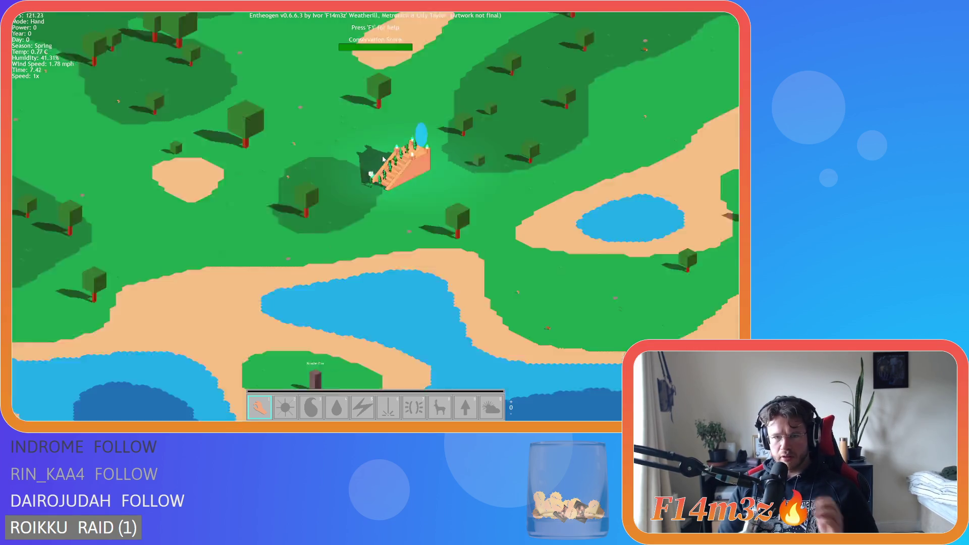
scroll(383, 158, down, 3)
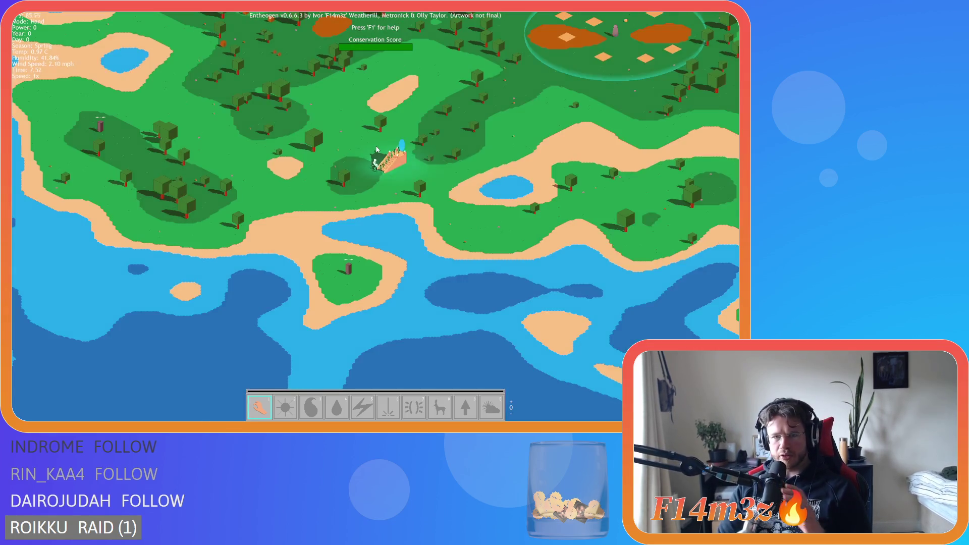
scroll(377, 149, down, 3)
scroll(376, 149, up, 5)
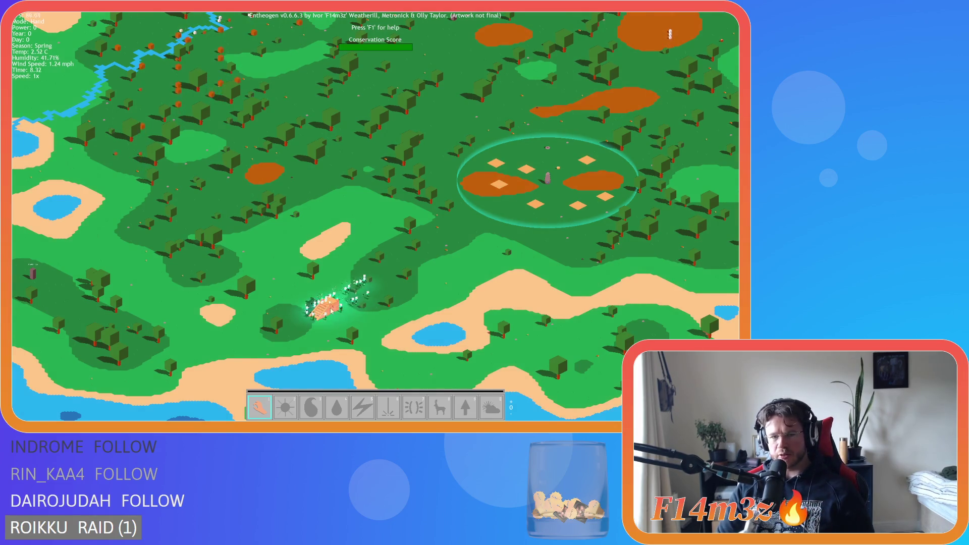
scroll(326, 306, up, 4)
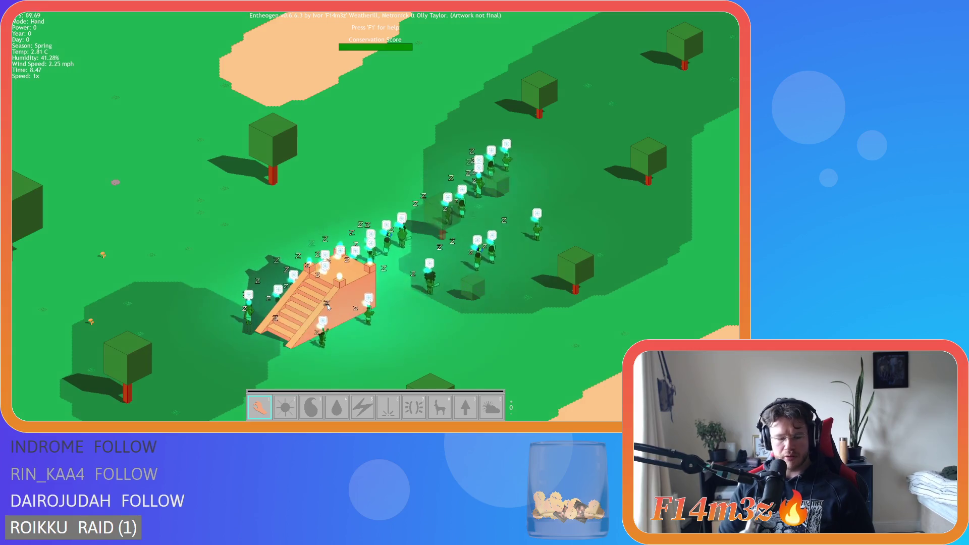
key(plus)
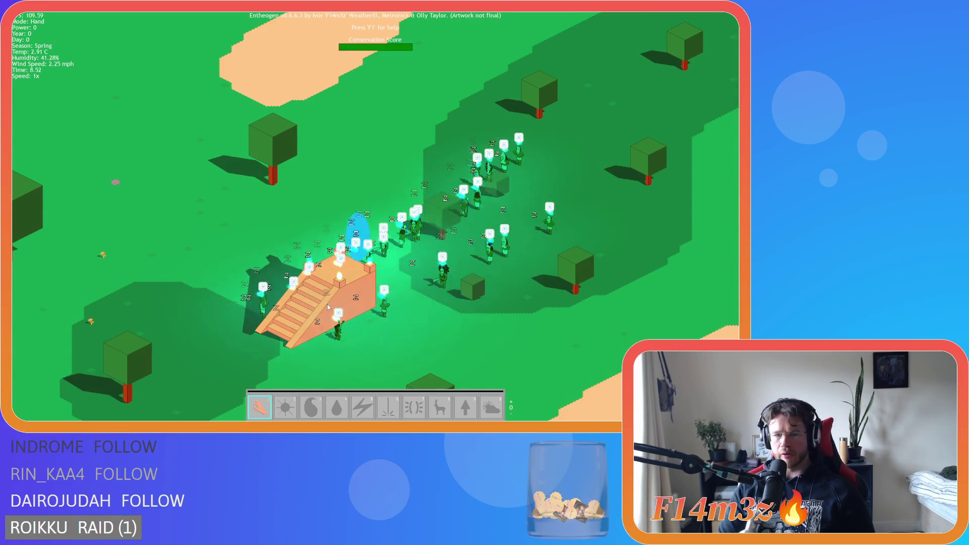
key(plus)
key(plus)
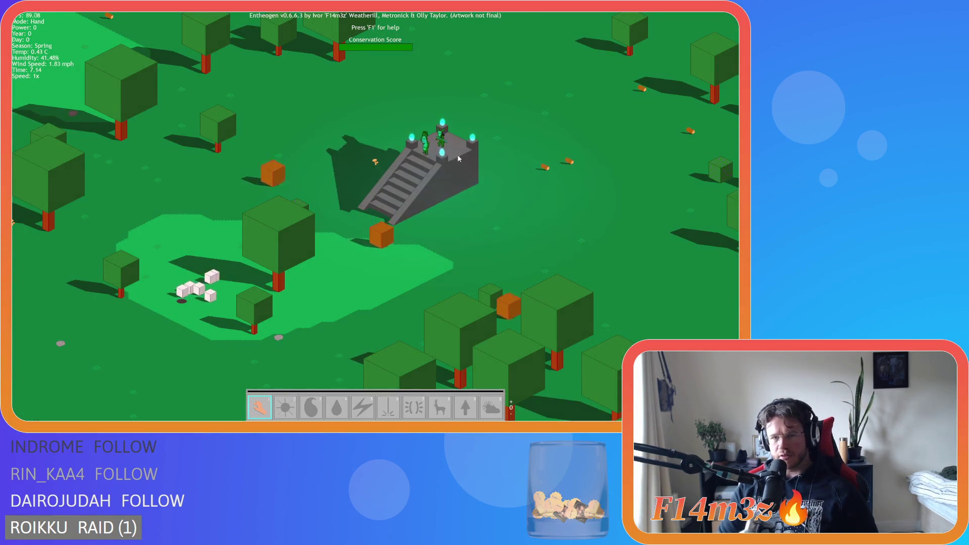
Pan and zoom over the arrival staircase on the new forest level.
drag(457, 156, 450, 228)
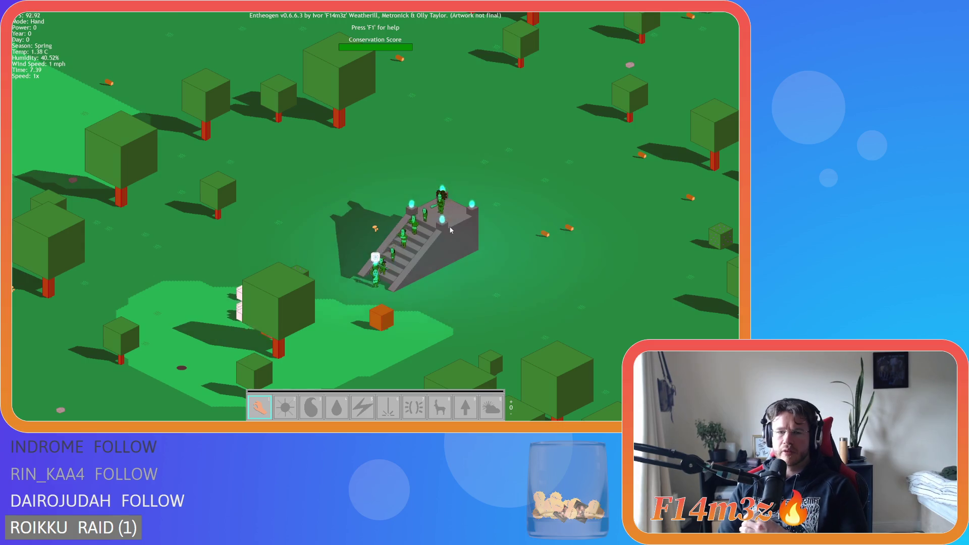
scroll(450, 230, down, 5)
scroll(460, 302, up, 5)
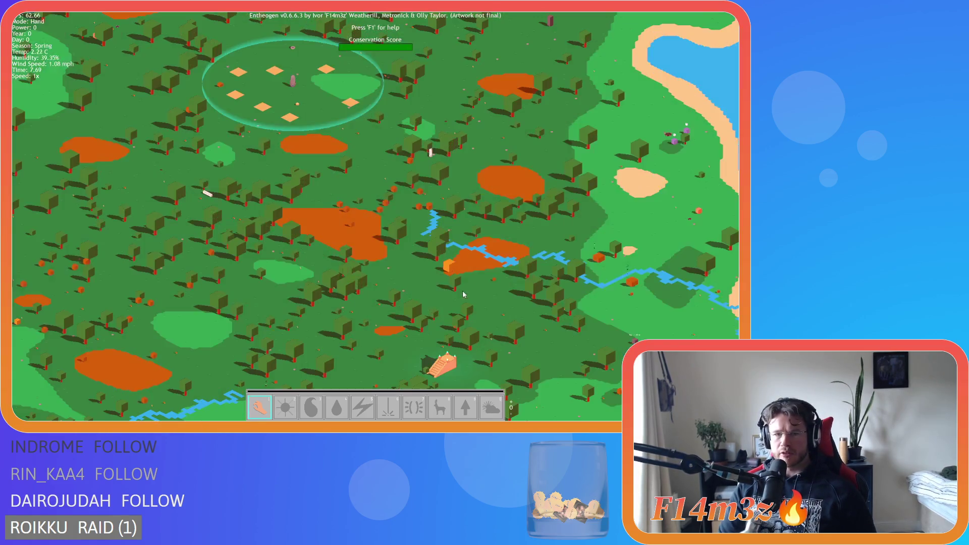
scroll(363, 210, up, 3)
scroll(354, 174, down, 6)
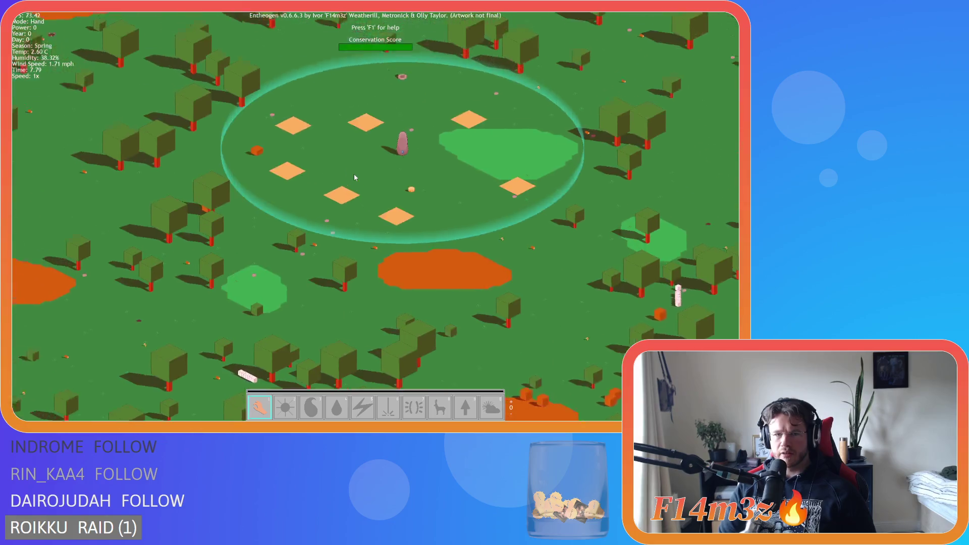
scroll(355, 177, up, 2)
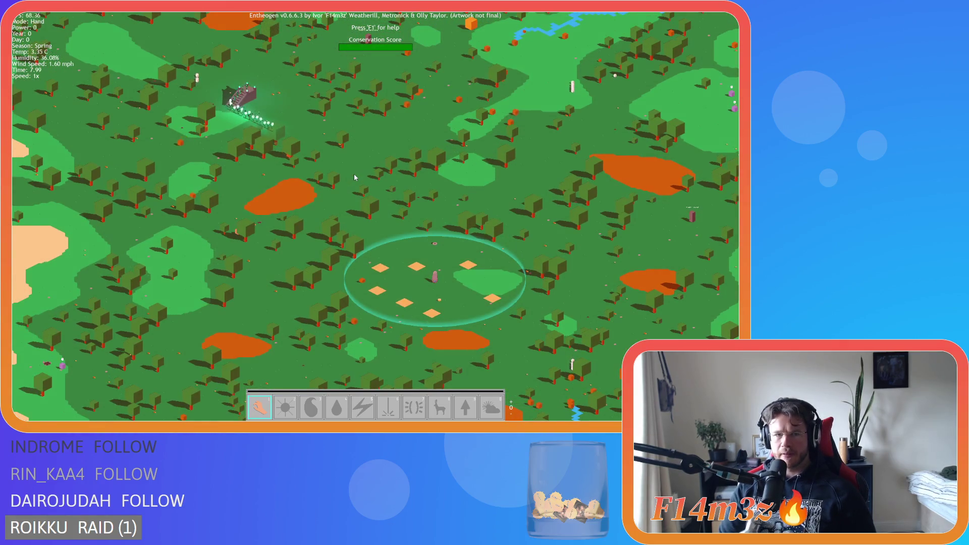
Quit the test run with Escape, confirming with Y.
key(Escape)
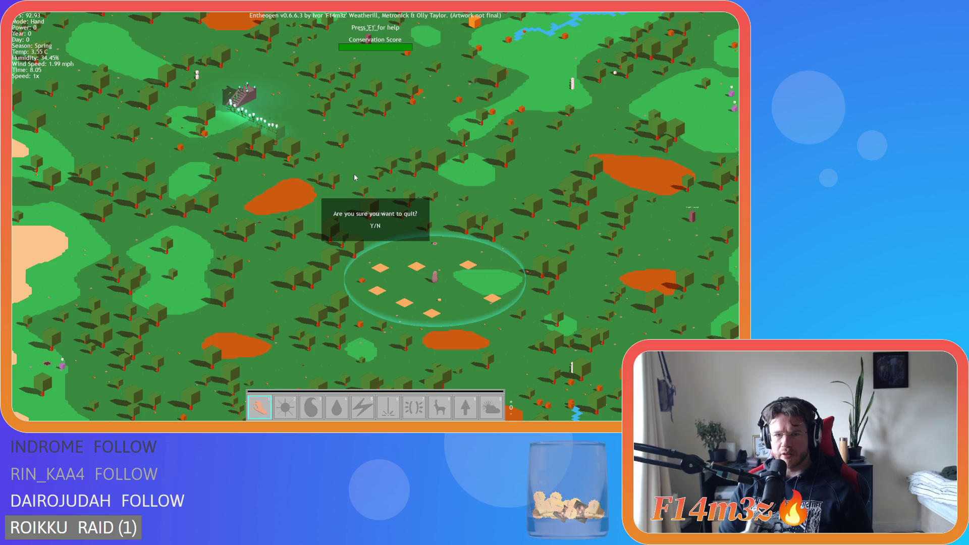
key(y)
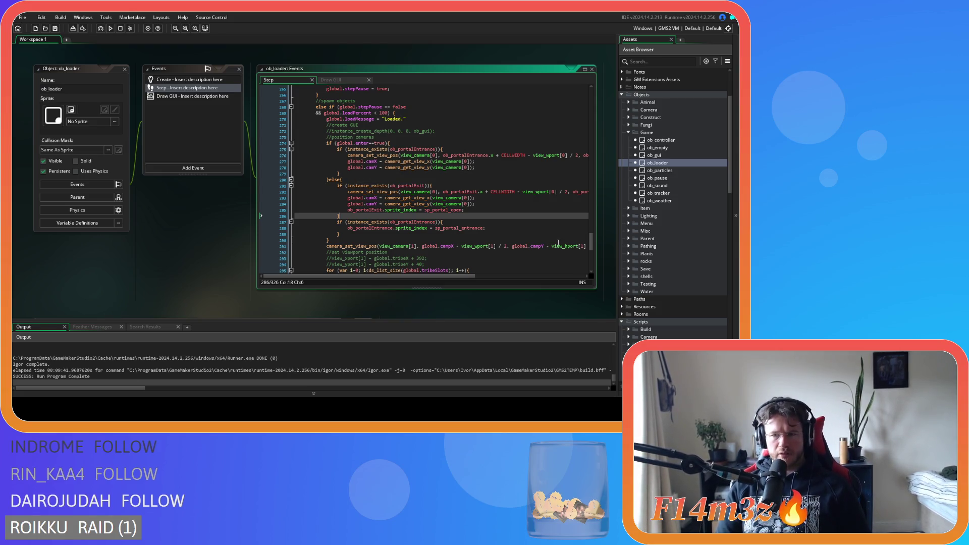
Comment out closeEntrancePortal(spawnedPortal) on line 333 of sc_spawnConstructs using Ctrl+K.
scroll(214, 209, down, 5)
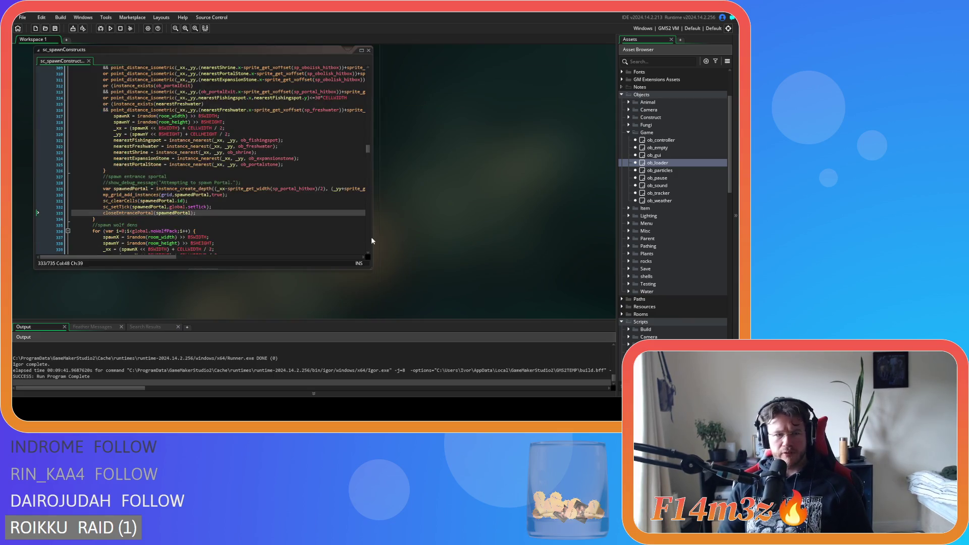
click(206, 213)
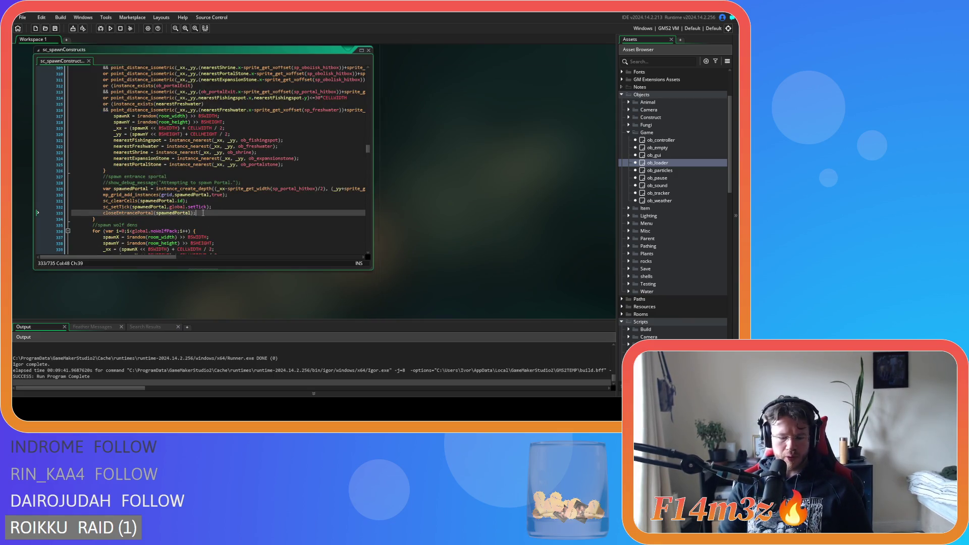
key(ctrl+k)
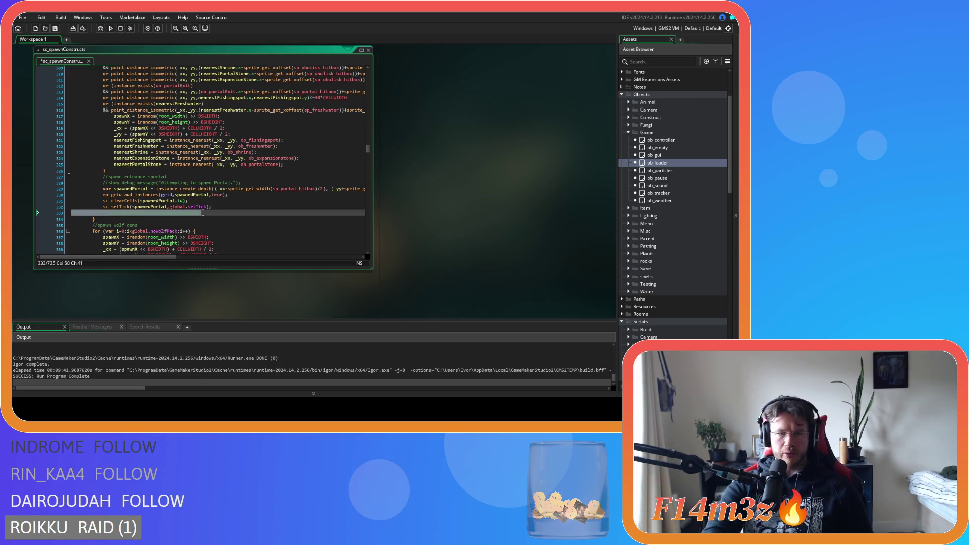
click(206, 213)
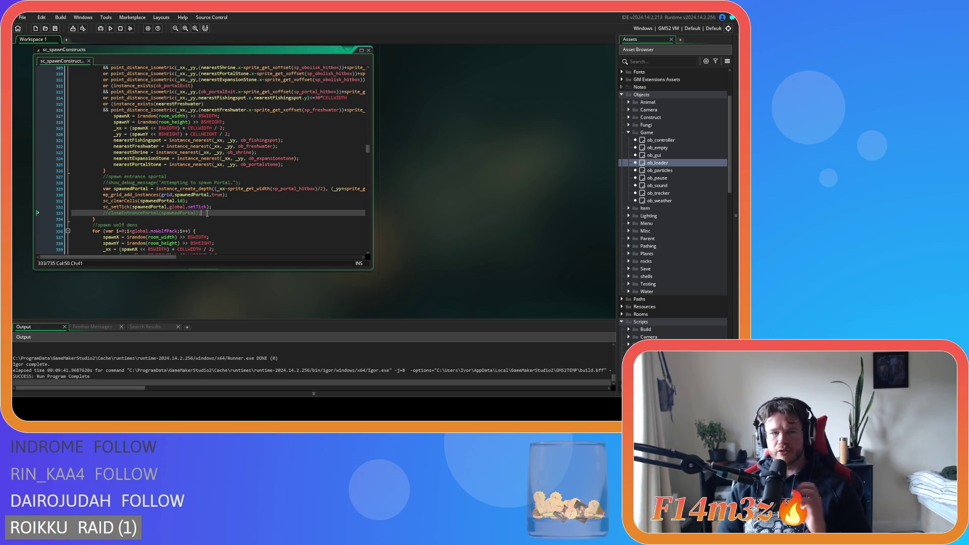
scroll(463, 268, up, 5)
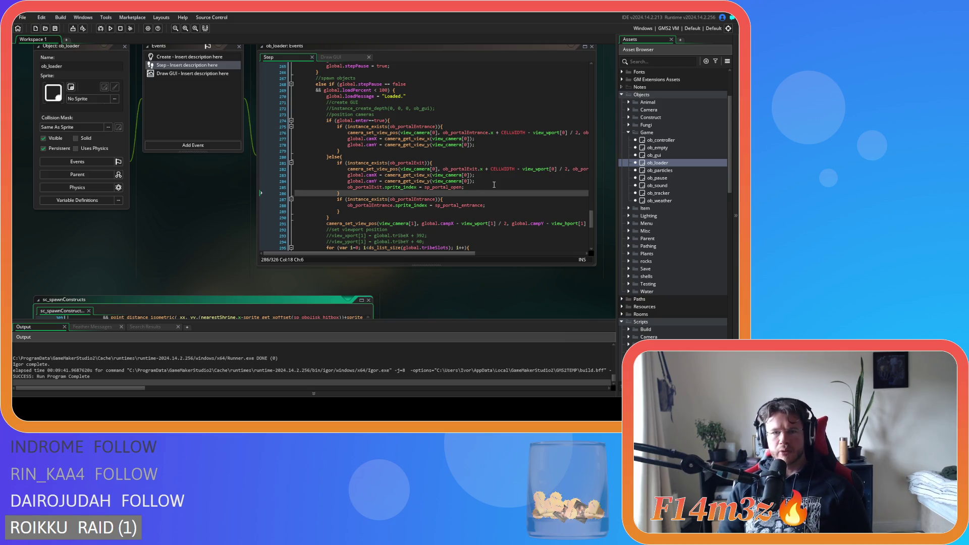
click(404, 121)
mouse_move(457, 168)
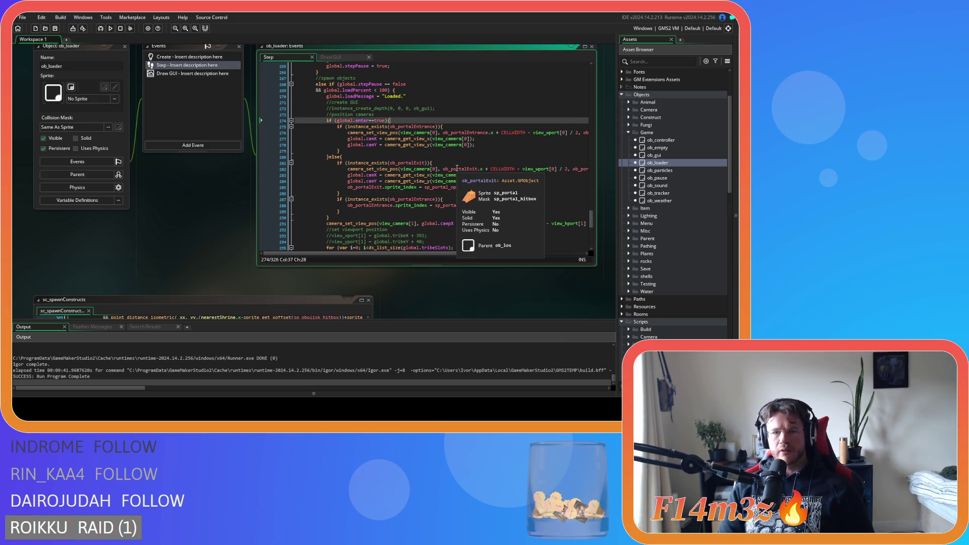
scroll(525, 219, up, 5)
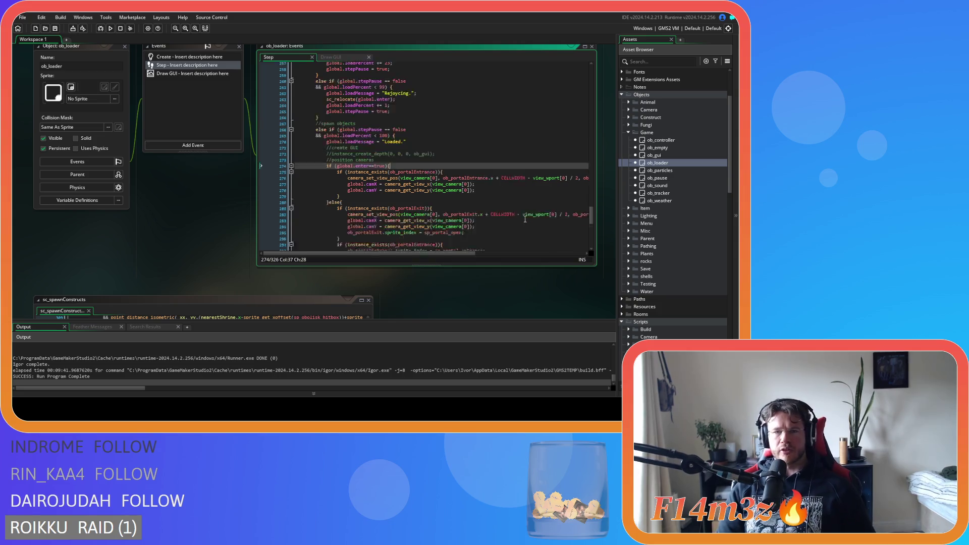
scroll(525, 219, down, 4)
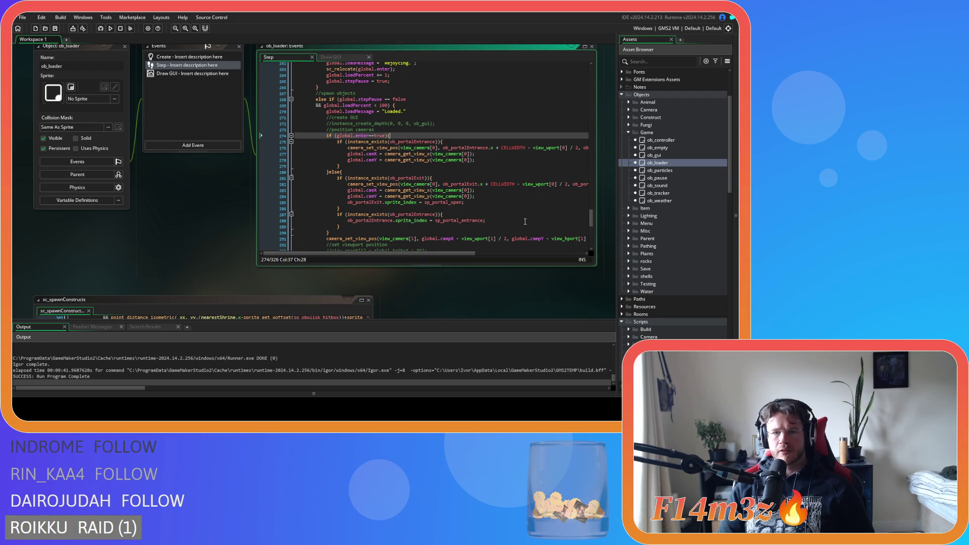
mouse_move(382, 184)
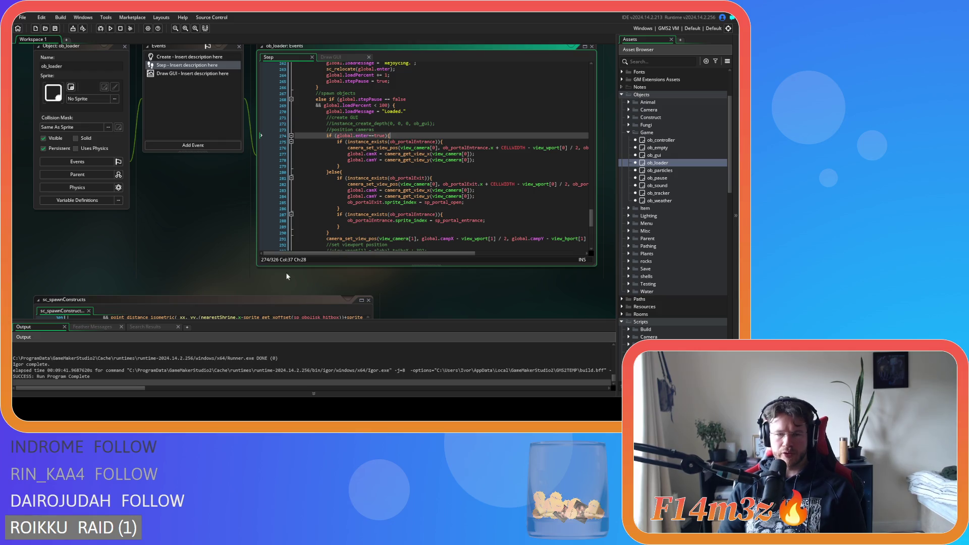
scroll(298, 274, down, 3)
scroll(299, 274, up, 4)
drag(591, 240, 592, 180)
scroll(455, 202, down, 5)
scroll(217, 287, down, 5)
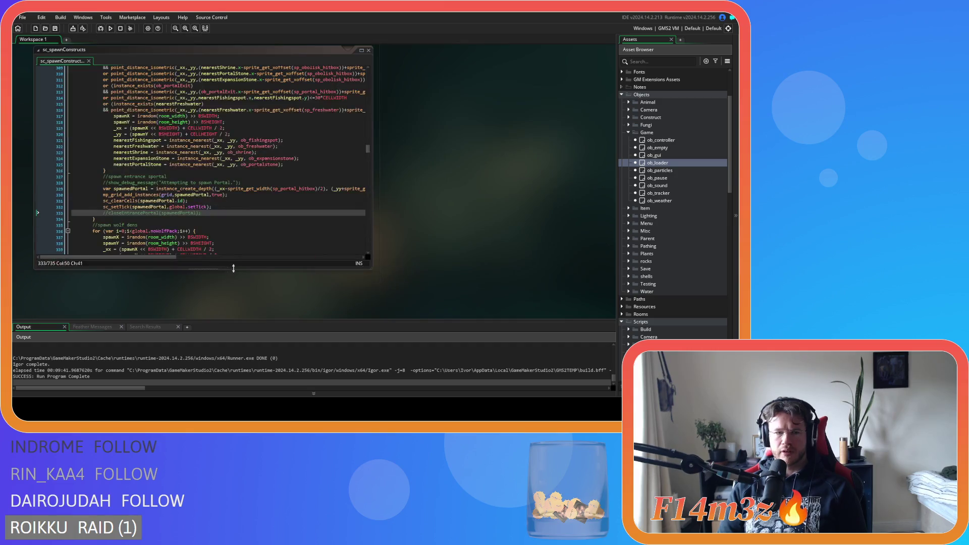
scroll(425, 216, up, 5)
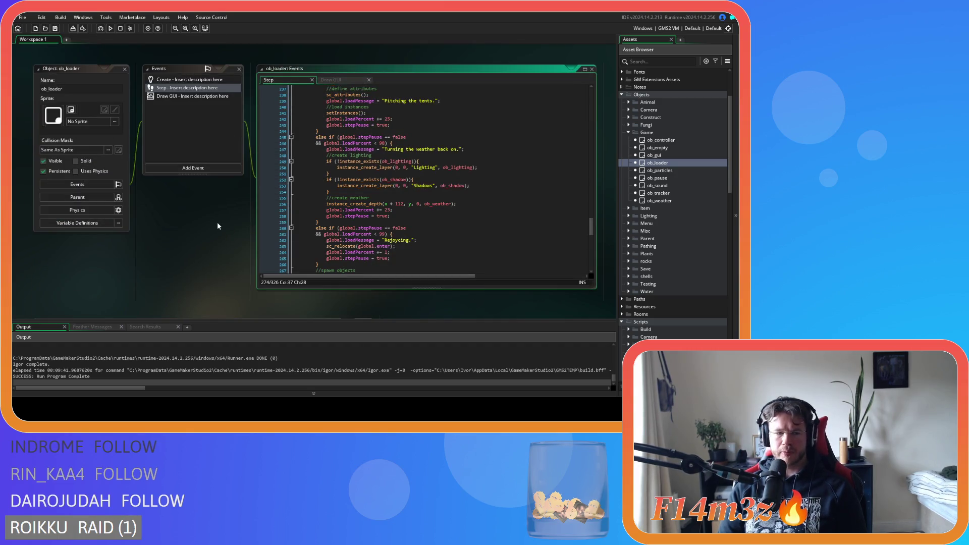
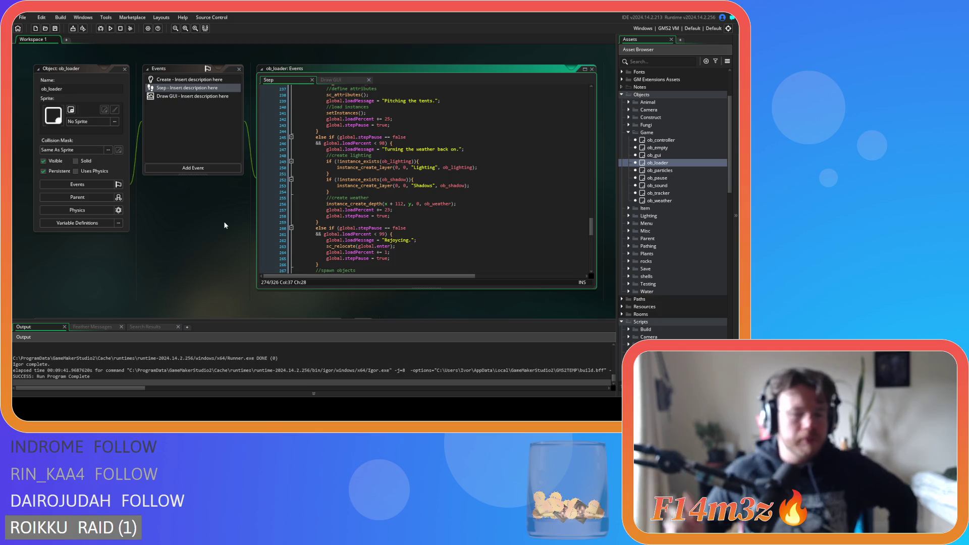
Build and run Entheogen with F5, then highlight Load Game on the title menu.
key(F5)
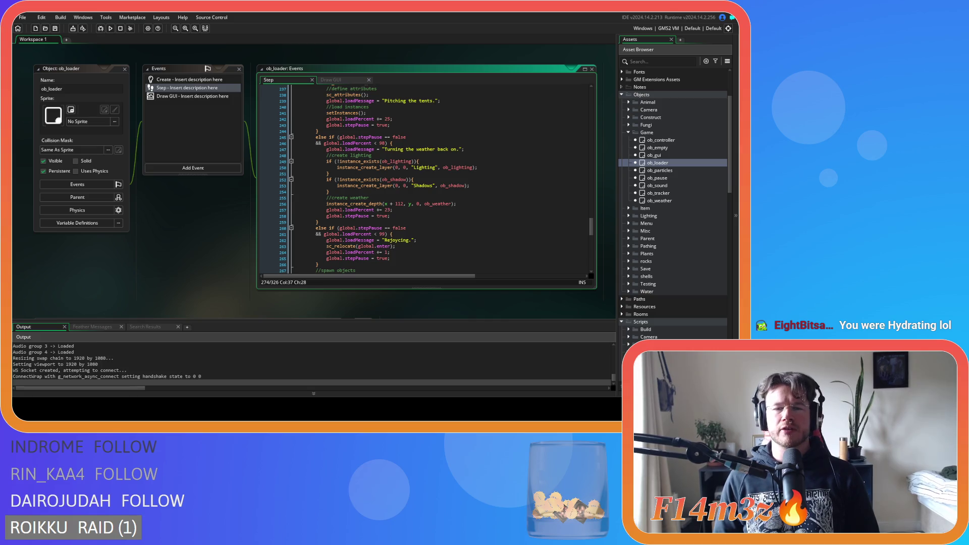
key(Down)
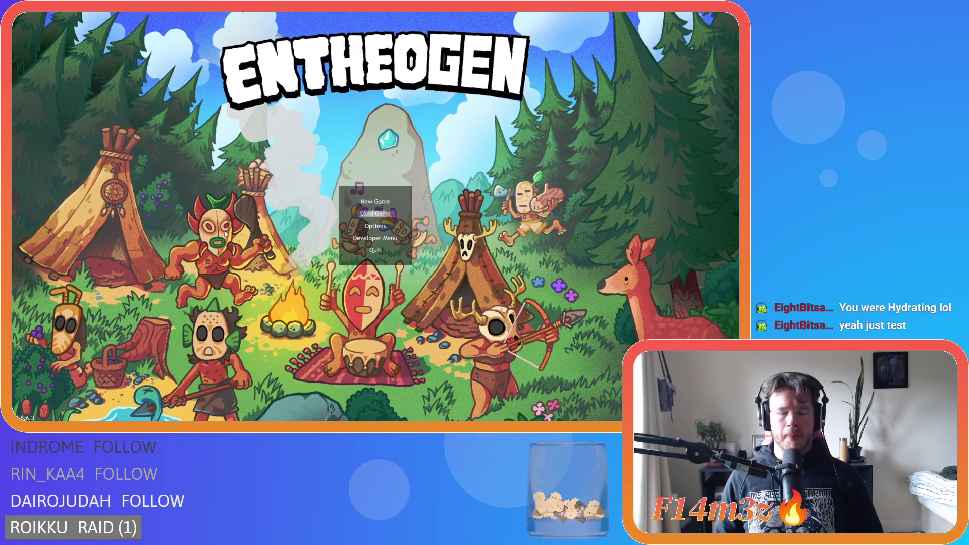
Choose Load Game and let the forest world with the tribe camp finish loading.
key(Return)
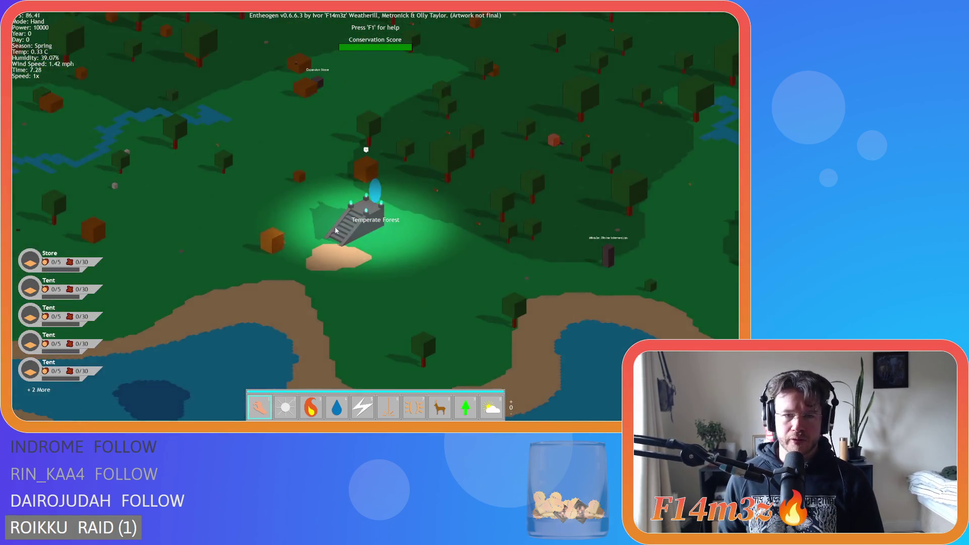
Zoom around the village, then confirm quitting and close the game window.
scroll(354, 227, up, 2)
scroll(366, 228, up, 2)
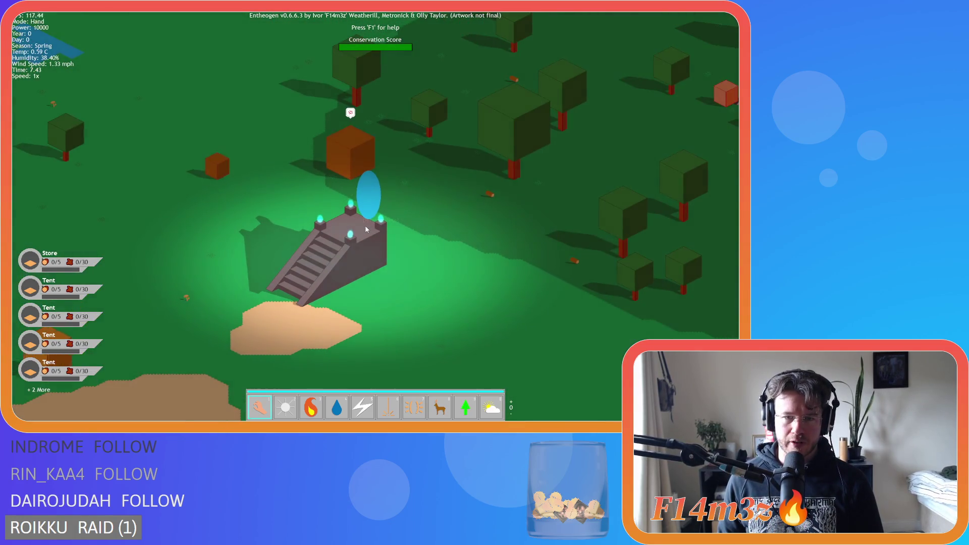
scroll(365, 229, down, 4)
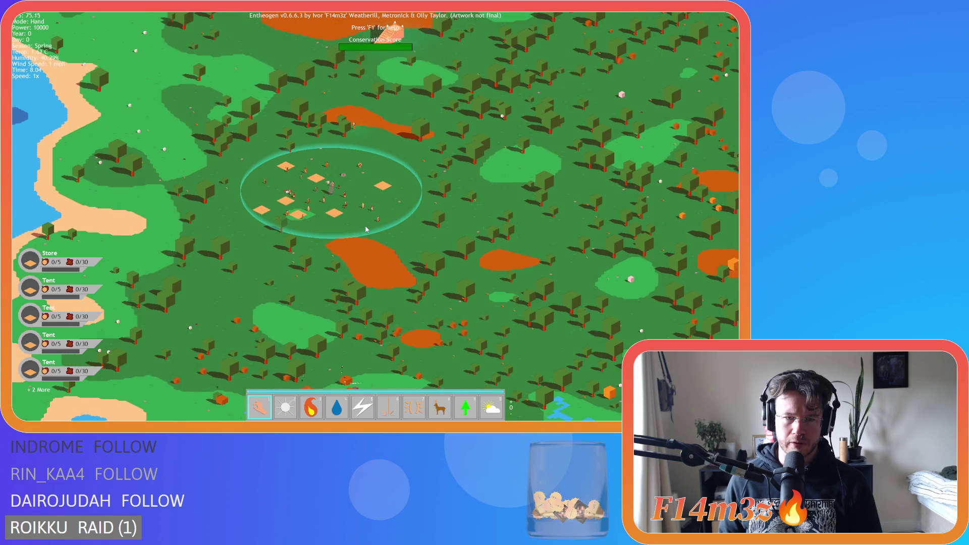
scroll(366, 229, up, 3)
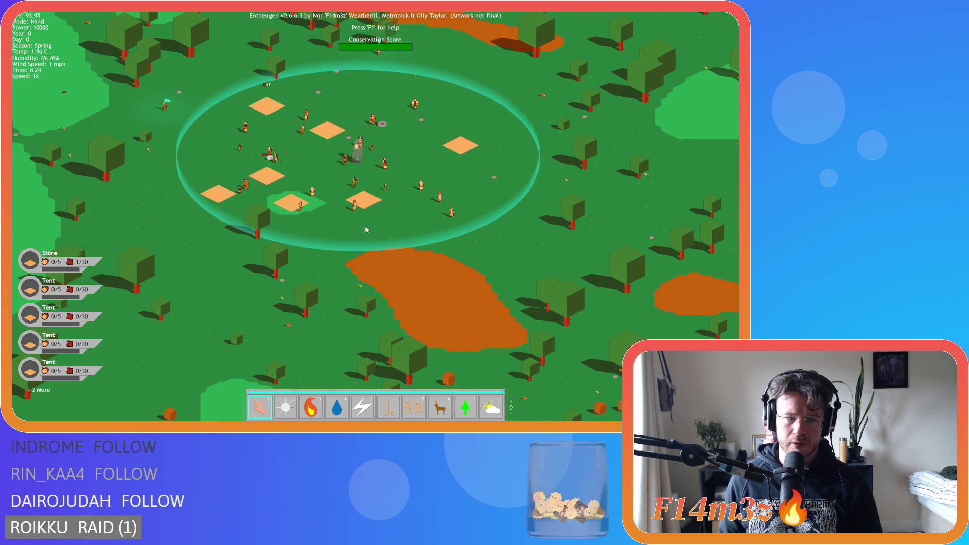
key(Escape)
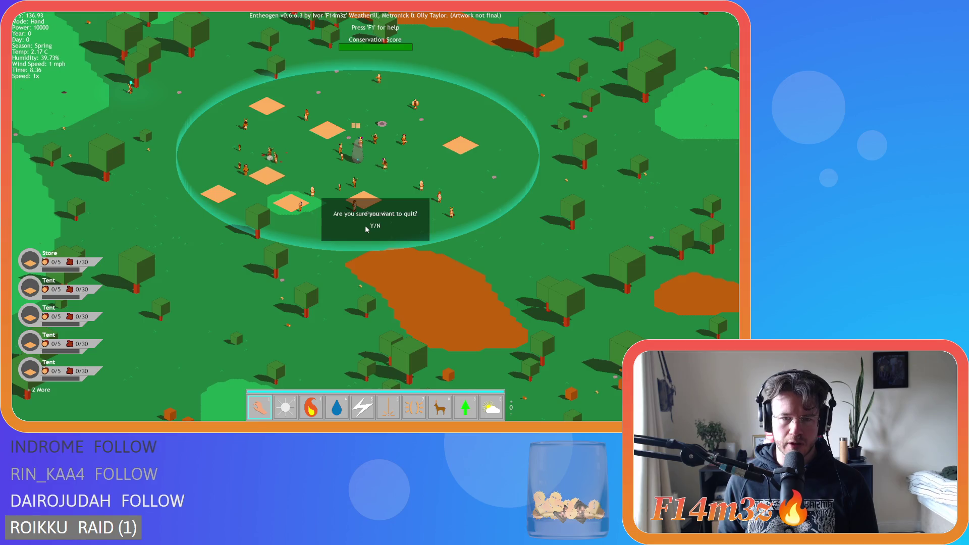
click(365, 225)
click(375, 250)
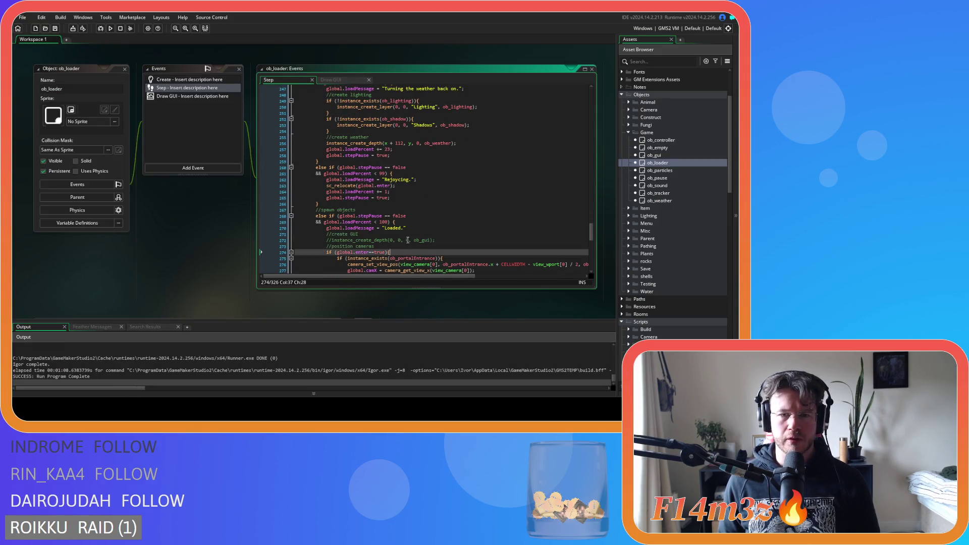
Bring up the sc_spawnConstructs script and rebuild and run the game with F5.
key(ctrl+Tab)
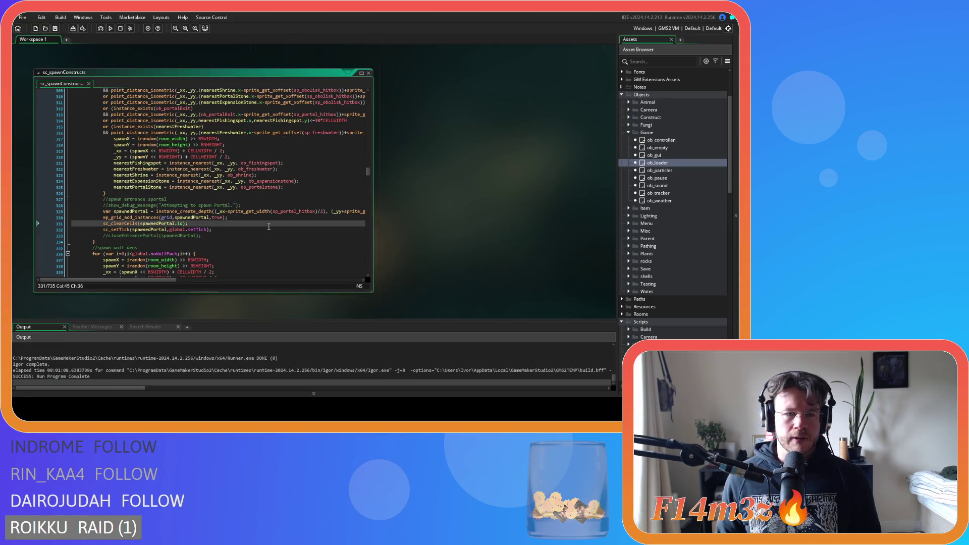
key(F5)
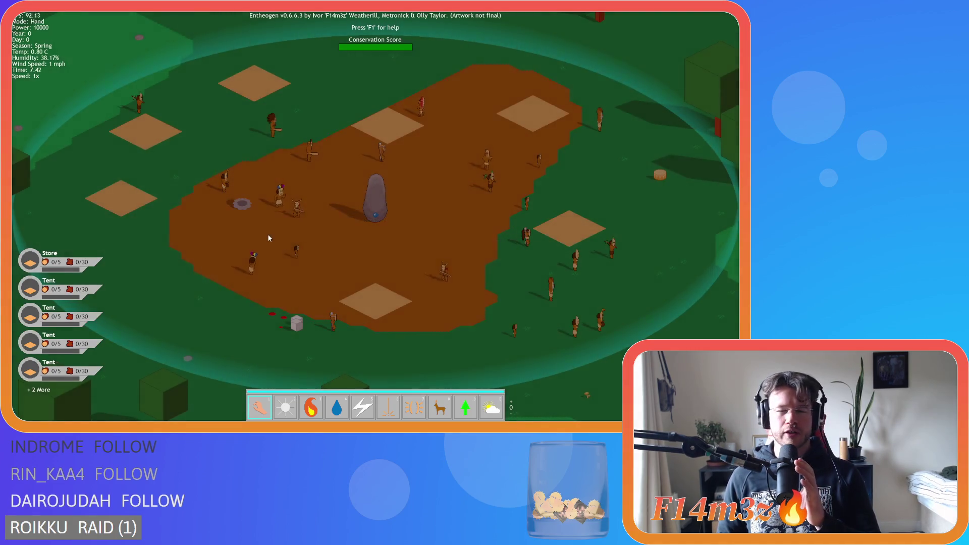
Zoom out, pan south to the portal temple, select it and confirm advancing a level.
scroll(336, 233, down, 10)
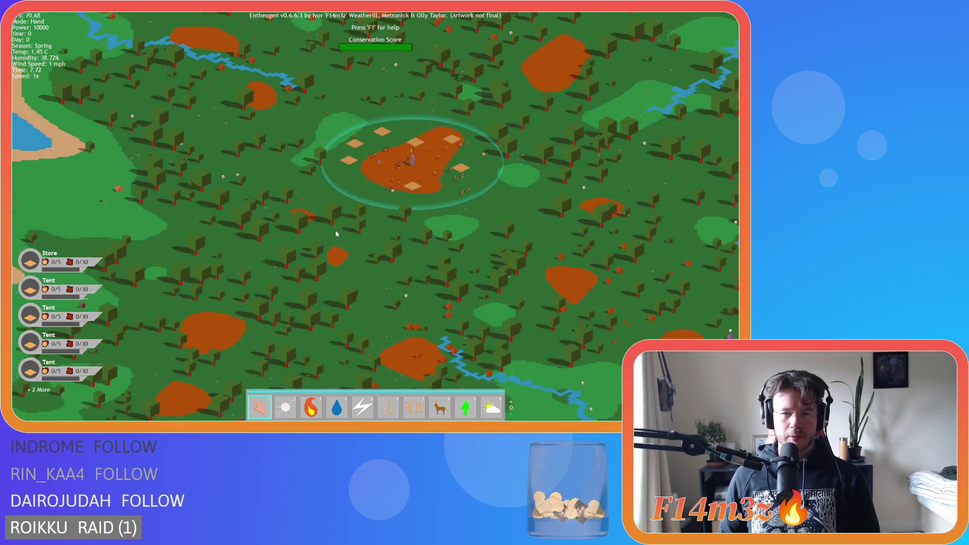
scroll(336, 233, down, 5)
scroll(323, 249, up, 15)
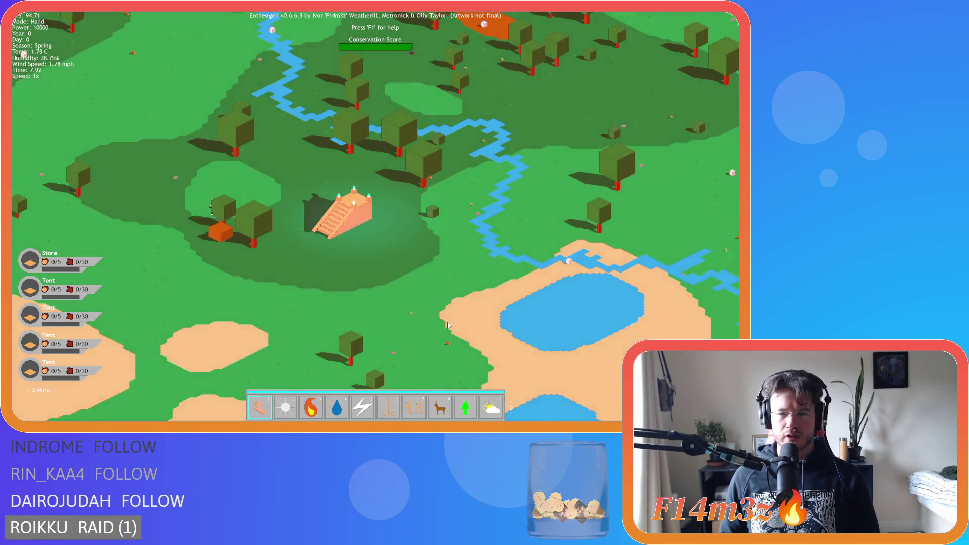
scroll(396, 286, down, 6)
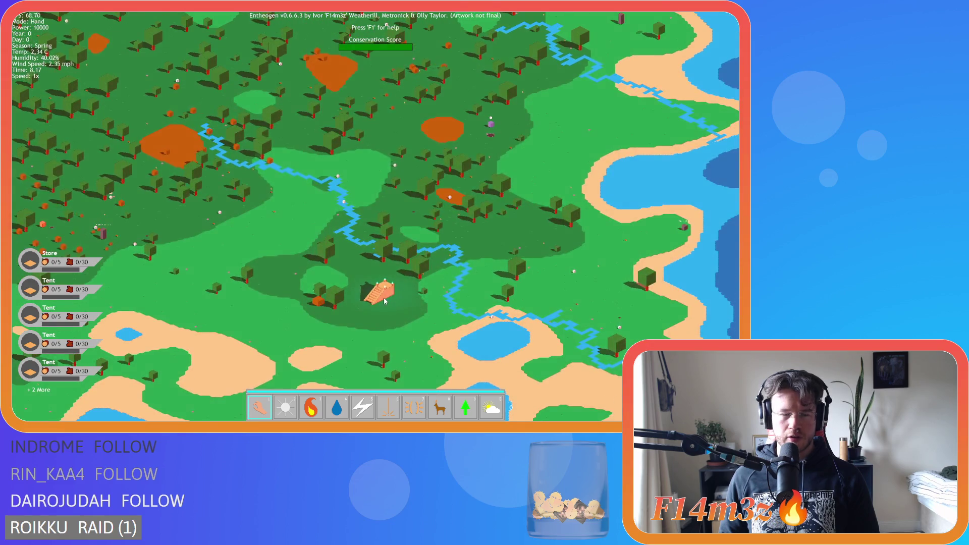
scroll(381, 301, down, 8)
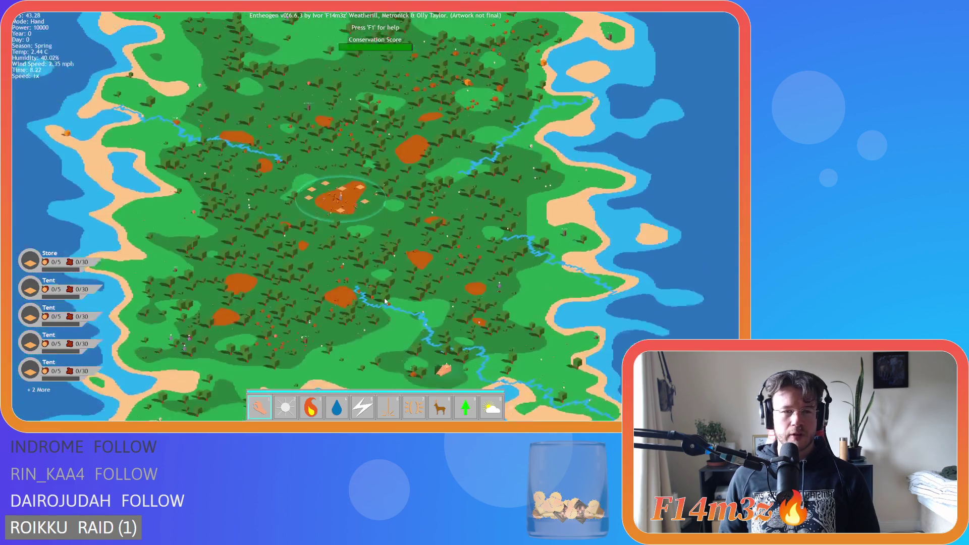
scroll(383, 300, up, 4)
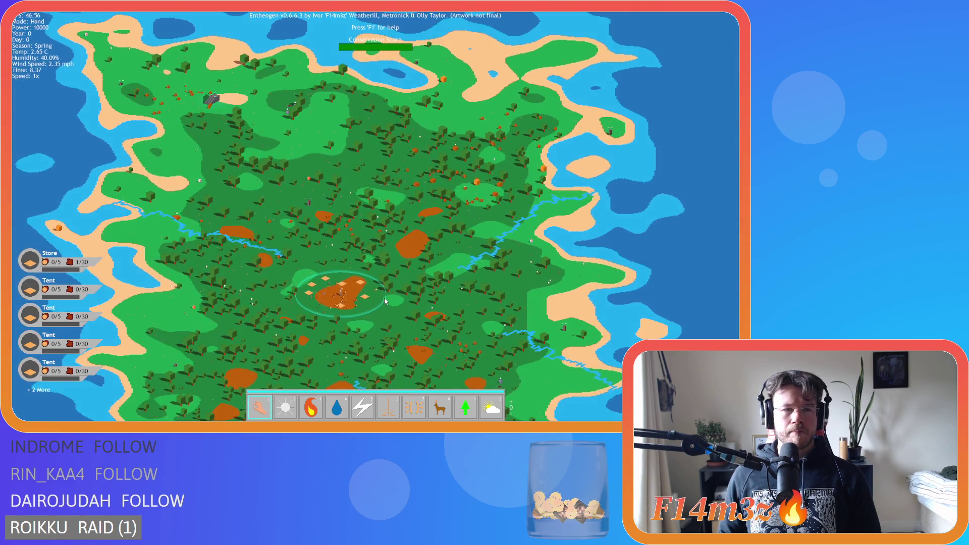
key(s)
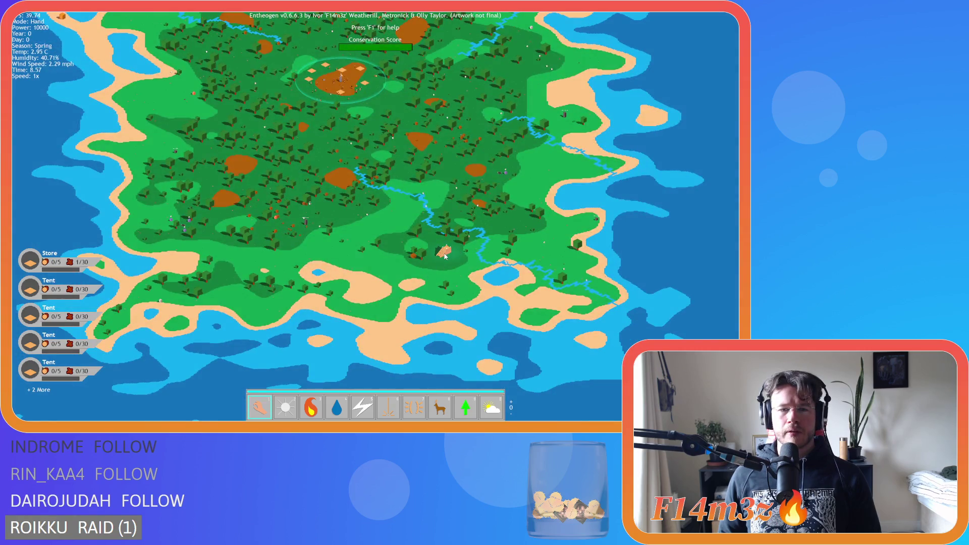
click(459, 251)
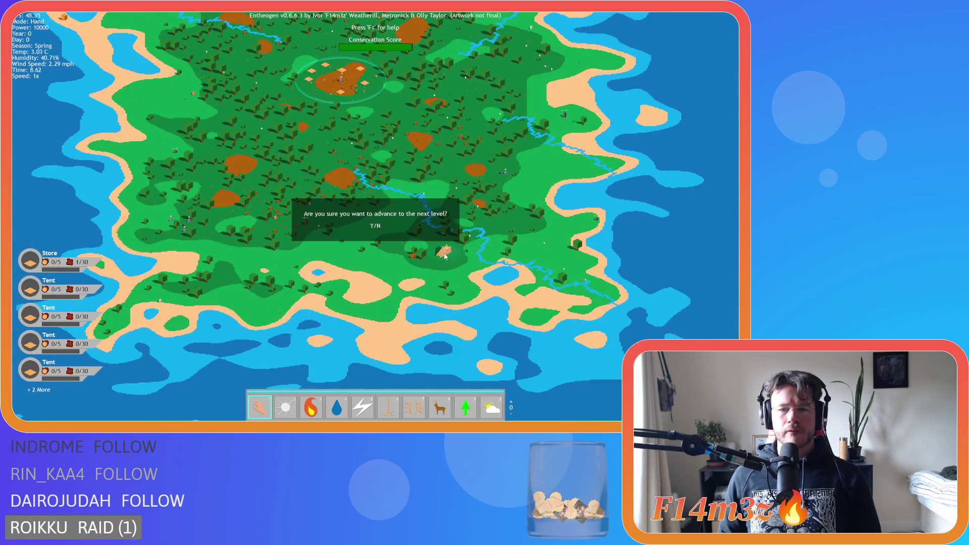
key(Return)
scroll(368, 185, up, 6)
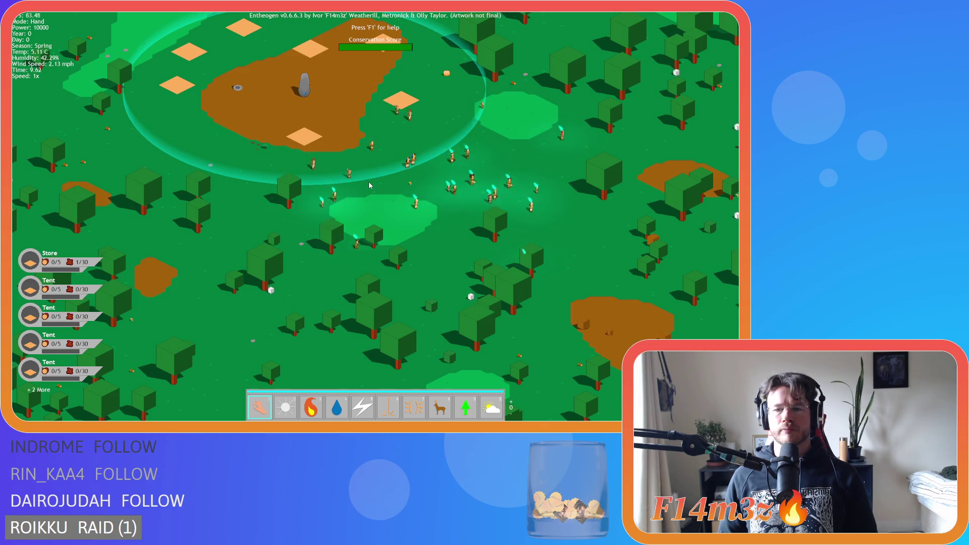
Pan to the portal temple at 8x game speed and trigger loading the next level.
key(s)
key(d)
key(plus)
key(plus)
key(plus)
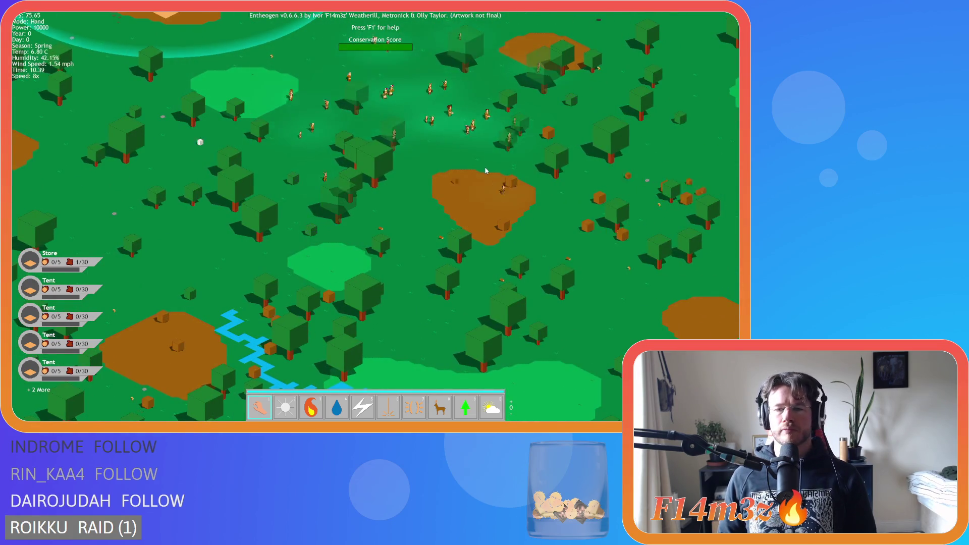
key(s)
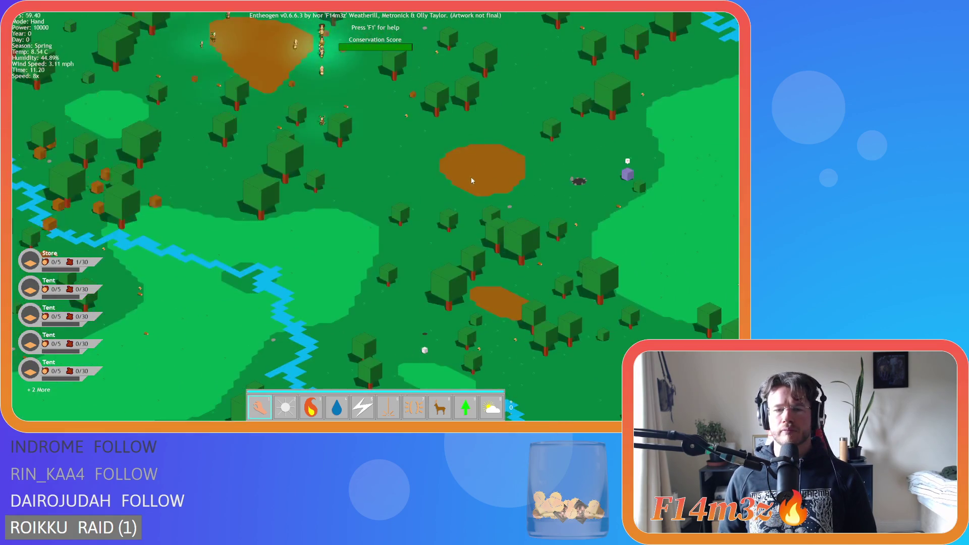
key(s)
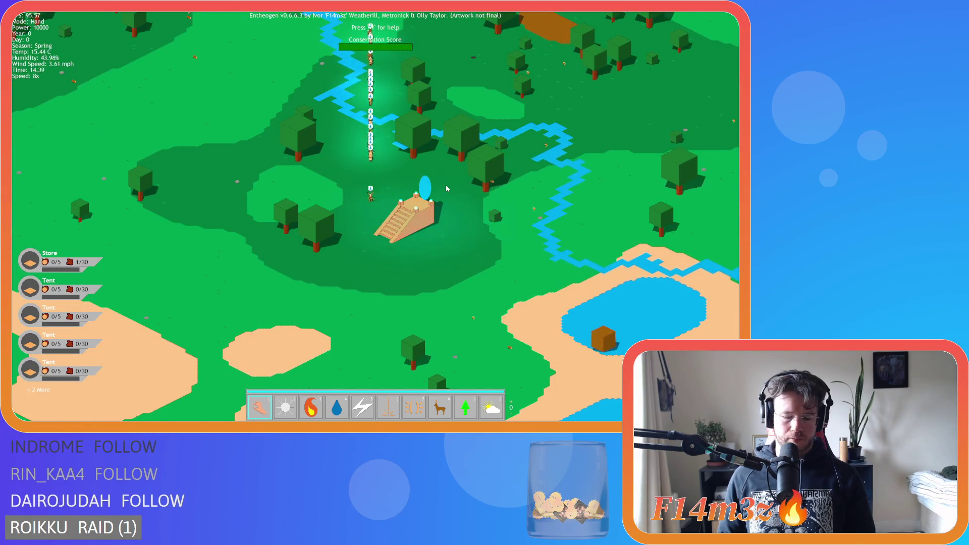
scroll(447, 188, up, 3)
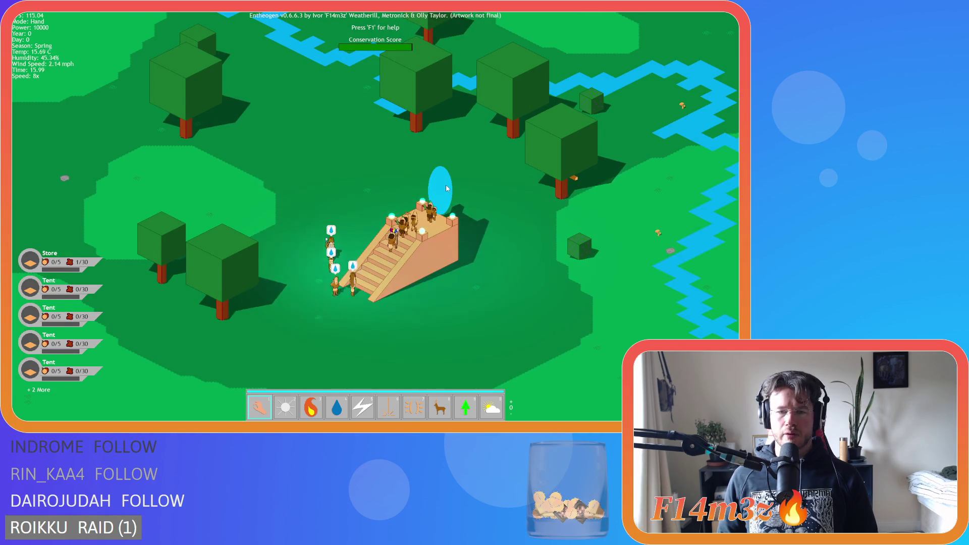
scroll(447, 188, down, 5)
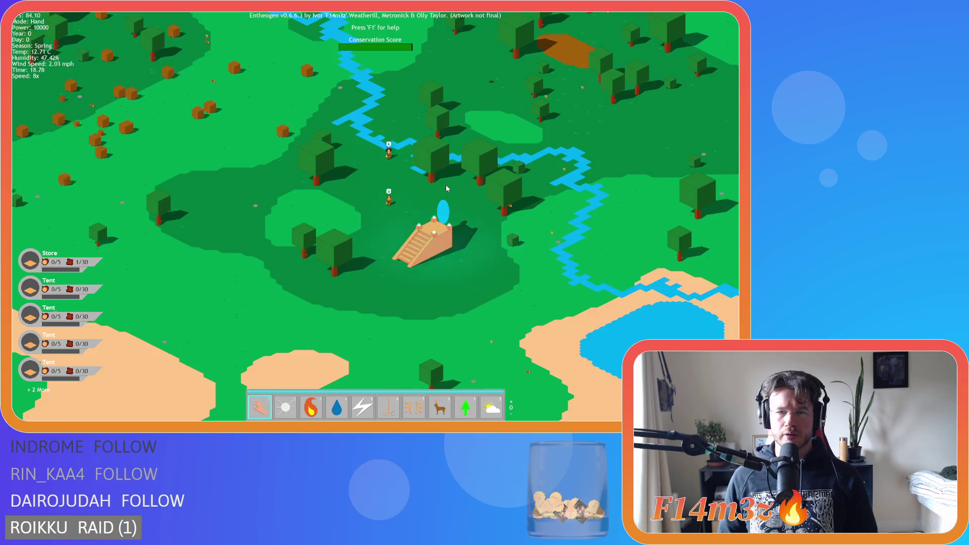
scroll(447, 188, up, 3)
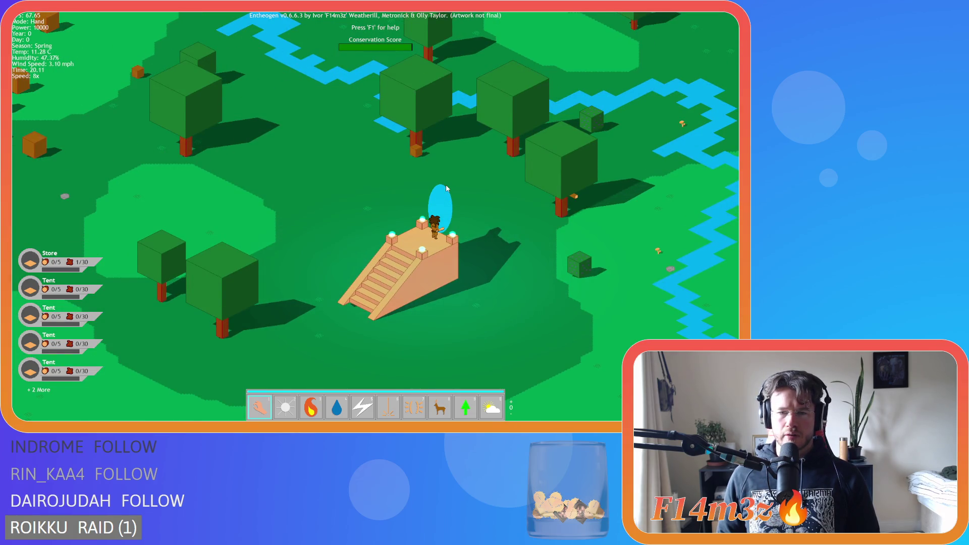
key(r)
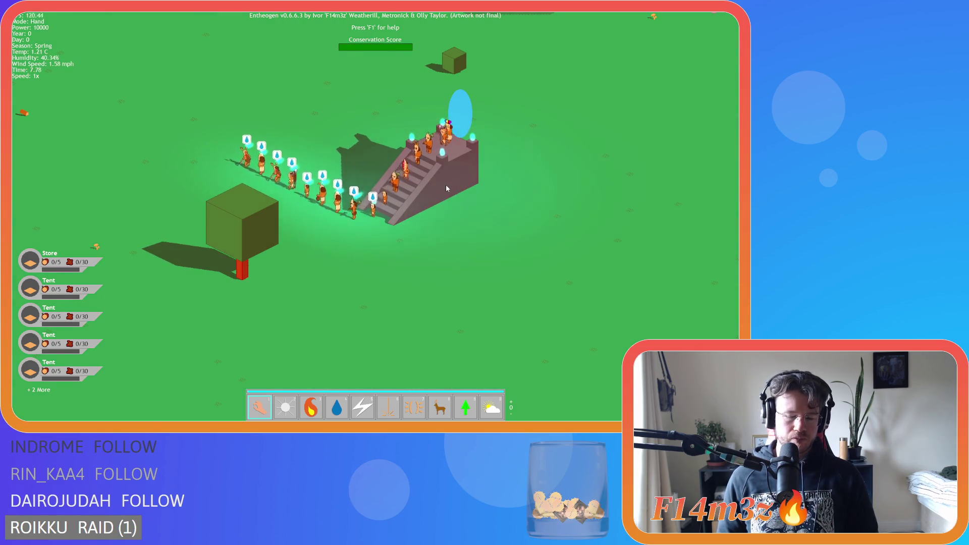
Pan along the queued villagers and raise game speed to 8x until loading starts.
key(w)
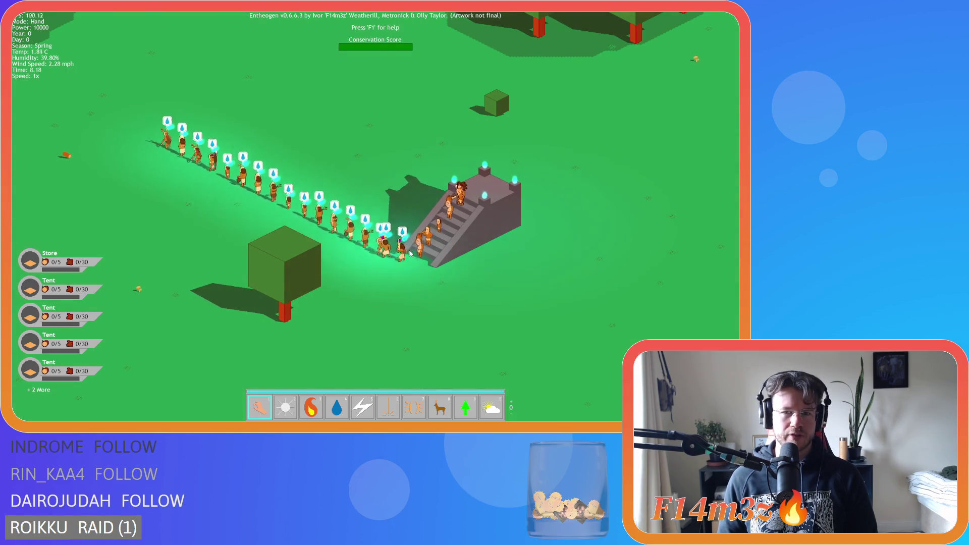
key(w)
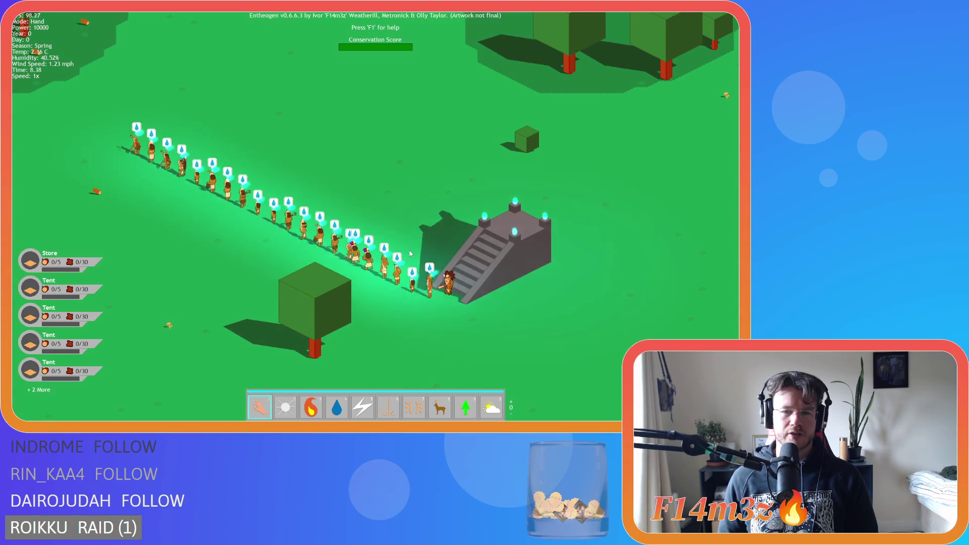
key(a)
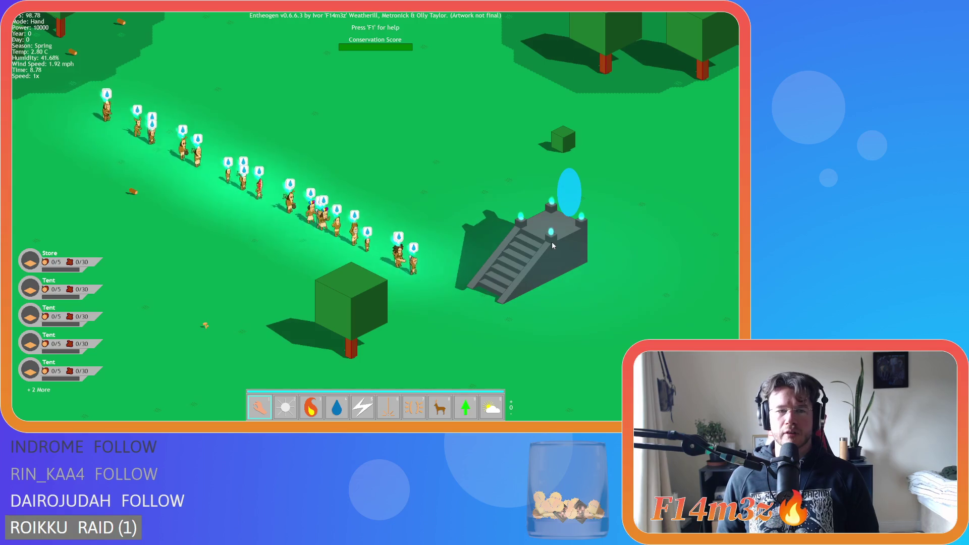
key(plus)
key(plus)
key(plus)
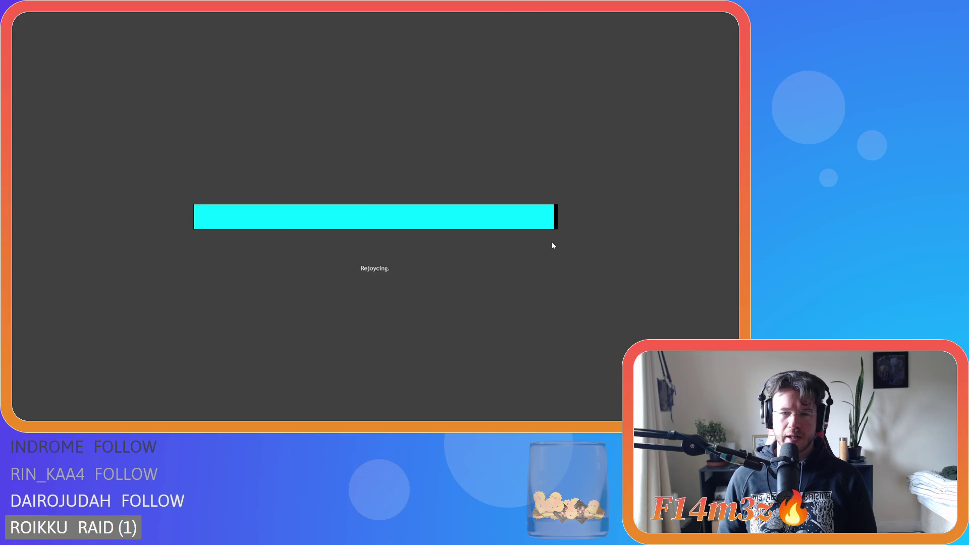
Zoom onto the portal temple and speed up the game as the tribe climbs in.
scroll(480, 216, down, 10)
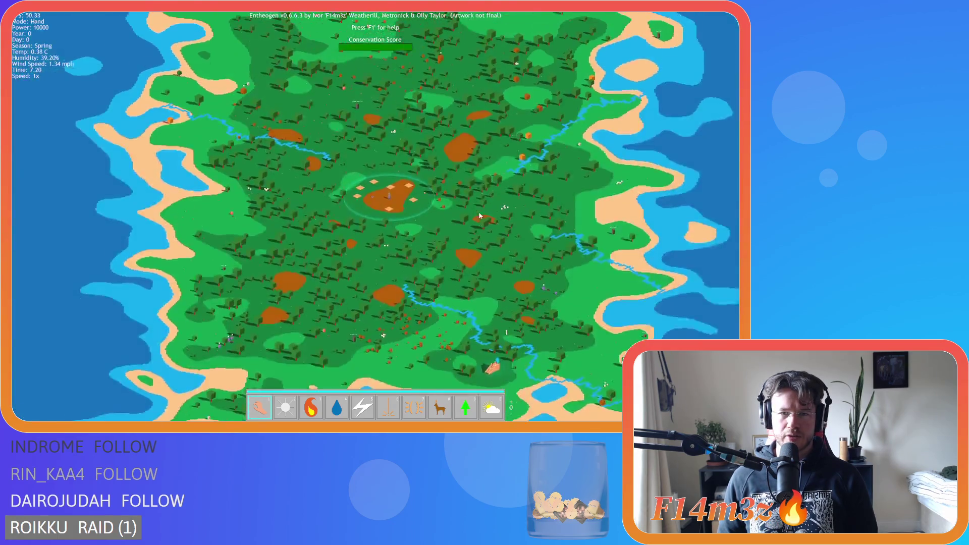
scroll(273, 138, up, 10)
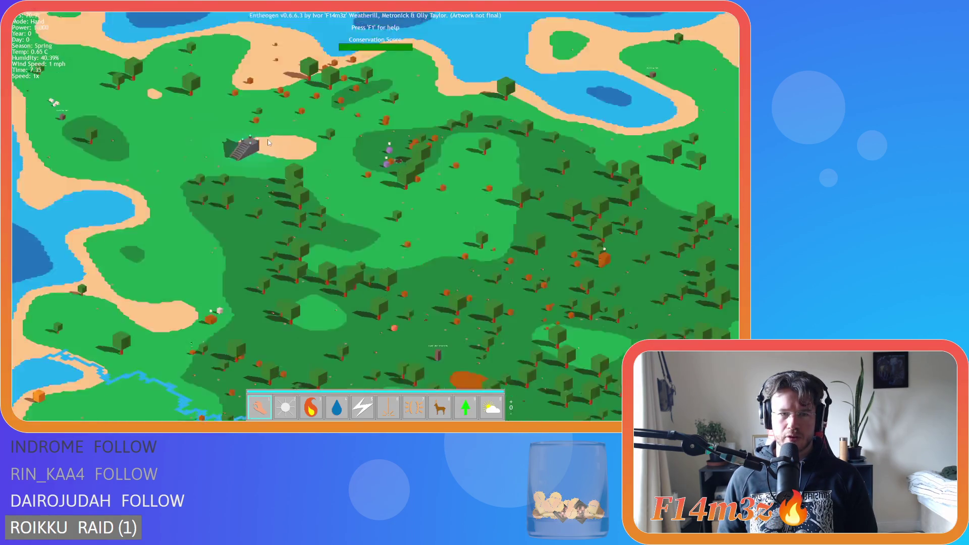
scroll(269, 143, down, 10)
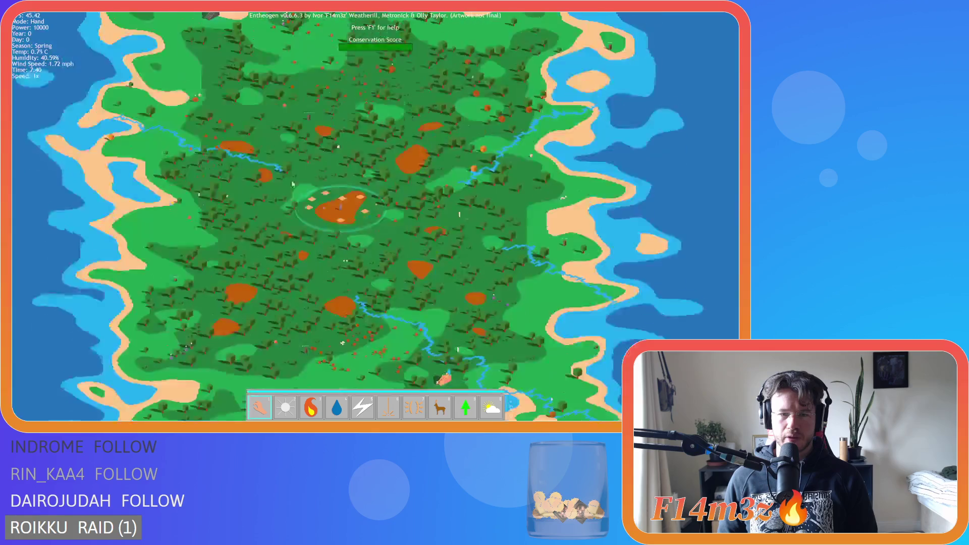
scroll(428, 263, up, 15)
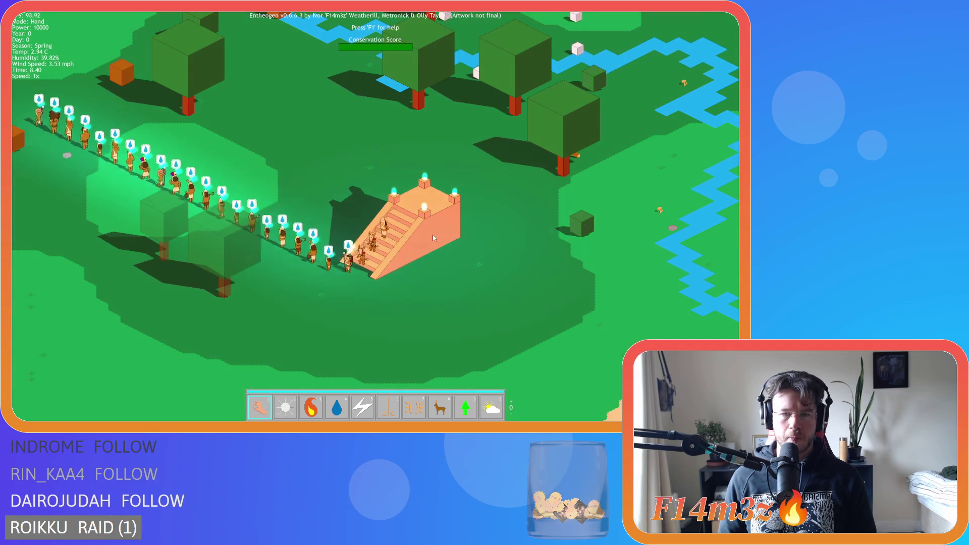
key(plus)
key(plus)
key(plus)
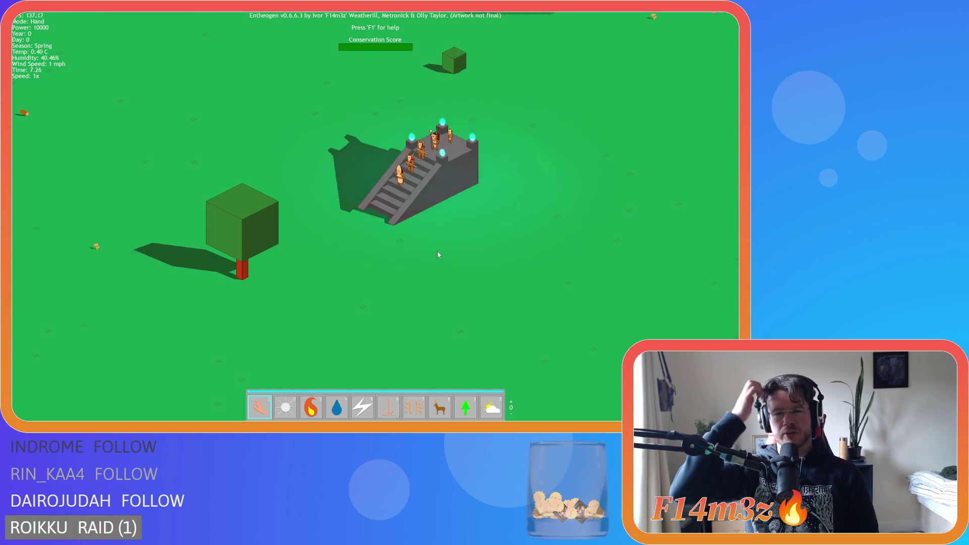
scroll(437, 255, down, 5)
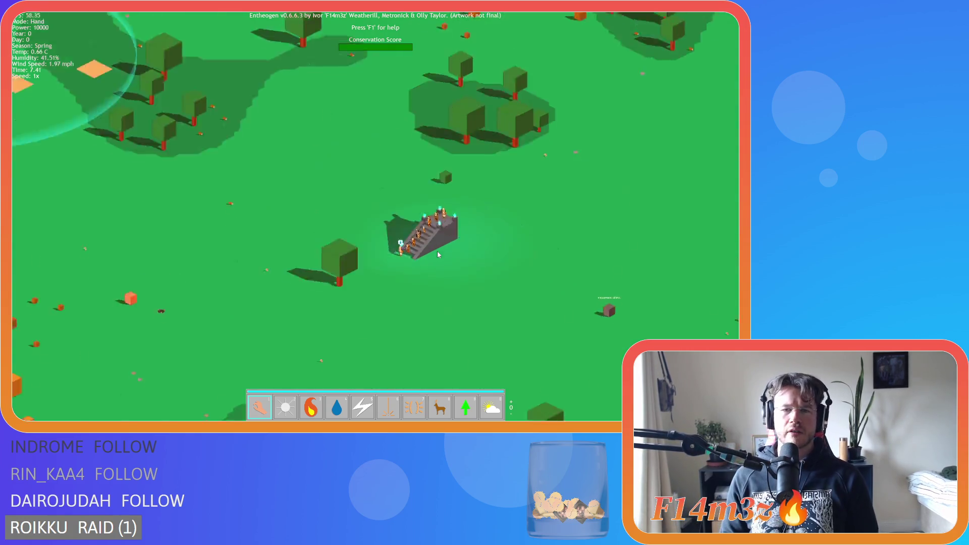
scroll(437, 251, down, 10)
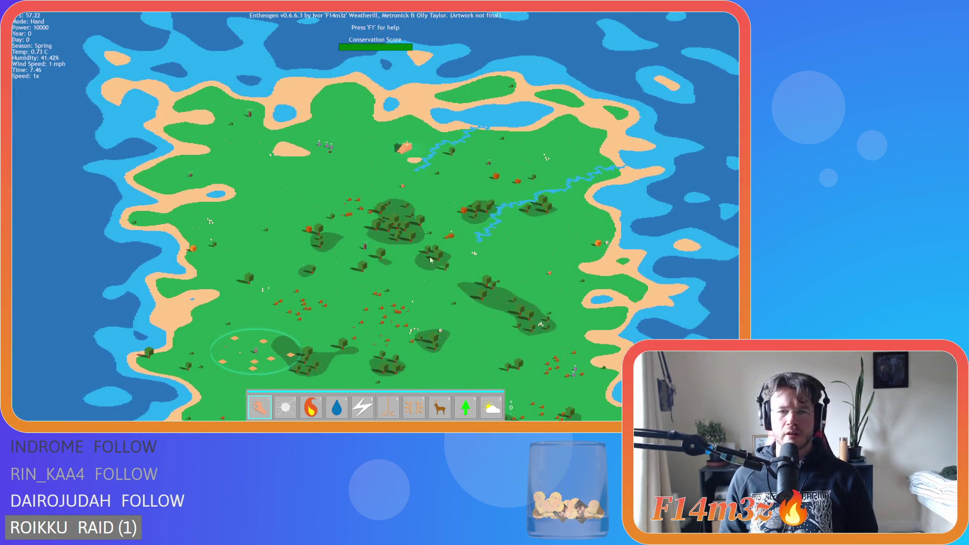
Quit the game with Escape and Y, then delete the closeEntrancePortal call line.
scroll(408, 210, up, 5)
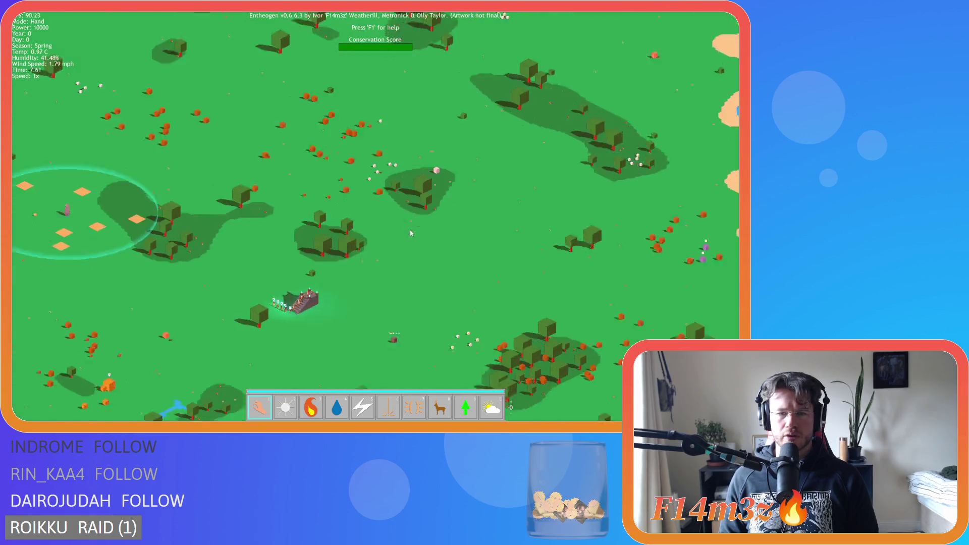
scroll(346, 234, up, 5)
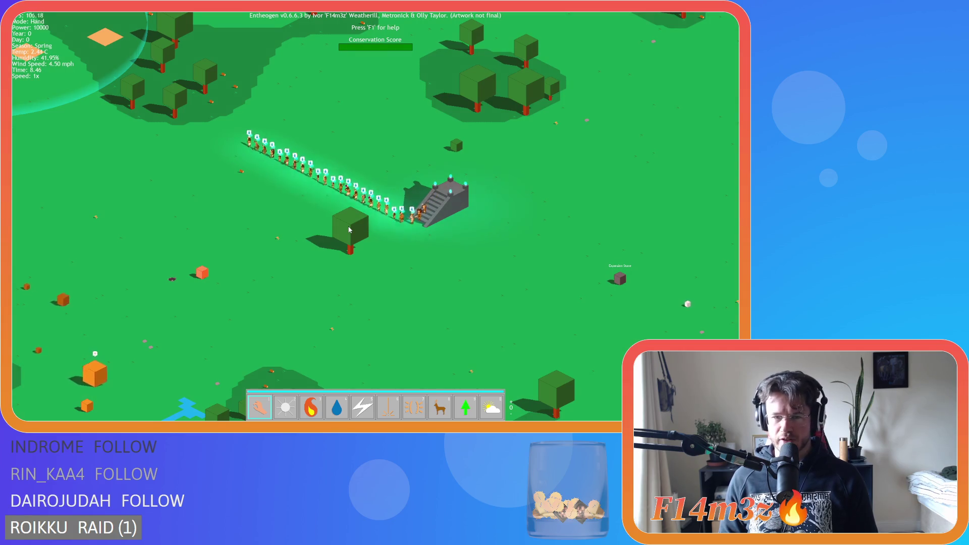
key(Escape)
key(y)
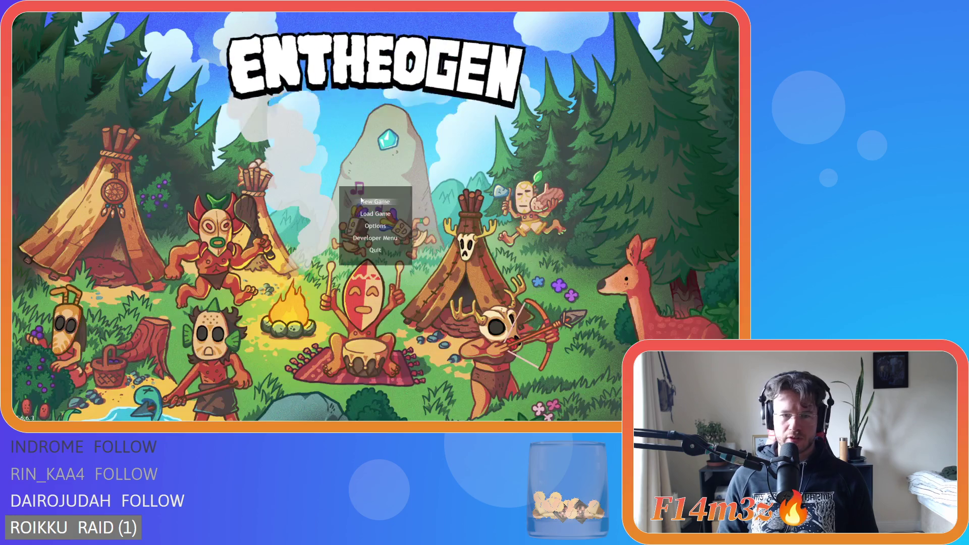
key(shift+Home)
key(shift+Home)
key(BackSpace)
key(BackSpace)
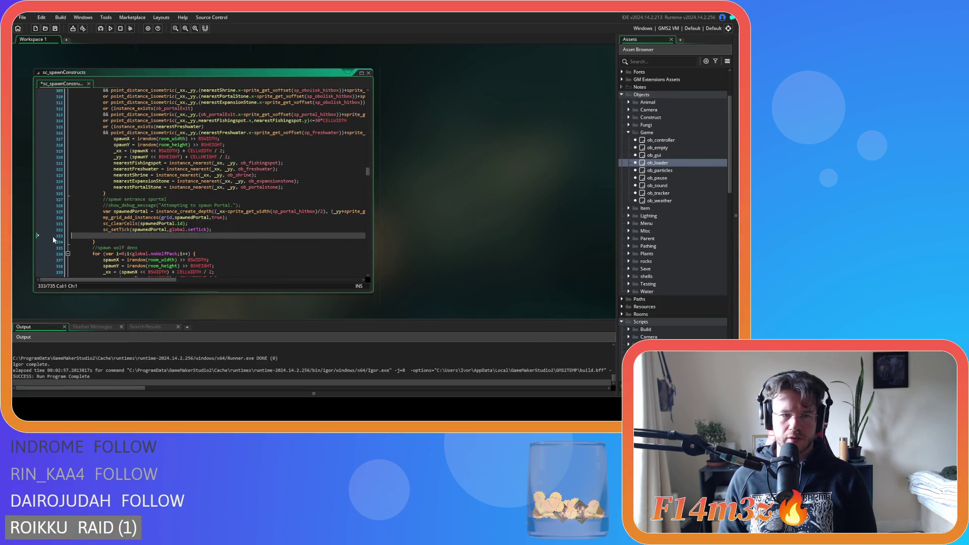
Delete the sc_closeEntrancePortal script from the Asset Browser.
scroll(692, 215, down, 2)
scroll(691, 215, down, 15)
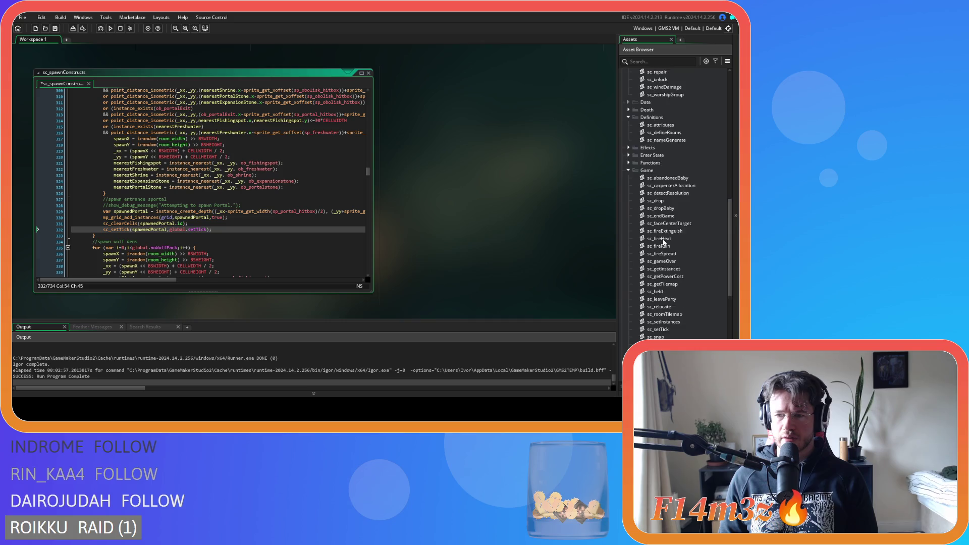
scroll(663, 253, down, 1)
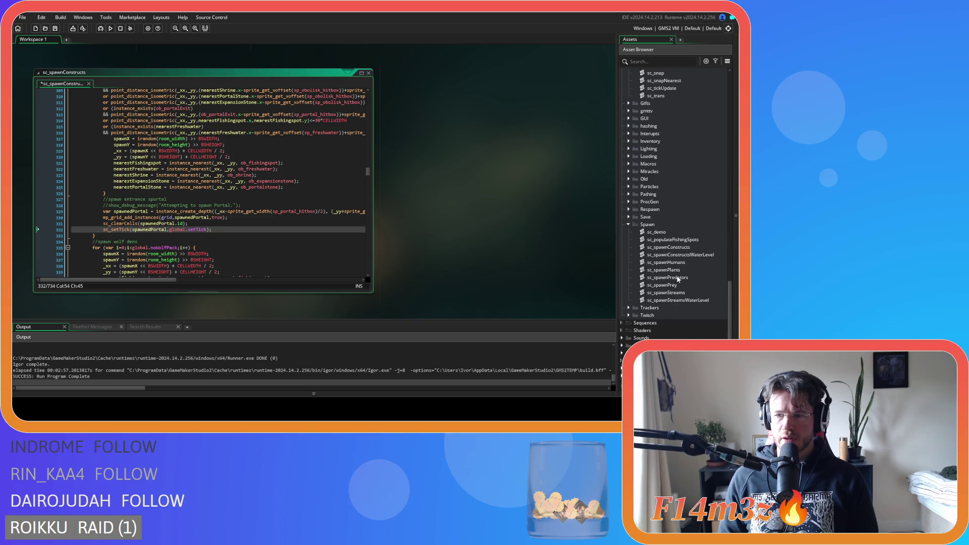
scroll(678, 279, up, 12)
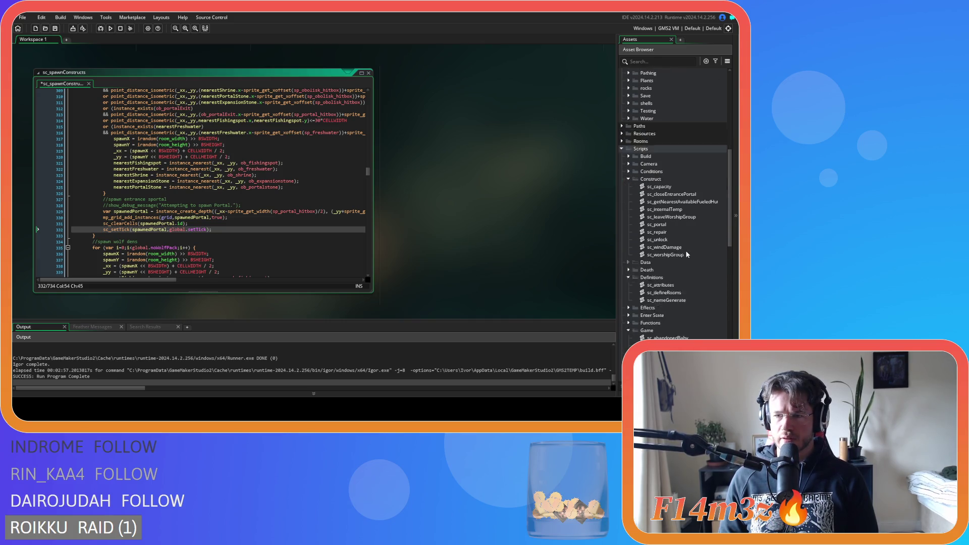
scroll(672, 282, down, 2)
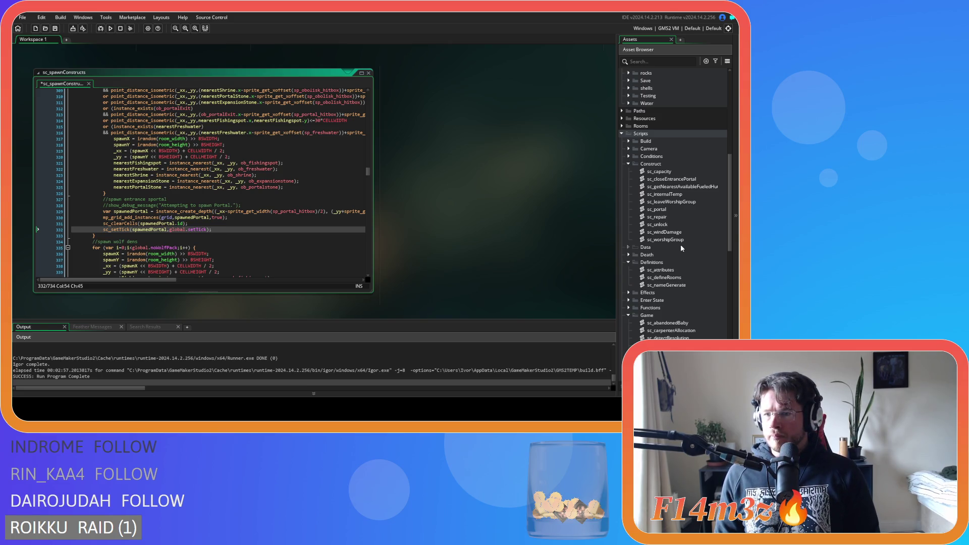
click(681, 180)
key(Delete)
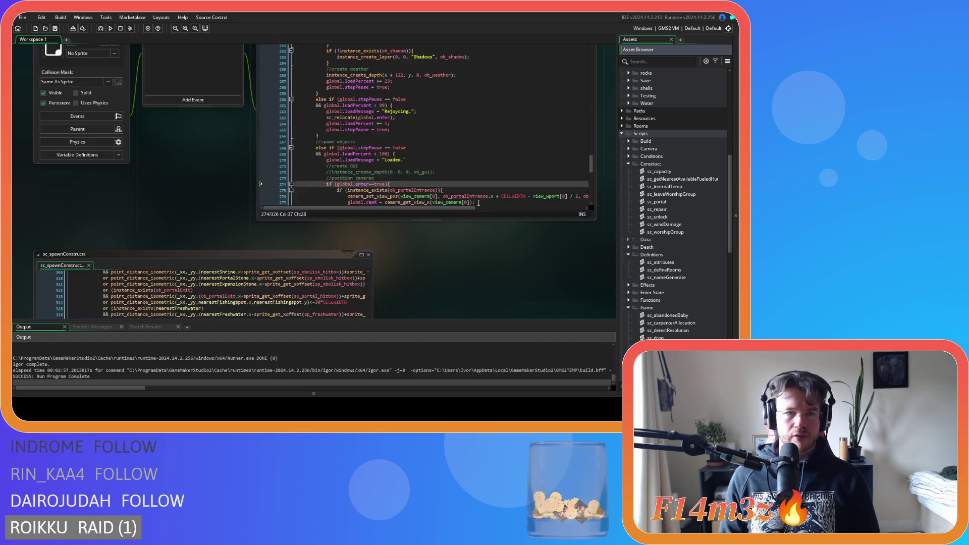
click(413, 222)
scroll(442, 232, up, 8)
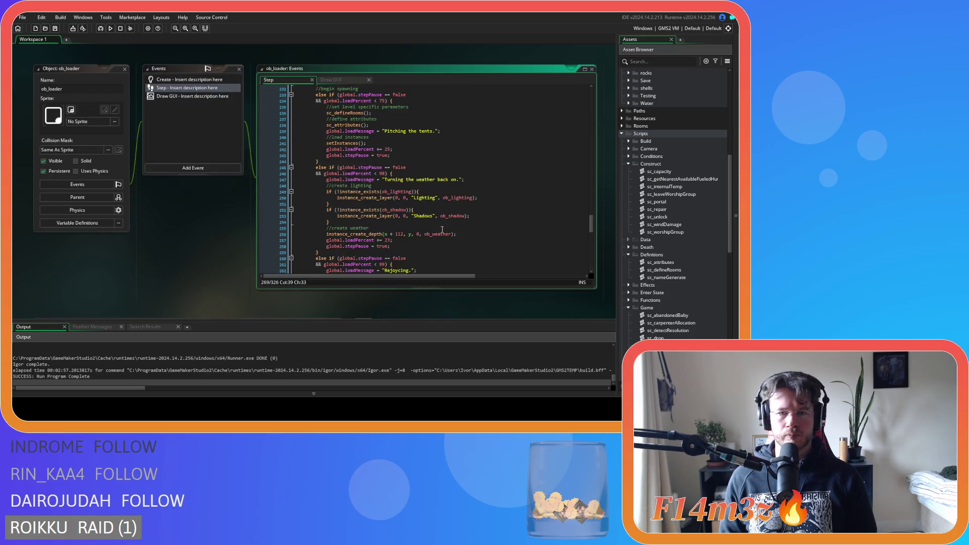
scroll(442, 234, up, 2)
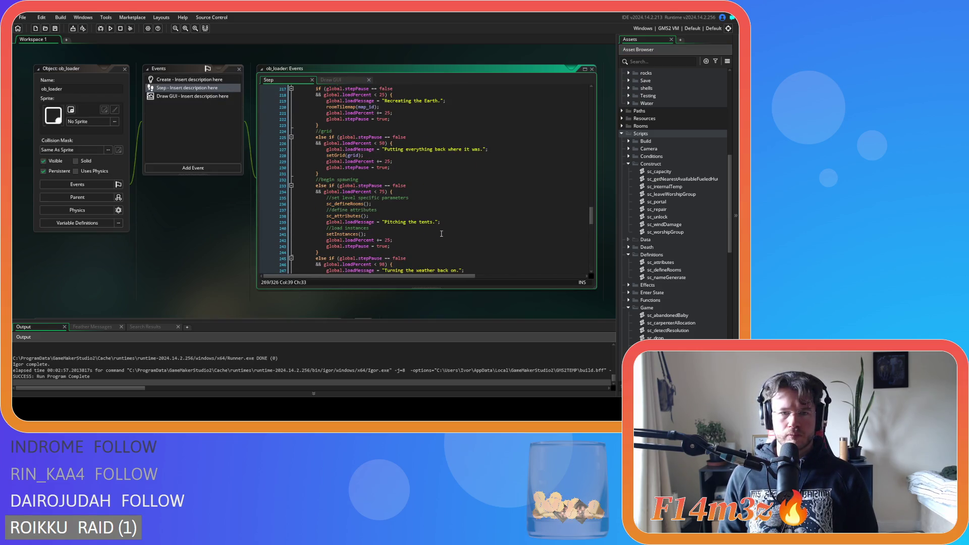
scroll(441, 233, up, 3)
scroll(441, 234, up, 20)
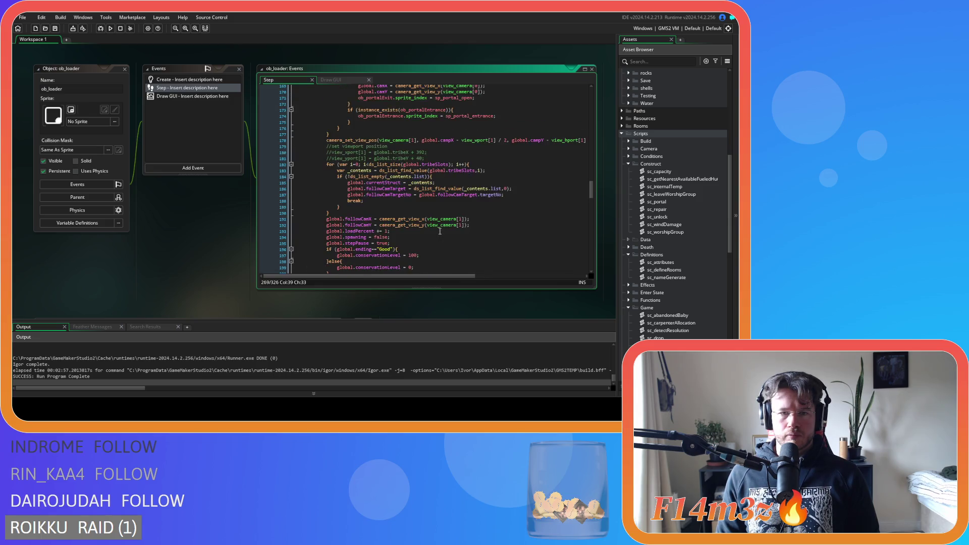
scroll(439, 232, up, 4)
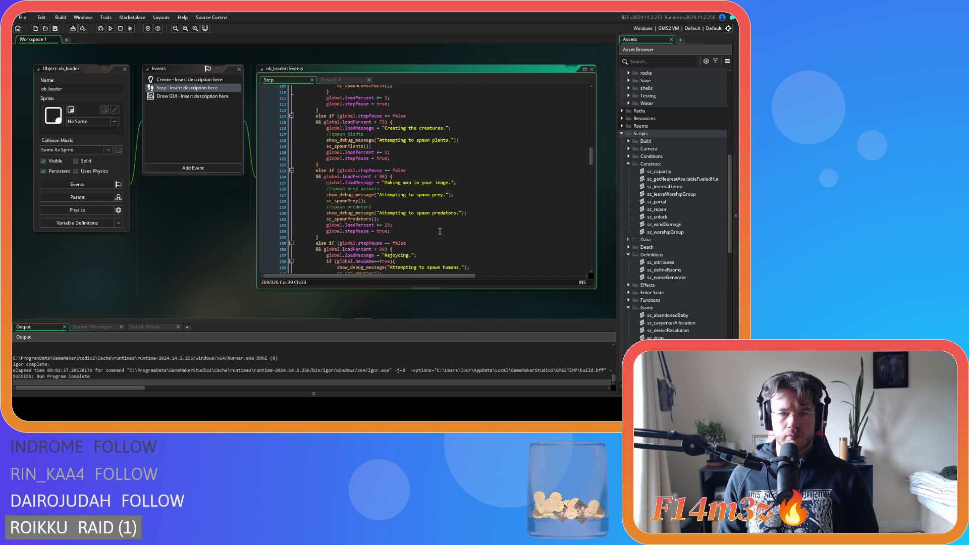
scroll(439, 233, down, 12)
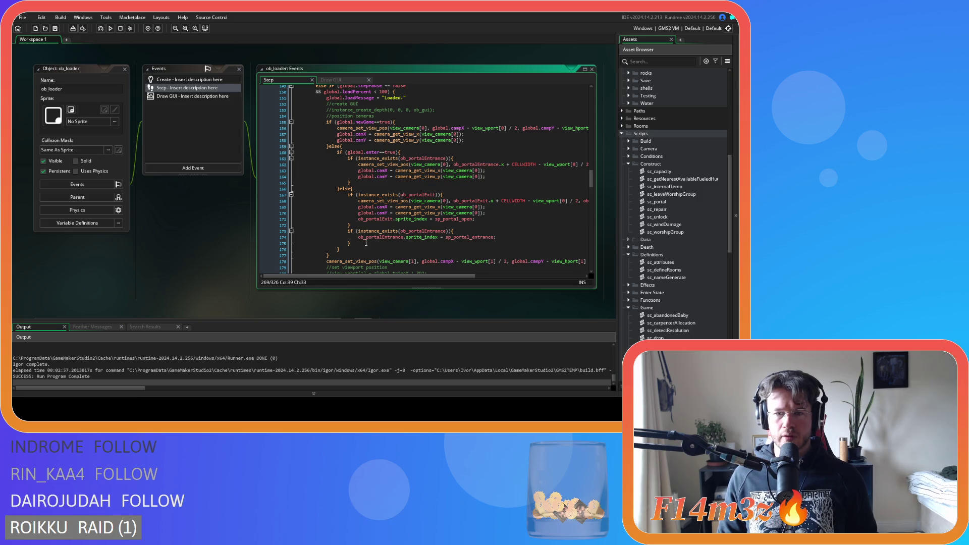
drag(362, 244, 348, 232)
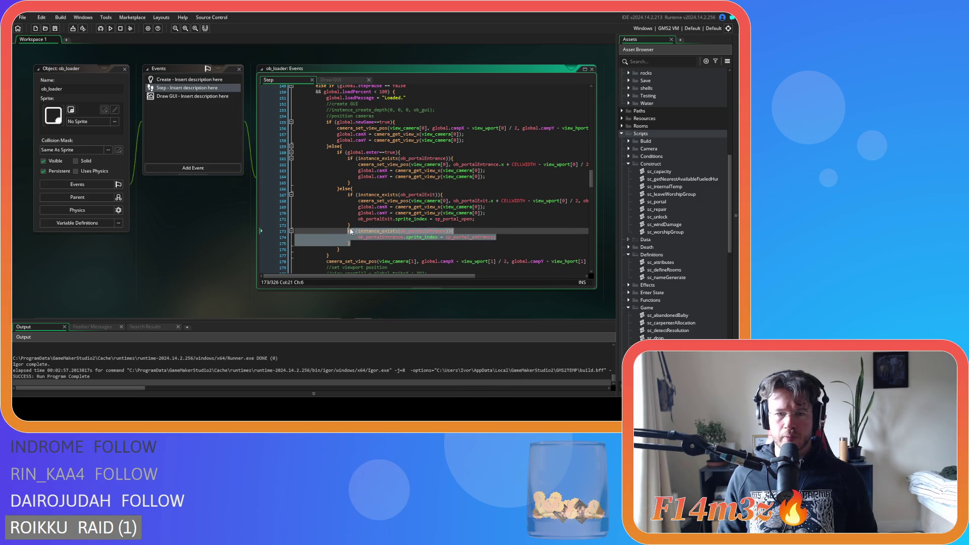
Undo the last code change in ob_loader's Step event and review the entrance camera block.
click(478, 139)
key(ctrl+z)
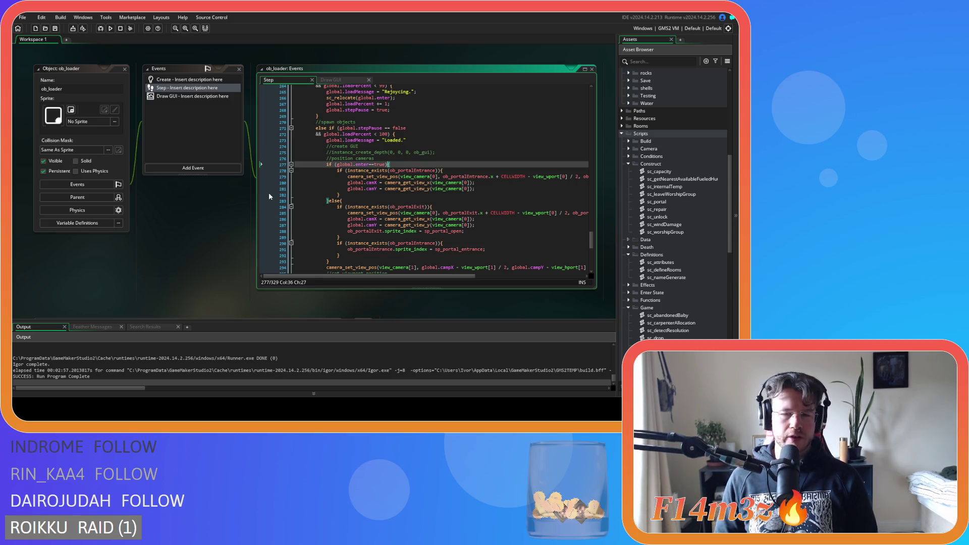
key(Down)
key(Down)
key(Down)
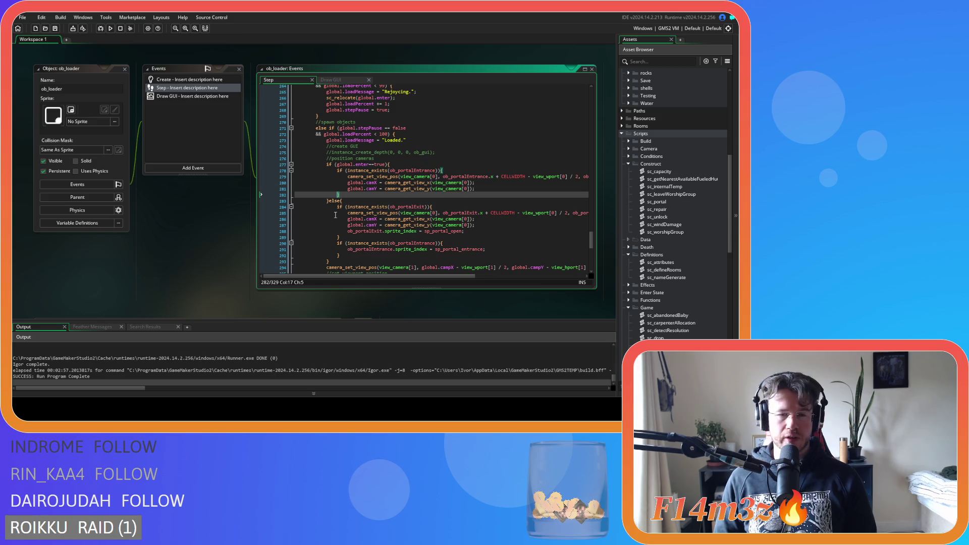
key(Up)
key(Down)
key(Down)
key(Up)
key(Up)
Check the instance_exists test on line 278 and which brace closes the else branch.
click(352, 195)
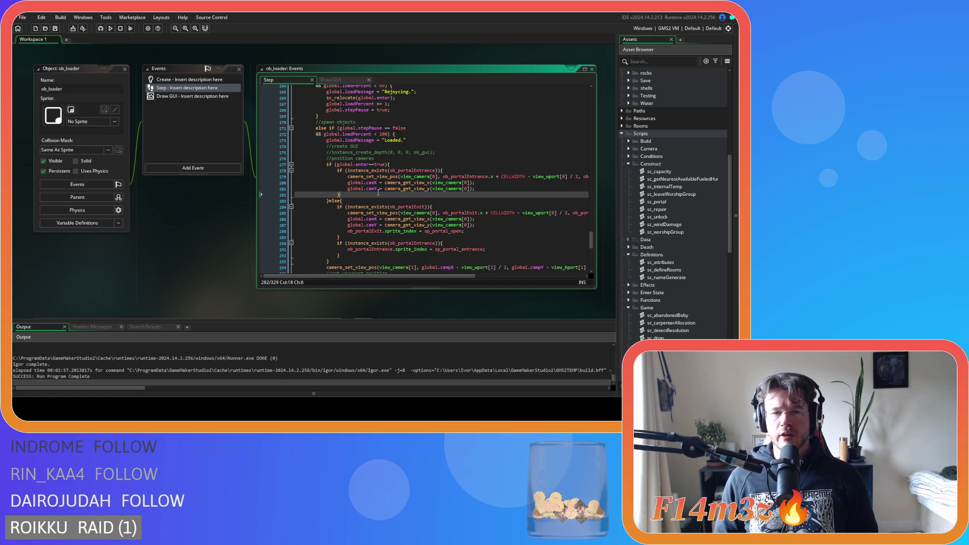
click(443, 172)
click(433, 164)
key(Down)
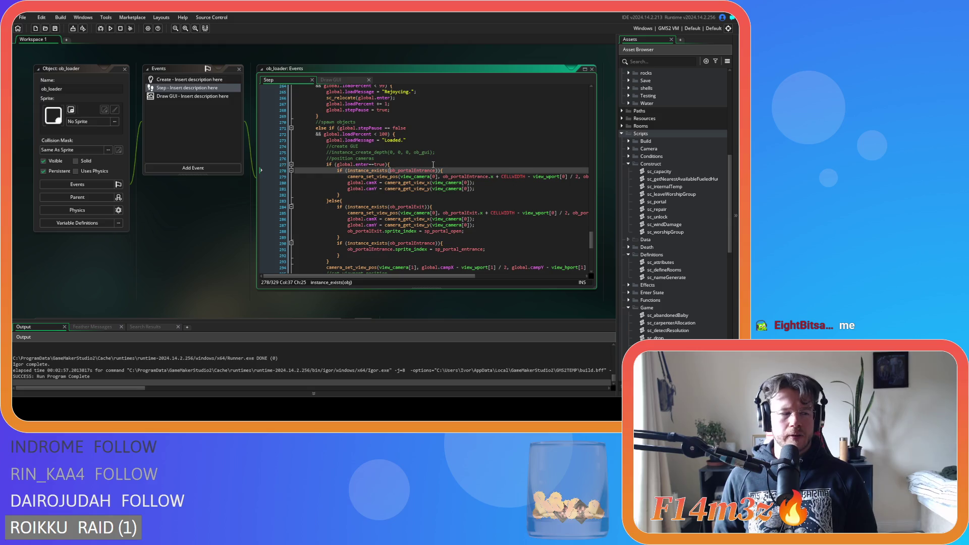
key(Down)
key(Down)
key(Down)
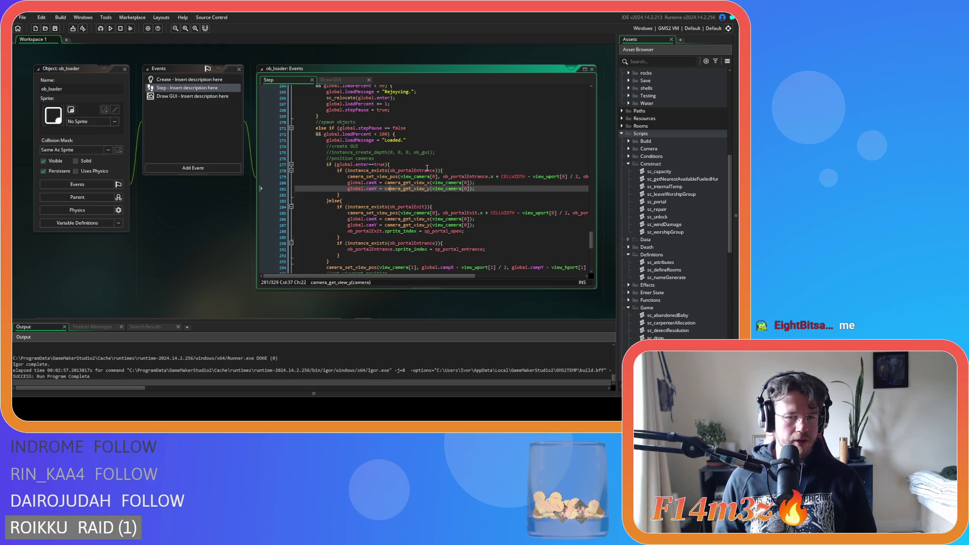
key(Left)
key(Left)
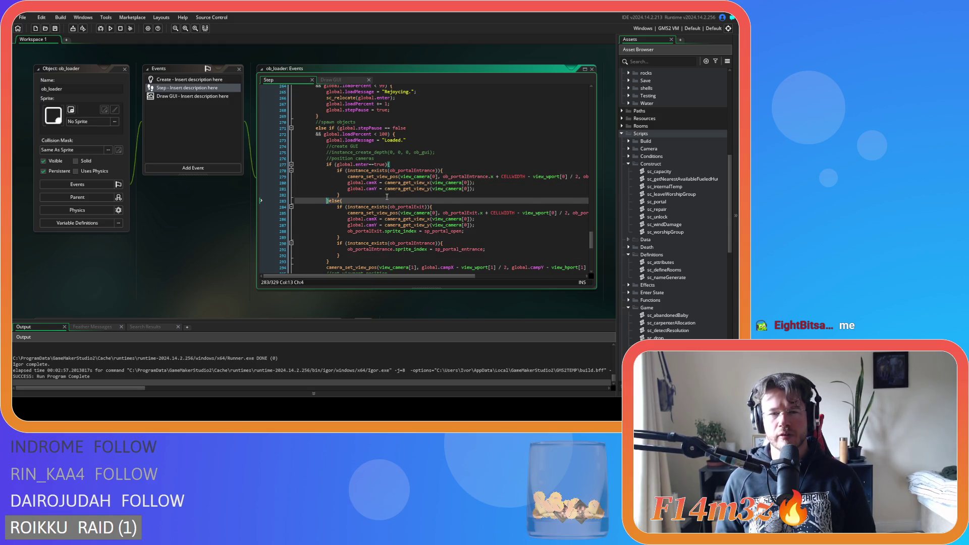
key(Left)
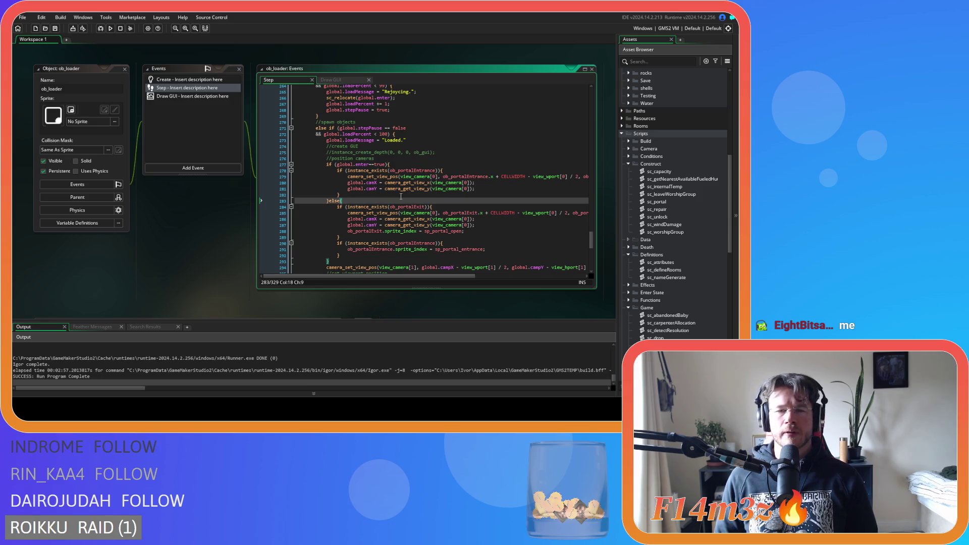
Verify the exit camY line and the global.enter block's braces, then run the game with F5.
scroll(394, 202, down, 1)
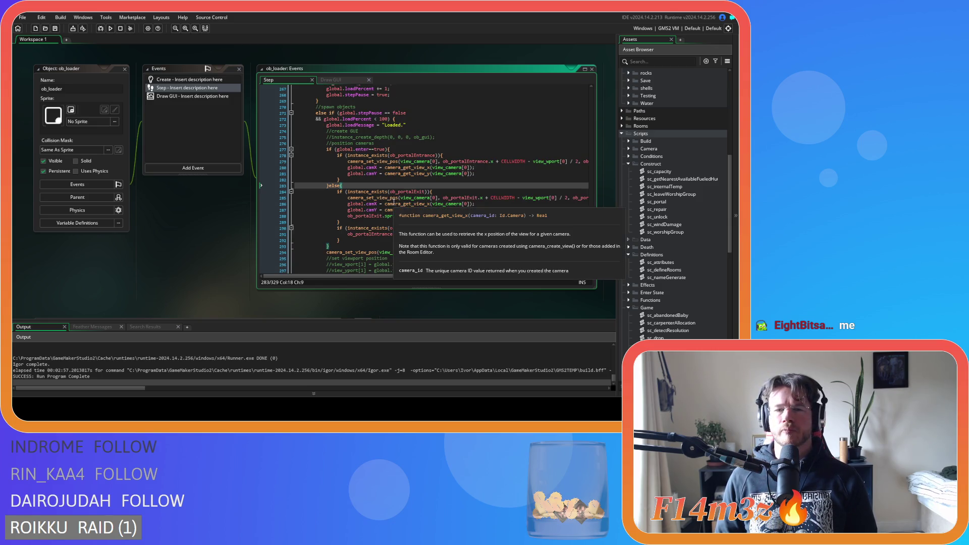
click(452, 209)
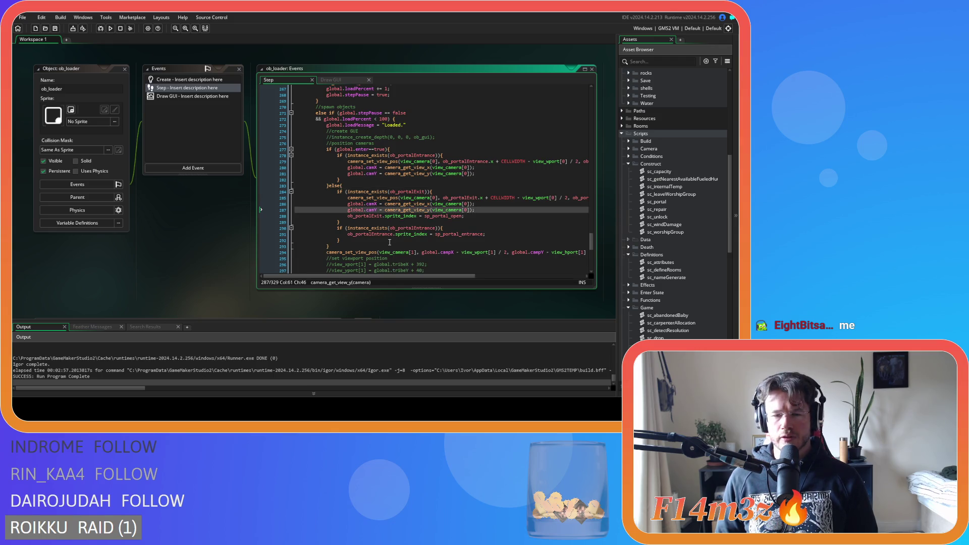
click(428, 149)
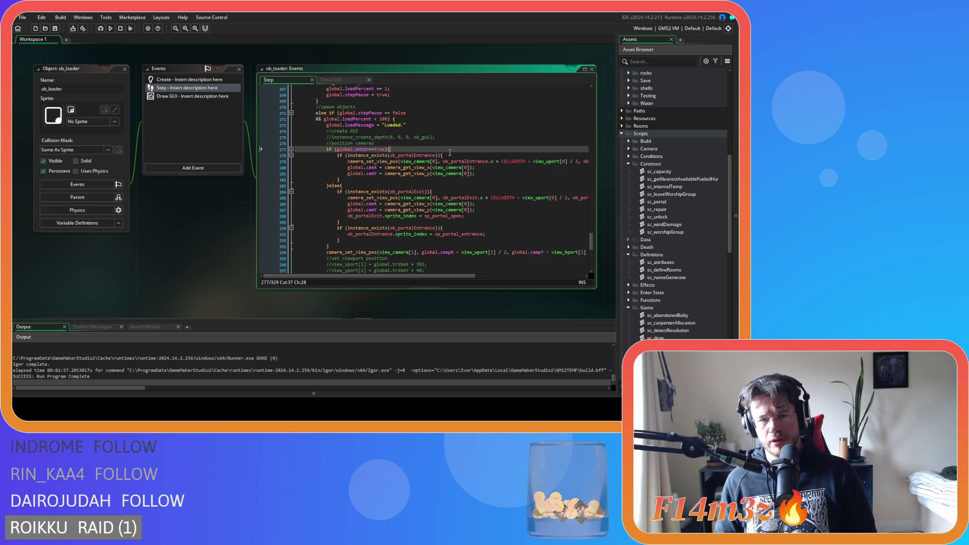
click(450, 153)
key(Left)
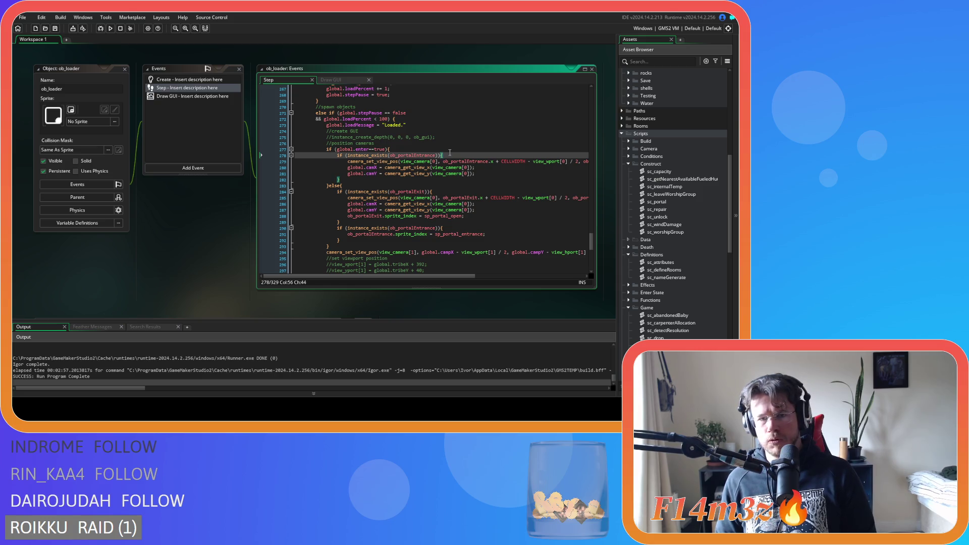
click(495, 175)
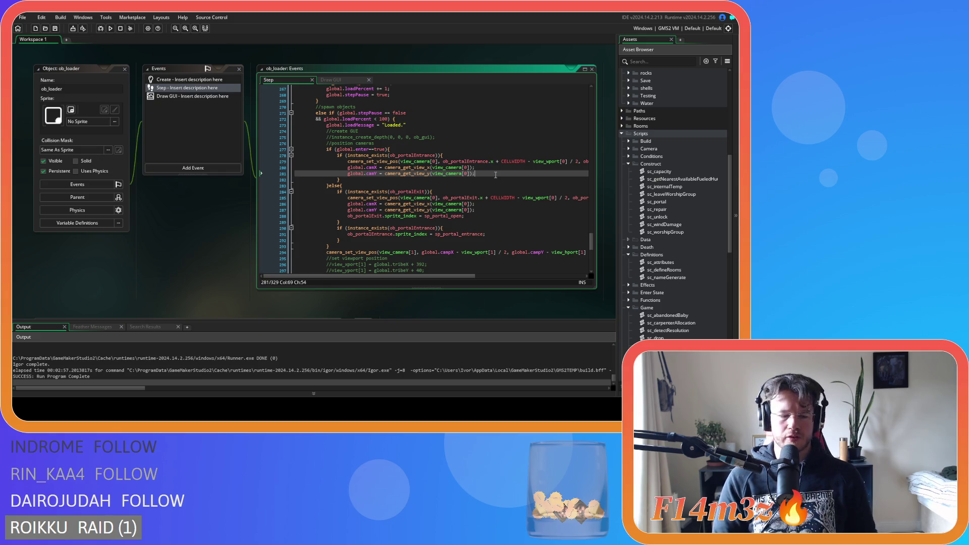
key(F5)
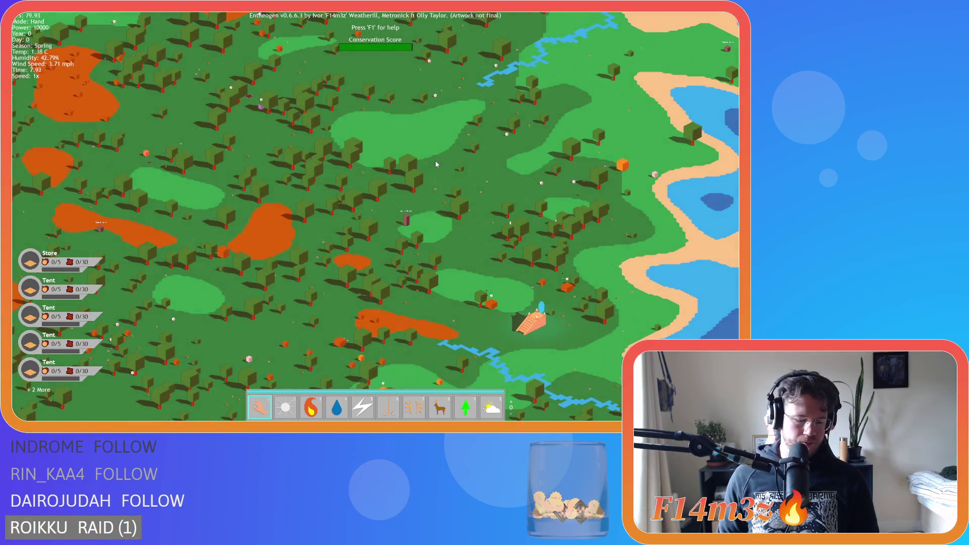
Untick De/Select all in the Tribe window so no followers are selected.
key(t)
click(196, 91)
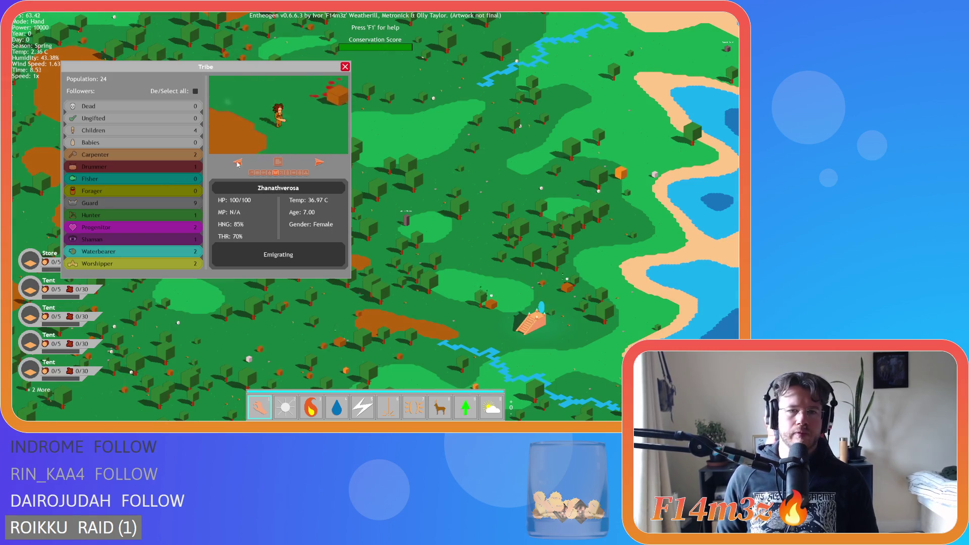
click(345, 67)
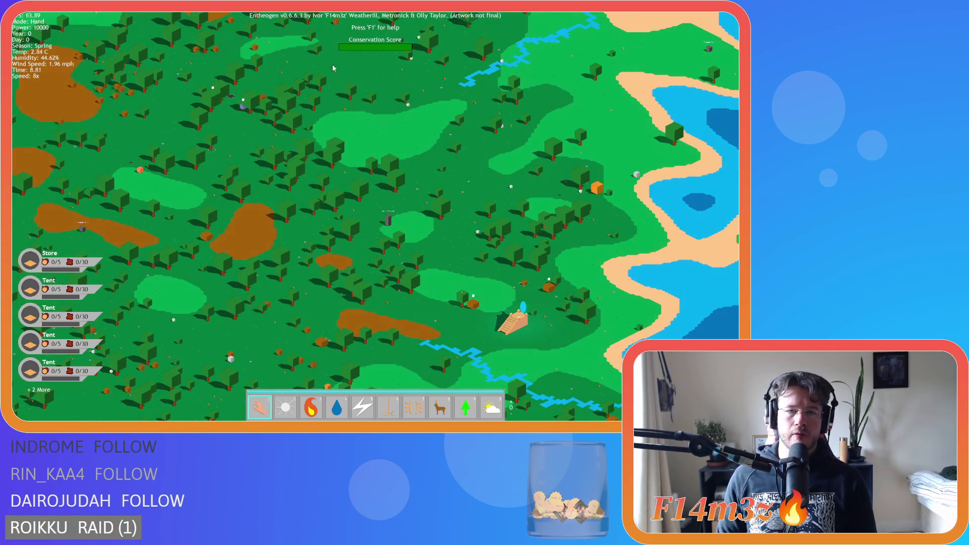
Speed the game to 8x, pan to the stone pyramid and advance the tribe a level.
key(d)
key(s)
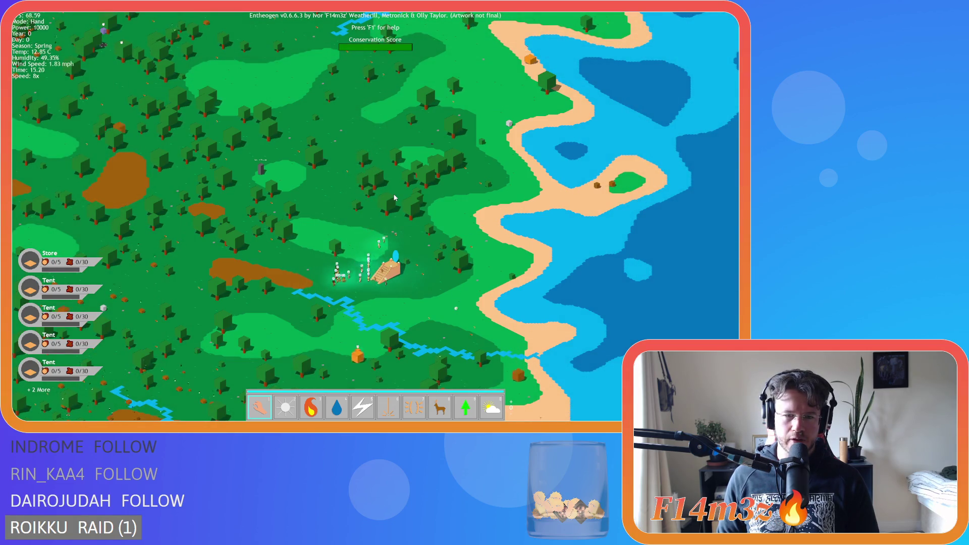
scroll(394, 198, up, 5)
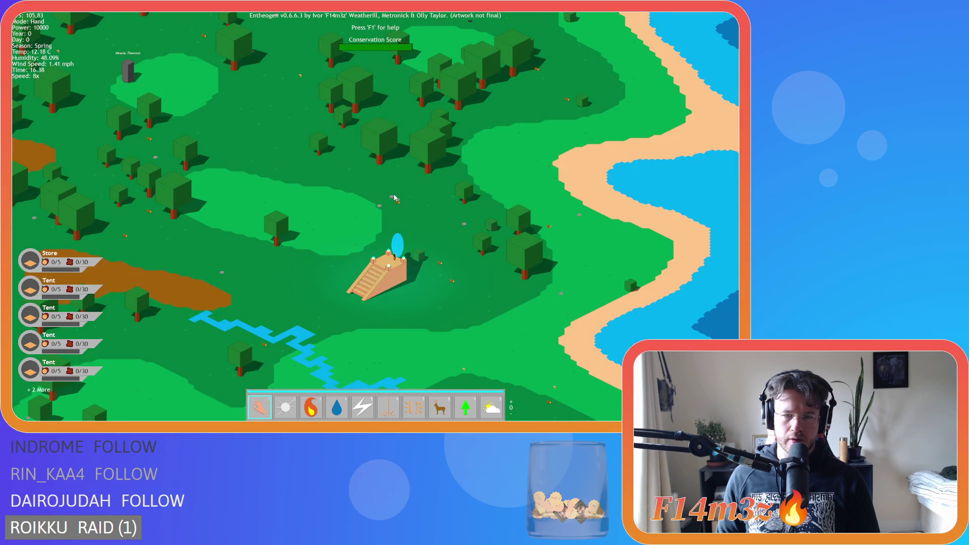
key(r)
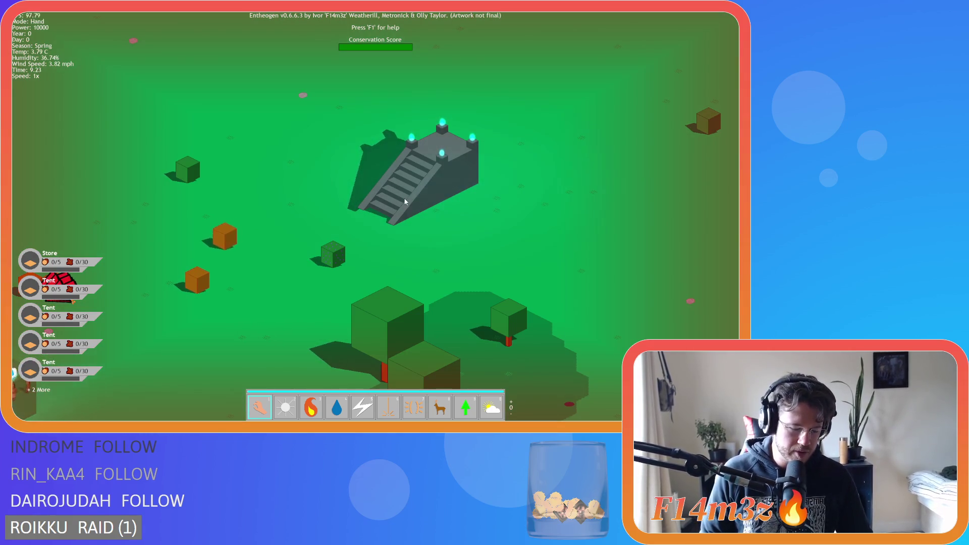
Quit the current game back to the title menu and choose New Game.
scroll(422, 184, down, 5)
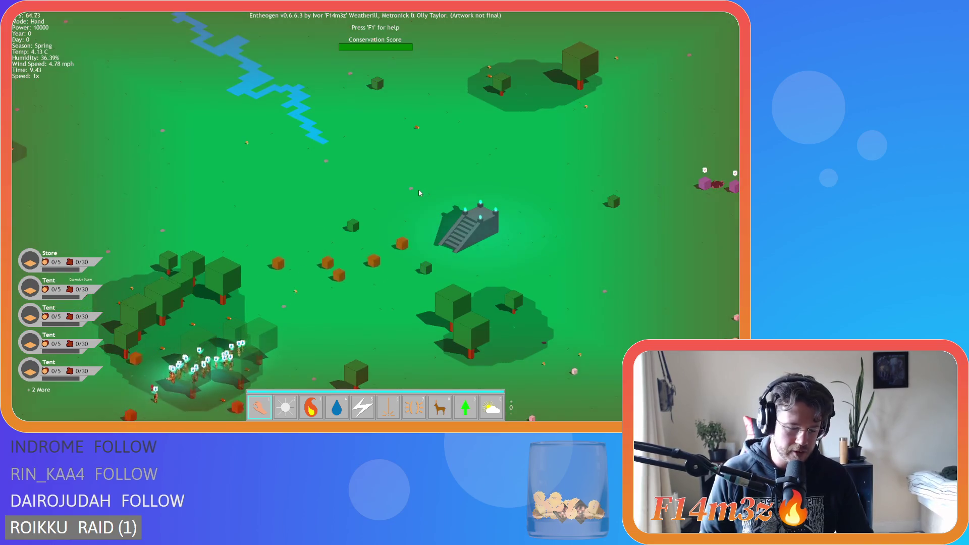
key(Escape)
key(y)
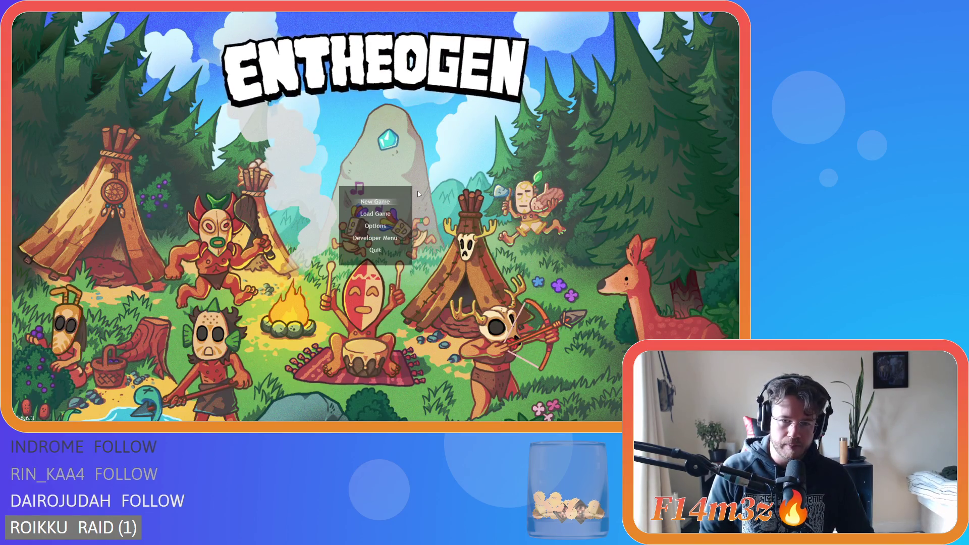
key(Return)
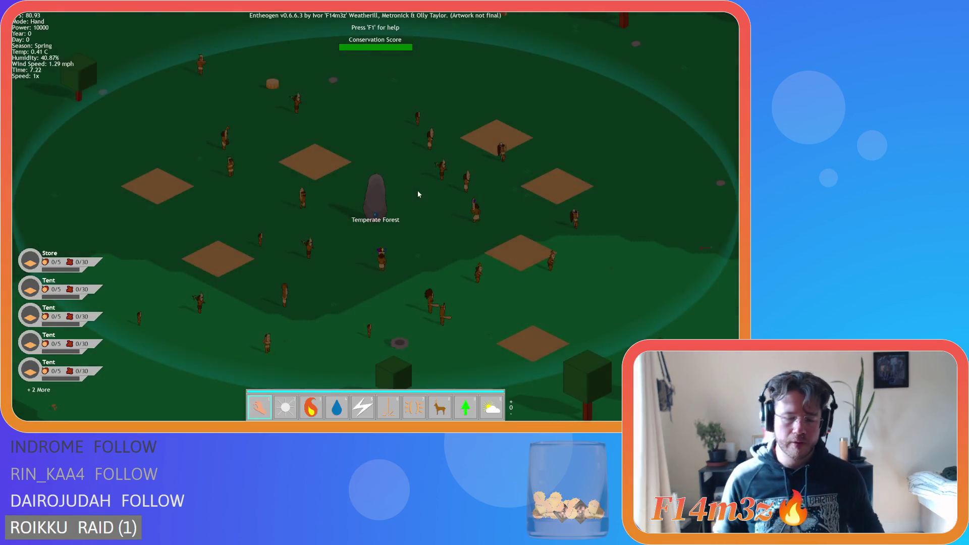
Pan over the village and decline the prompt to advance to the next level.
scroll(480, 165, down, 5)
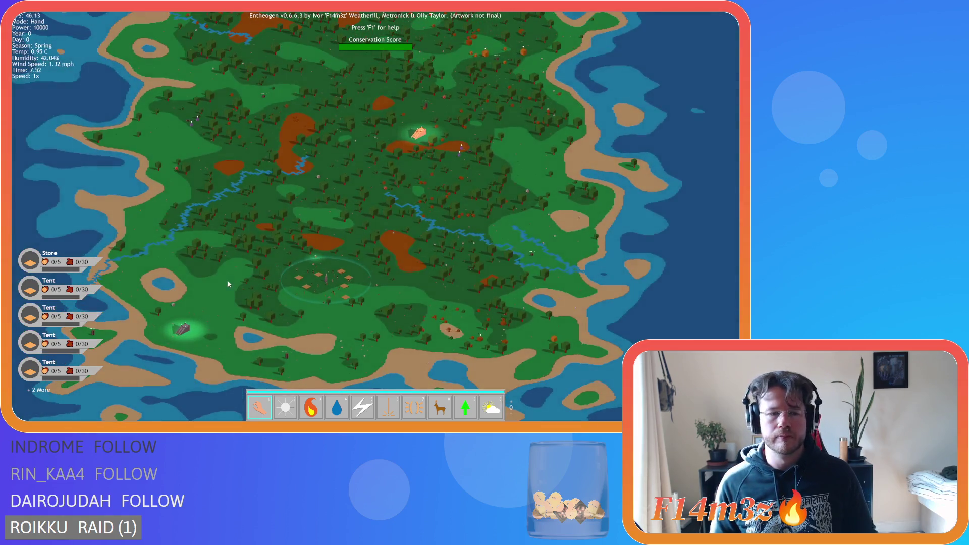
key(w)
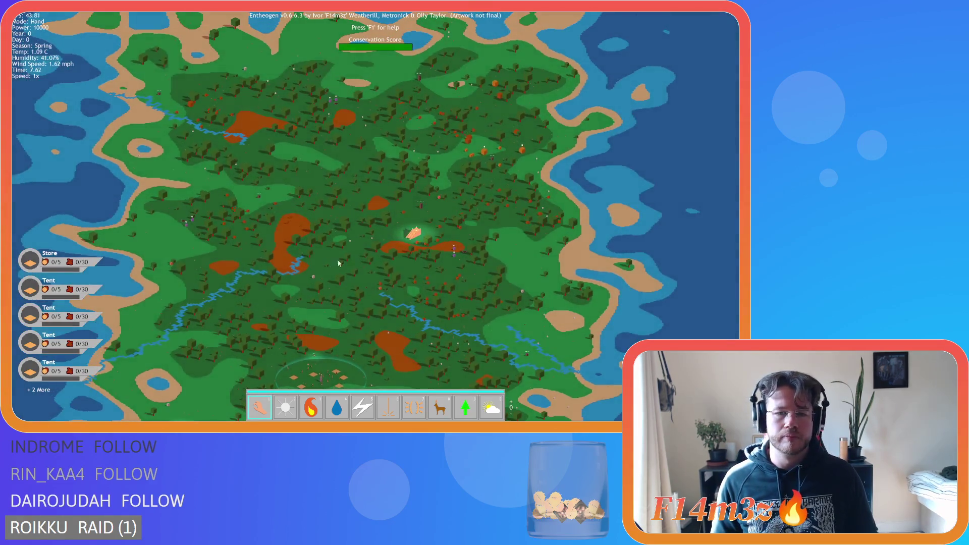
key(n)
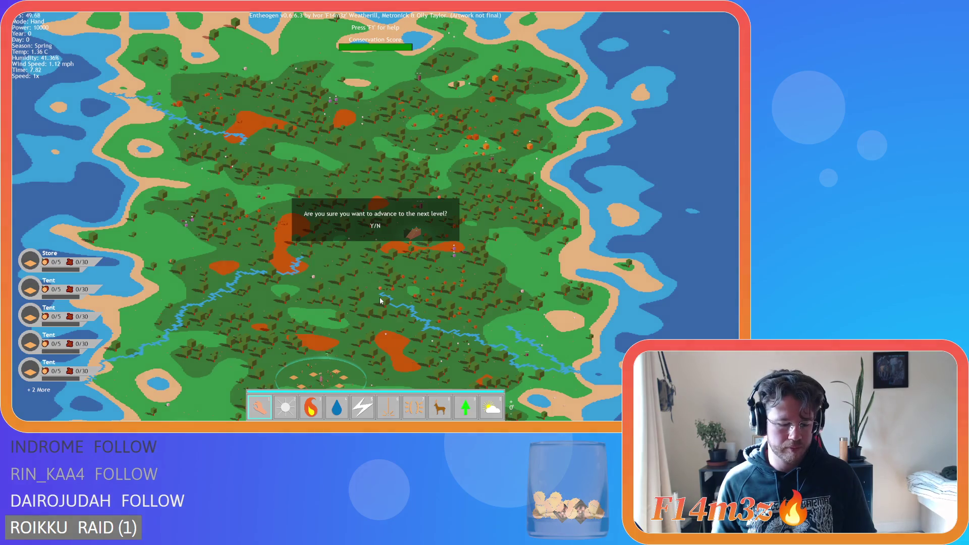
key(n)
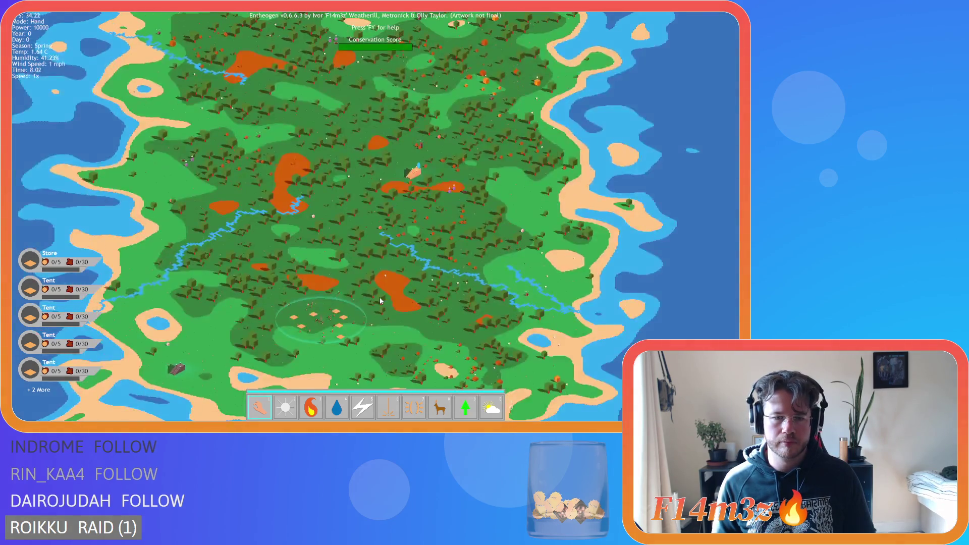
Reassign the fishers and forager as guards in the Tribe window.
scroll(380, 298, up, 3)
click(330, 294)
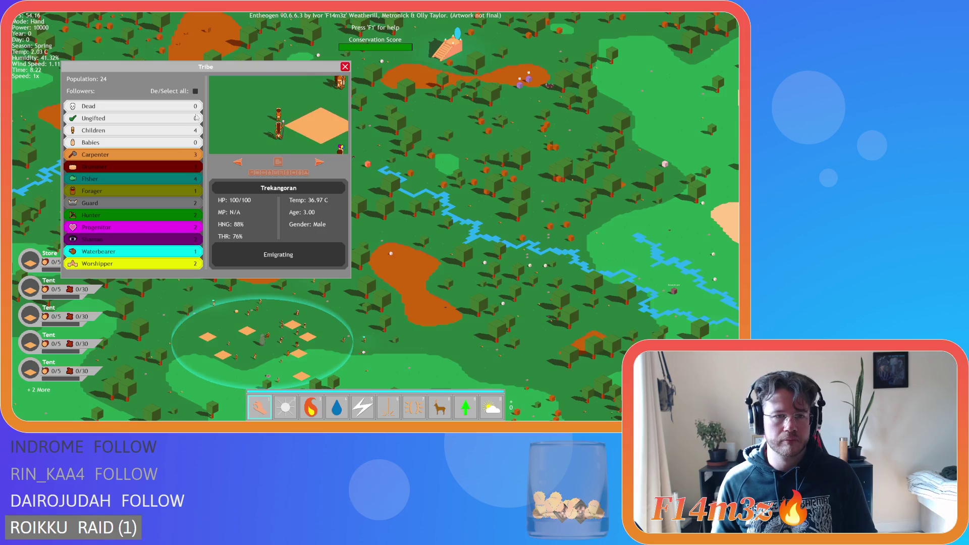
click(150, 197)
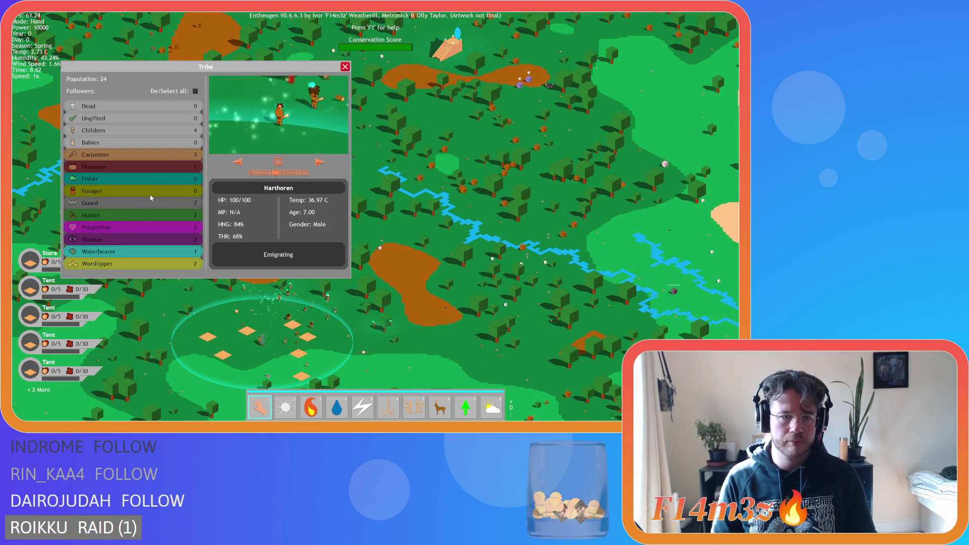
click(345, 67)
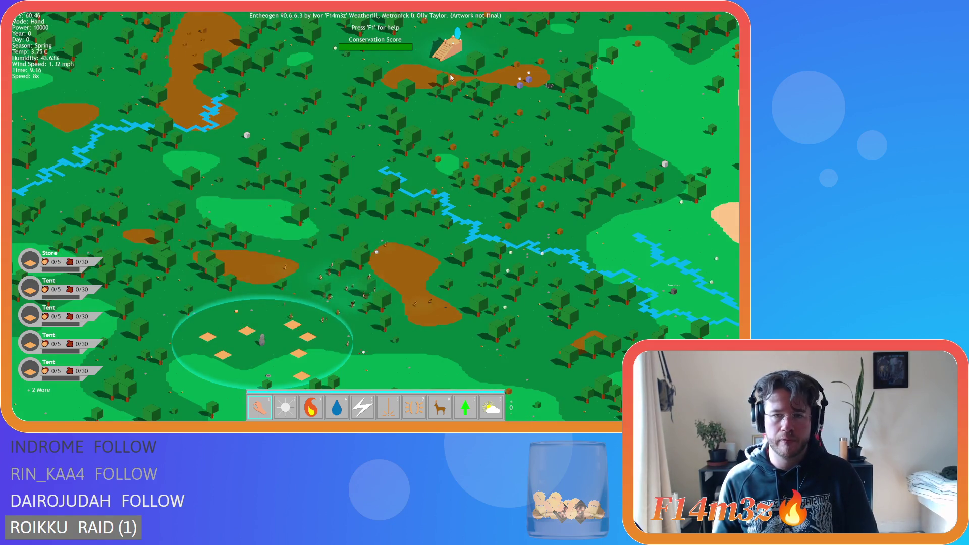
Return the game speed to 1x and pan toward the portal pyramid.
scroll(387, 129, up, 5)
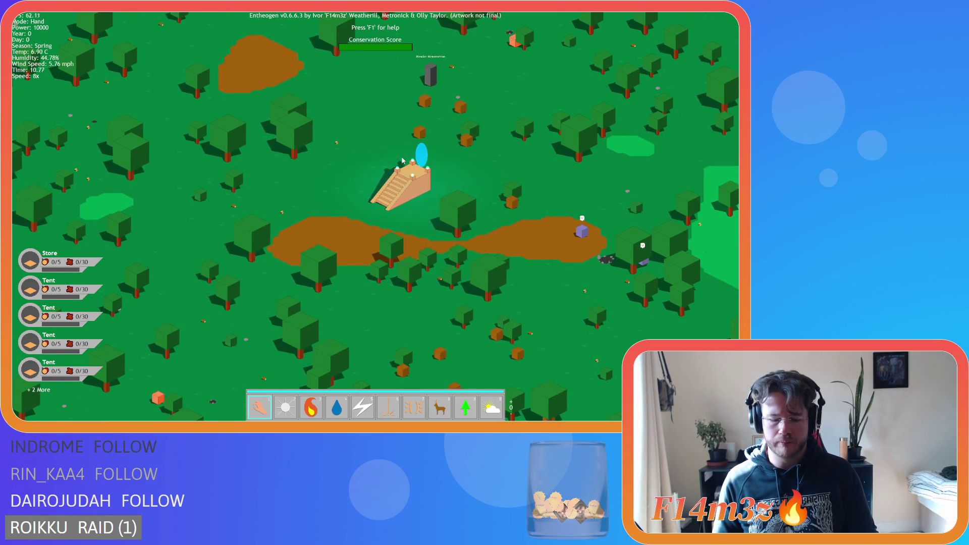
key(minus)
key(minus)
key(minus)
key(s)
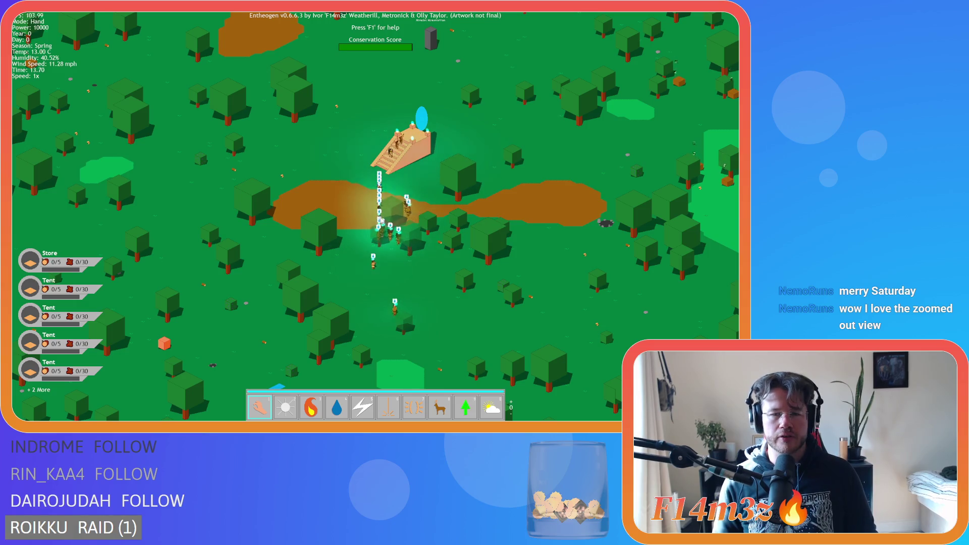
scroll(395, 221, down, 5)
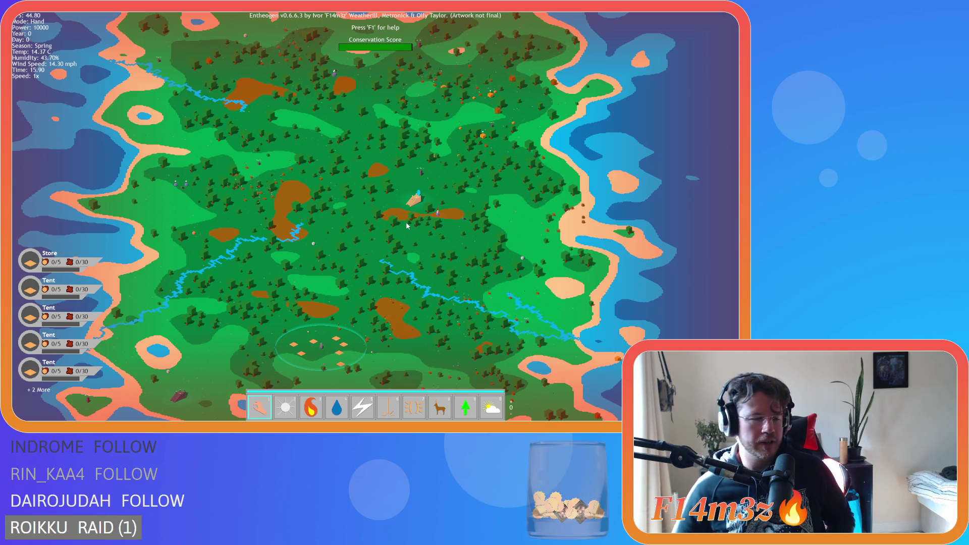
Advance the tribe to the next level, then click the temple to ask about returning.
key(r)
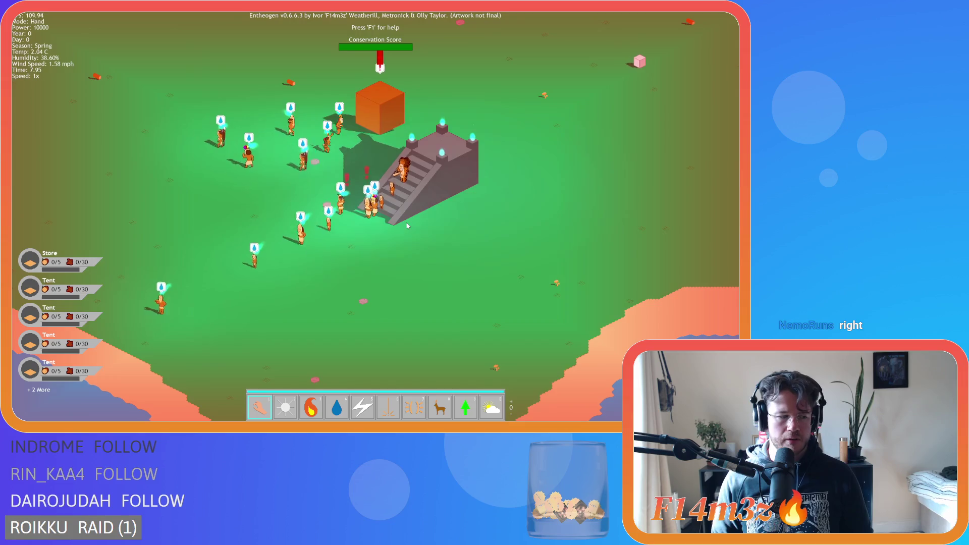
click(414, 195)
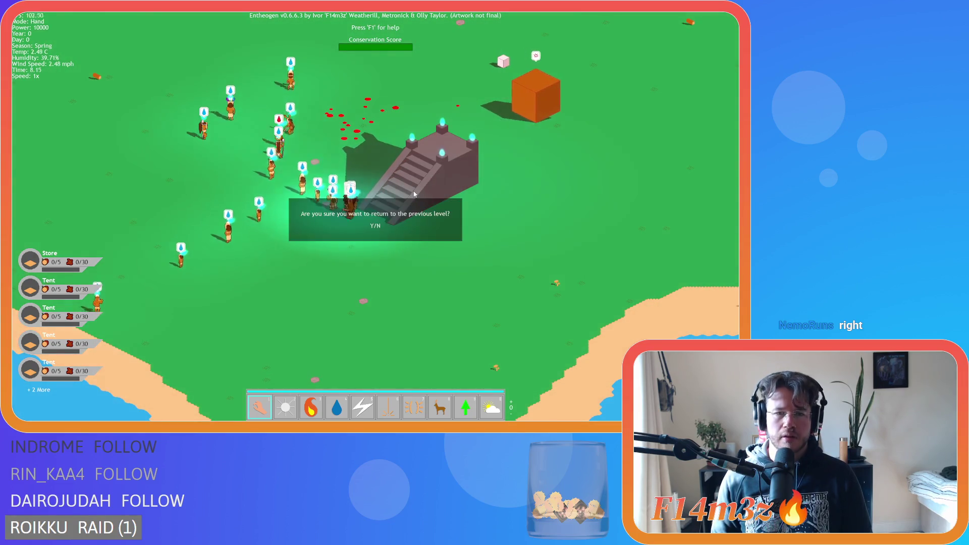
Decline returning, set the speed to 8x and zoom out as followers enter the portal.
key(n)
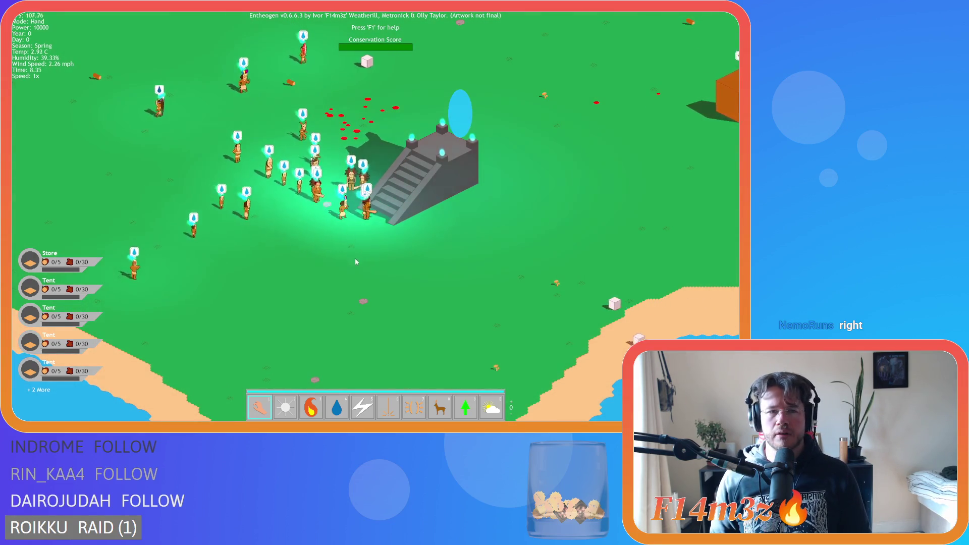
key(plus)
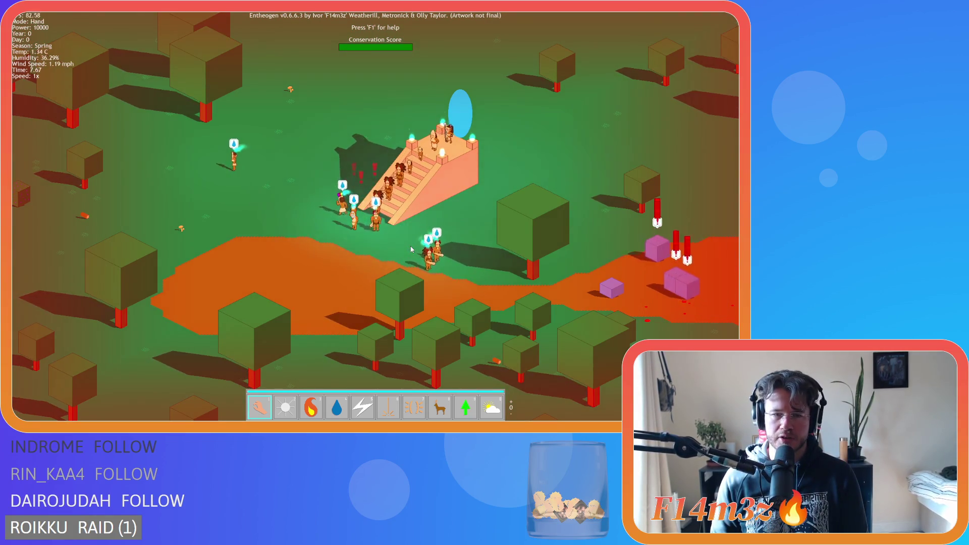
scroll(412, 249, down, 5)
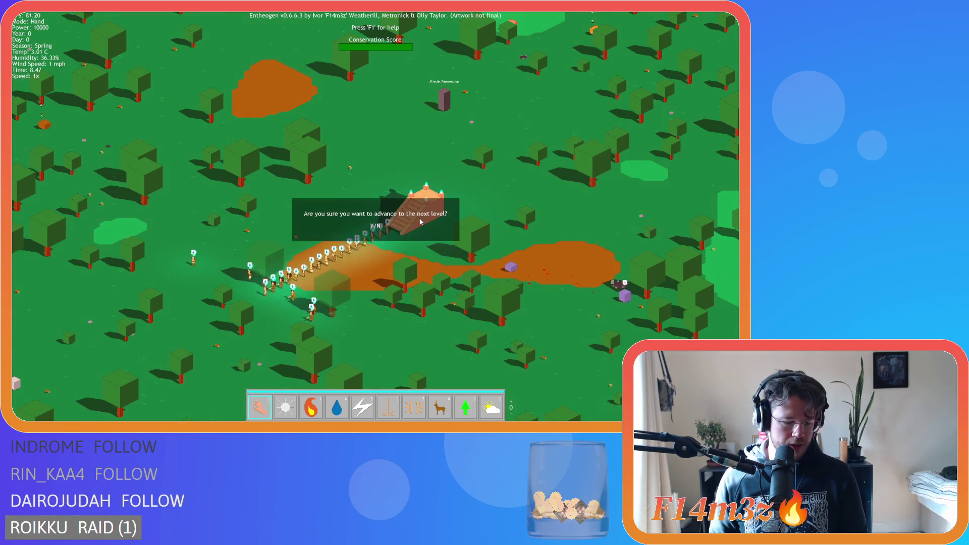
Toggle the game speed between 8x, 2x and 1x, settling on 2x.
key(plus)
key(plus)
key(plus)
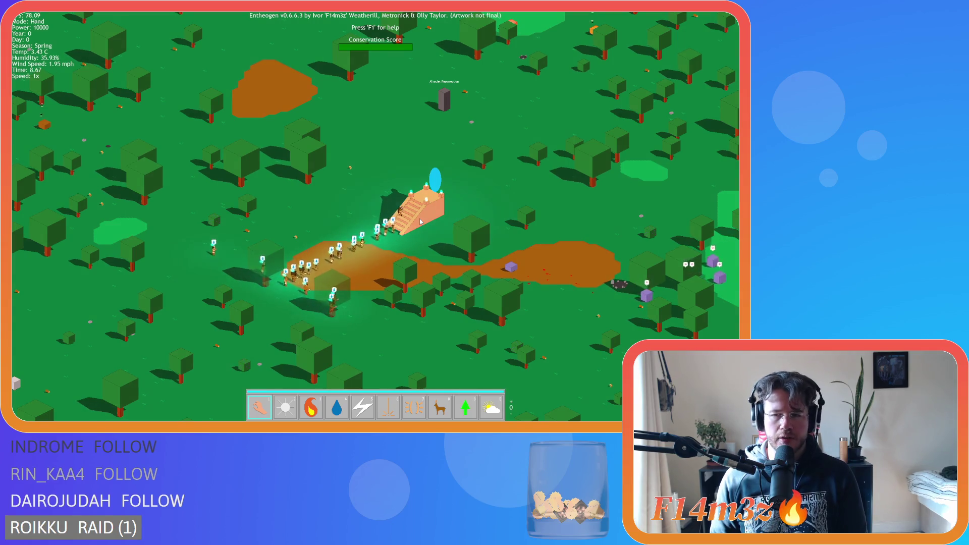
key(minus)
key(minus)
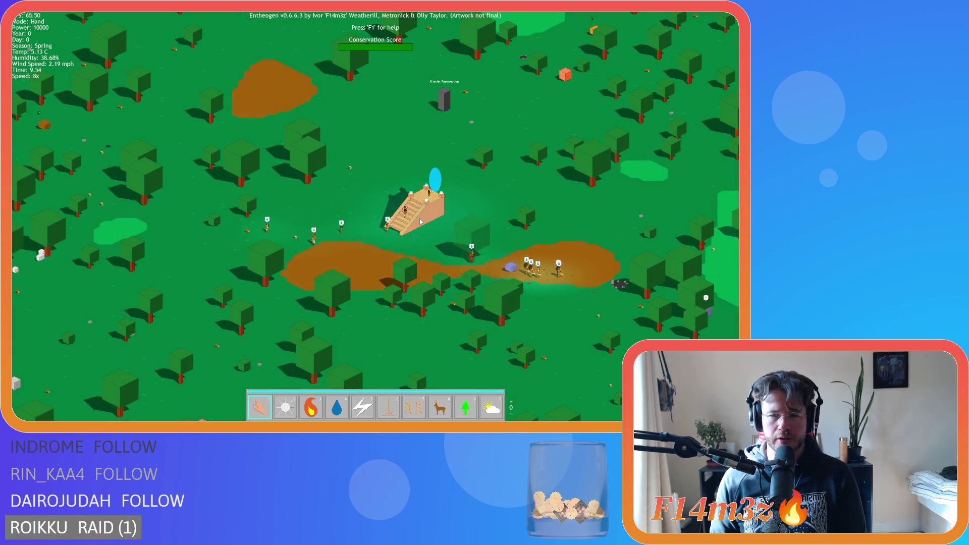
key(plus)
key(plus)
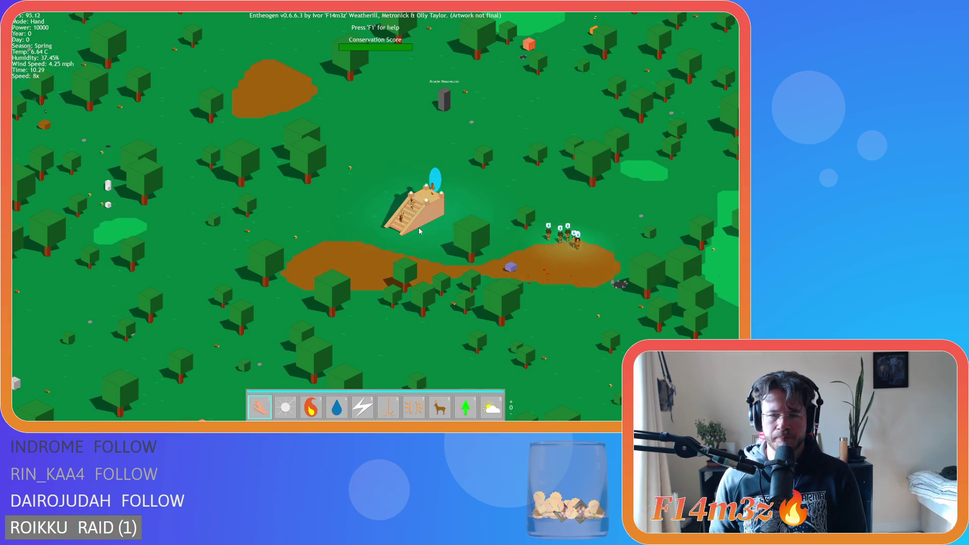
key(minus)
key(minus)
key(minus)
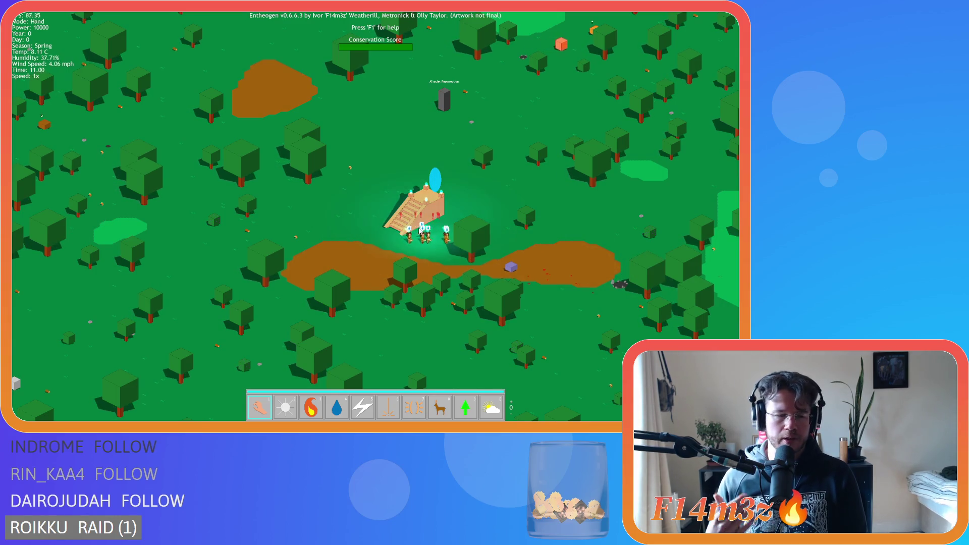
key(plus)
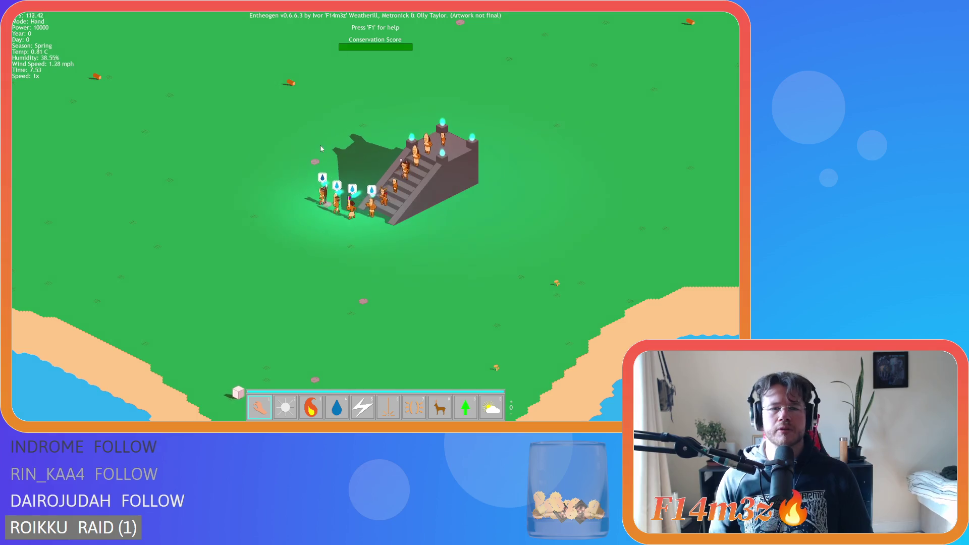
Pan toward the temple, then quit the game and confirm closing it.
key(w)
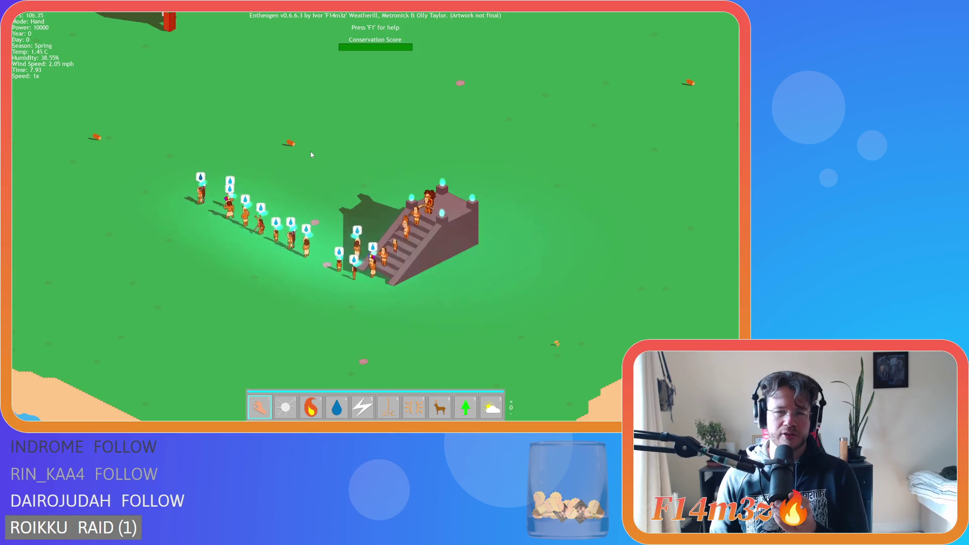
scroll(311, 154, down, 5)
scroll(311, 155, up, 5)
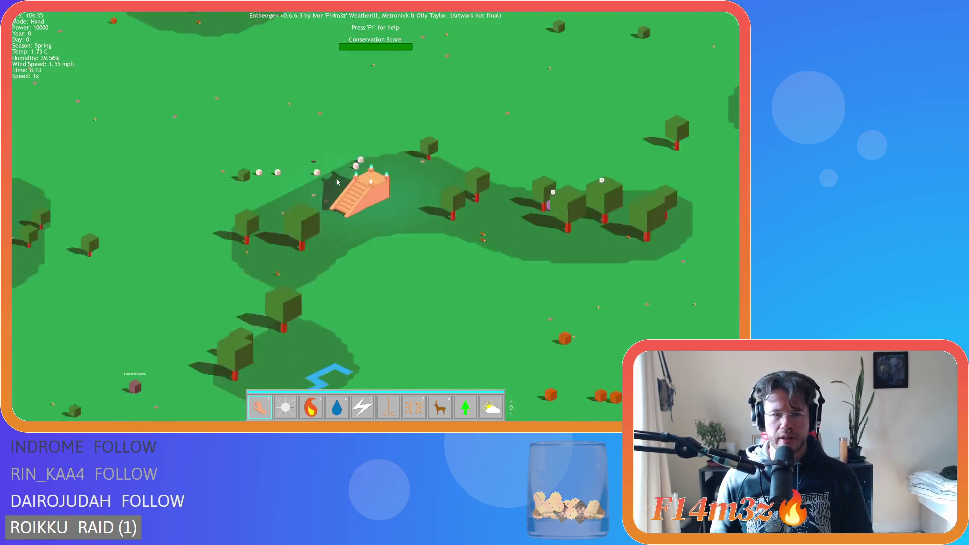
scroll(372, 209, down, 5)
scroll(372, 210, up, 5)
key(Escape)
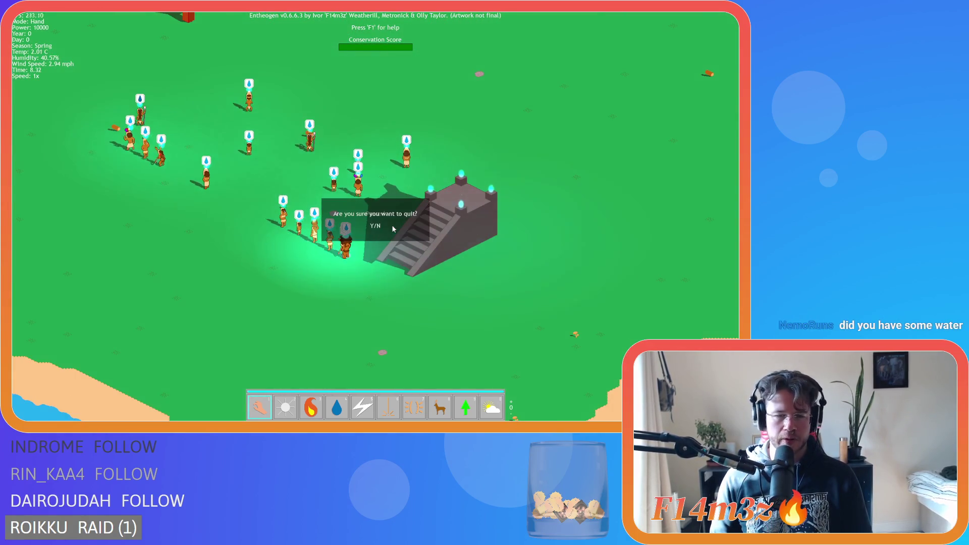
key(y)
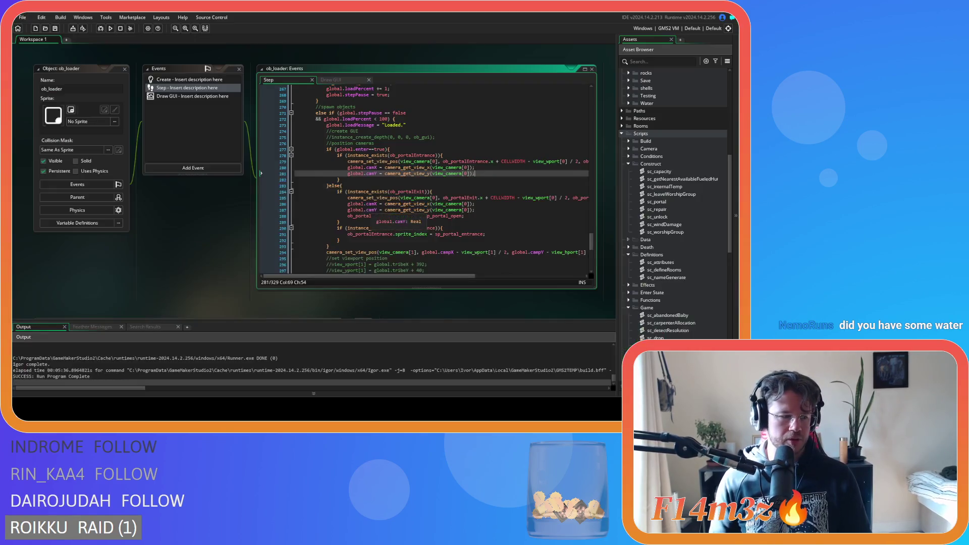
click(450, 209)
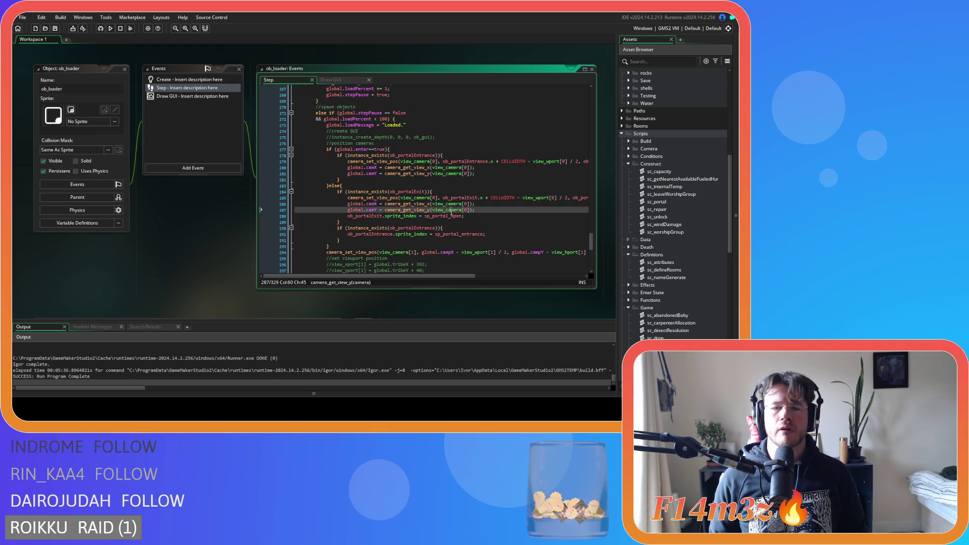
click(454, 155)
click(404, 144)
click(454, 156)
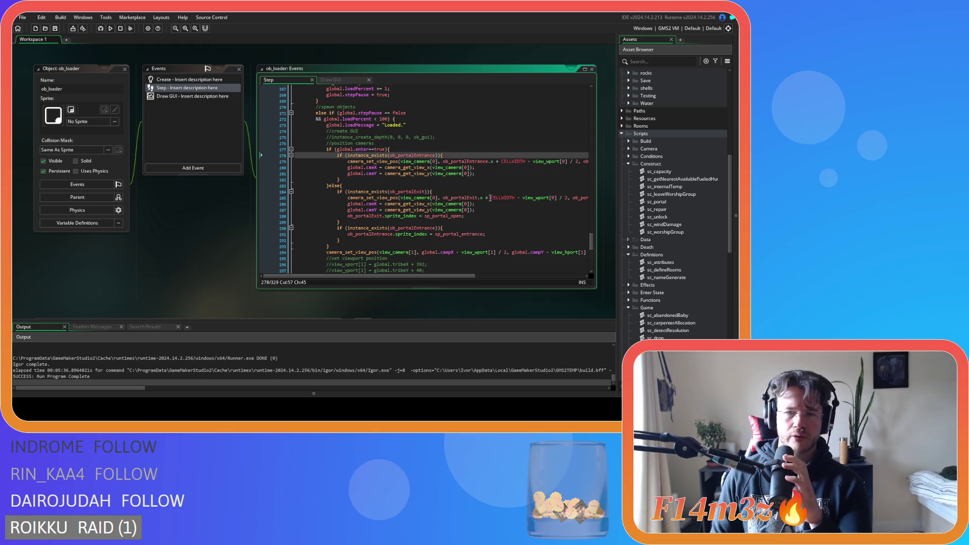
mouse_move(426, 153)
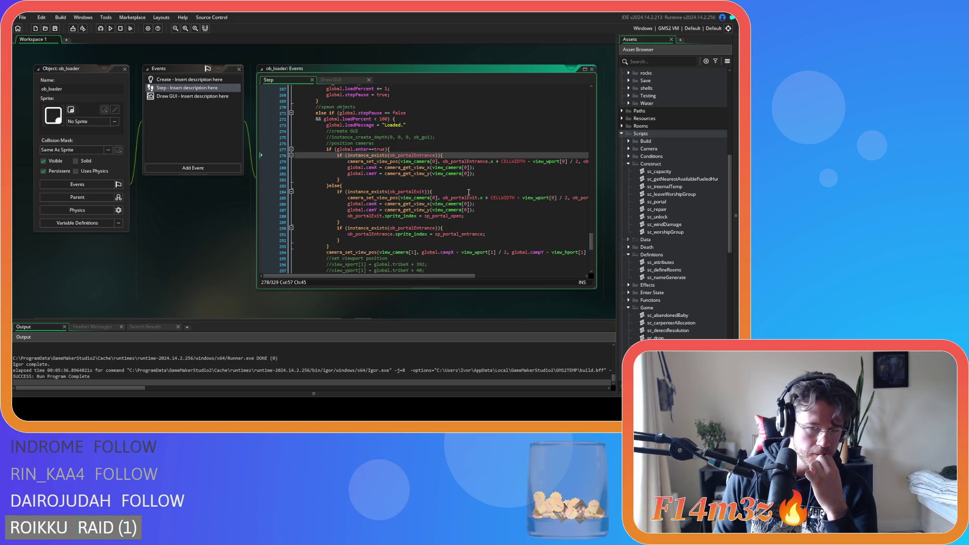
click(364, 191)
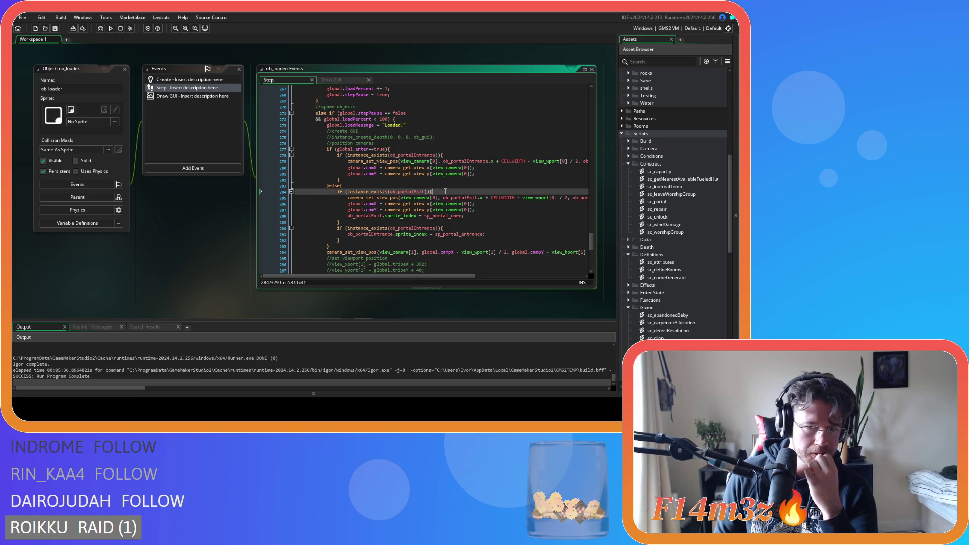
click(463, 216)
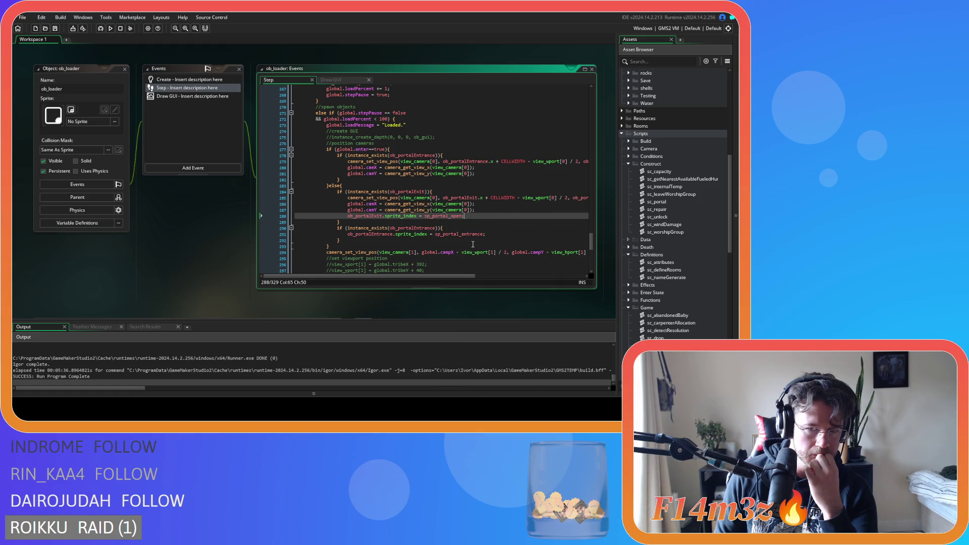
mouse_move(441, 217)
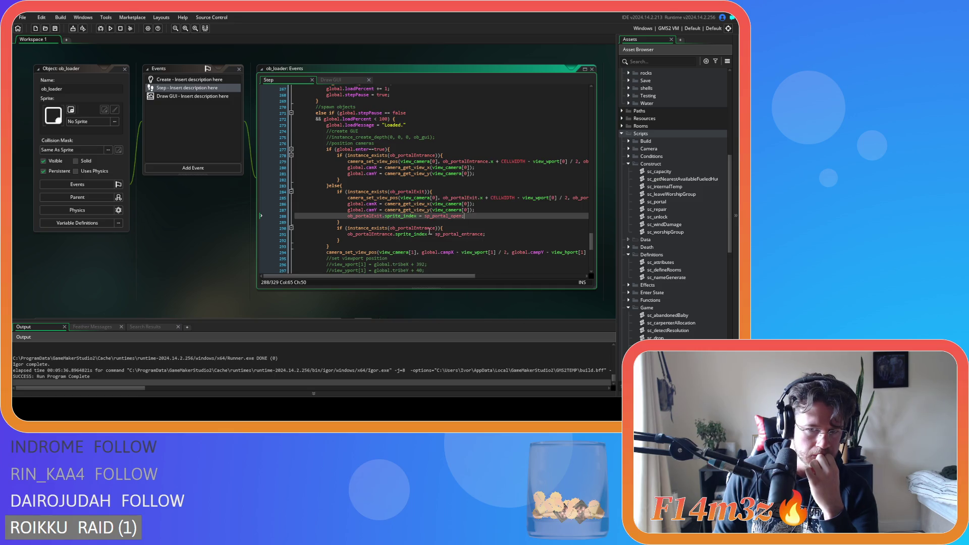
mouse_move(459, 277)
mouse_down()
mouse_move(504, 278)
mouse_move(434, 271)
mouse_up()
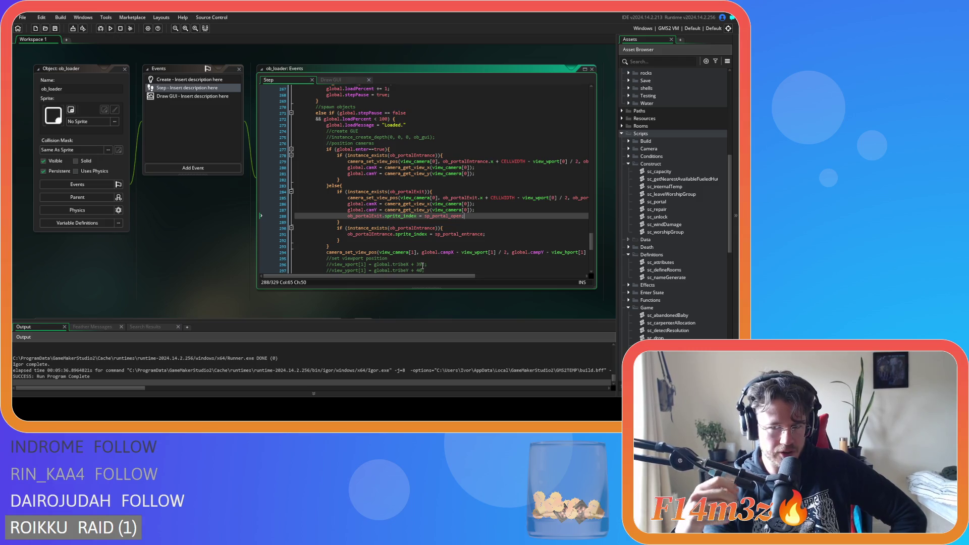
click(476, 174)
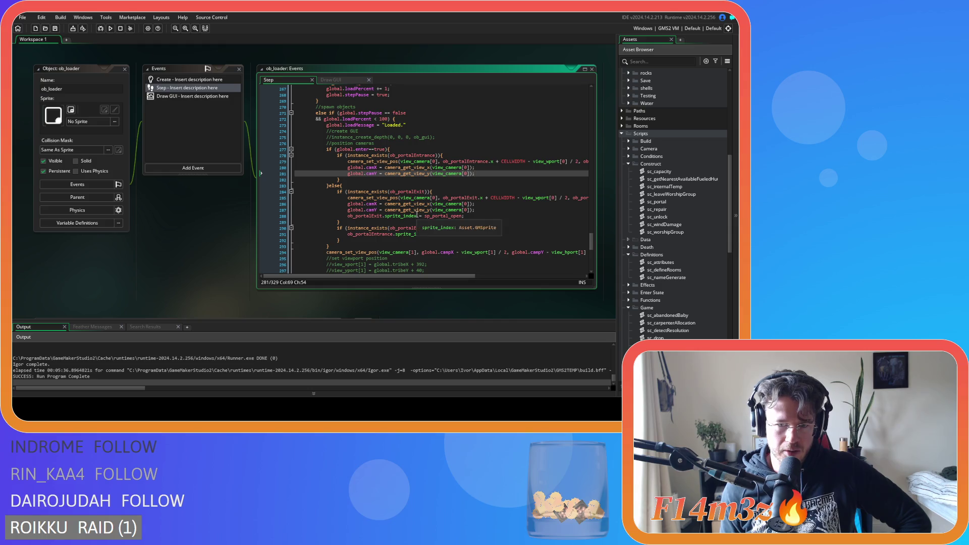
drag(395, 234, 447, 234)
mouse_move(452, 235)
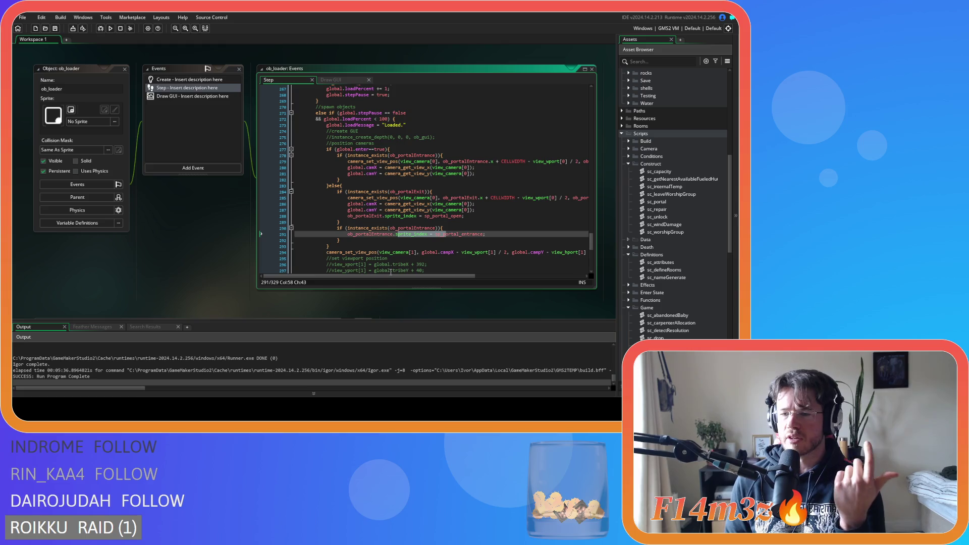
scroll(193, 219, down, 5)
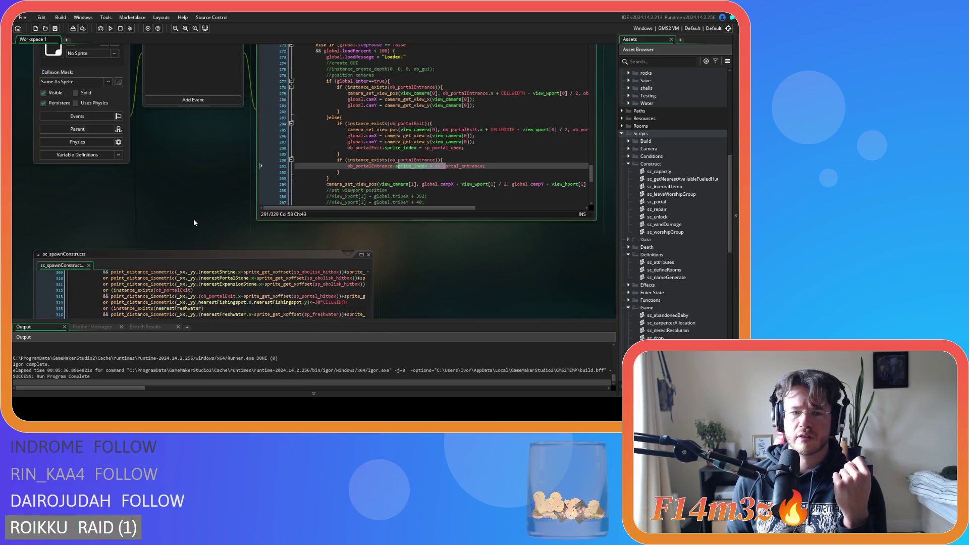
Scroll the Asset Browser down to the Game folder and open sc_setInstances.
scroll(424, 225, up, 5)
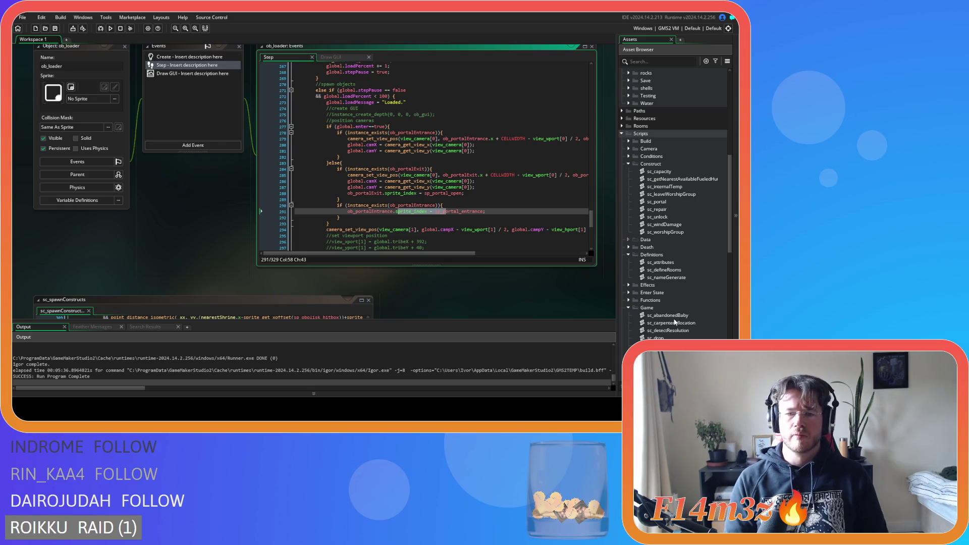
scroll(666, 308, down, 6)
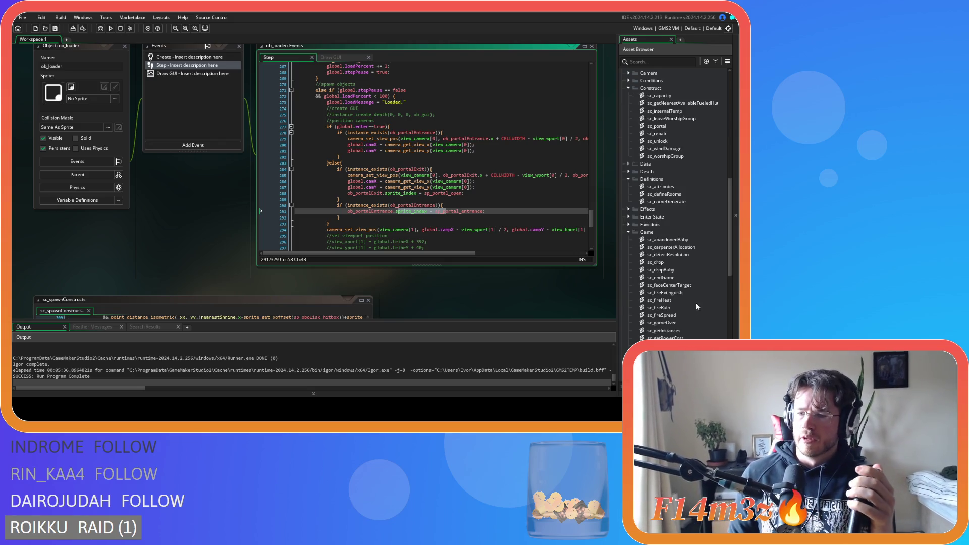
scroll(649, 286, down, 3)
double_click(671, 263)
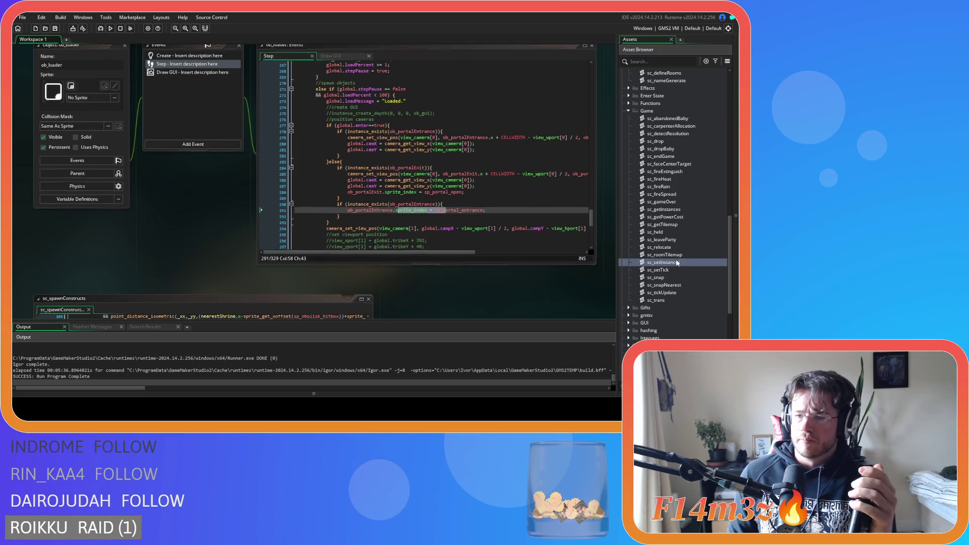
Jump from the loadSprites(id) call at the end of sc_setInstances to its definition.
scroll(245, 198, down, 15)
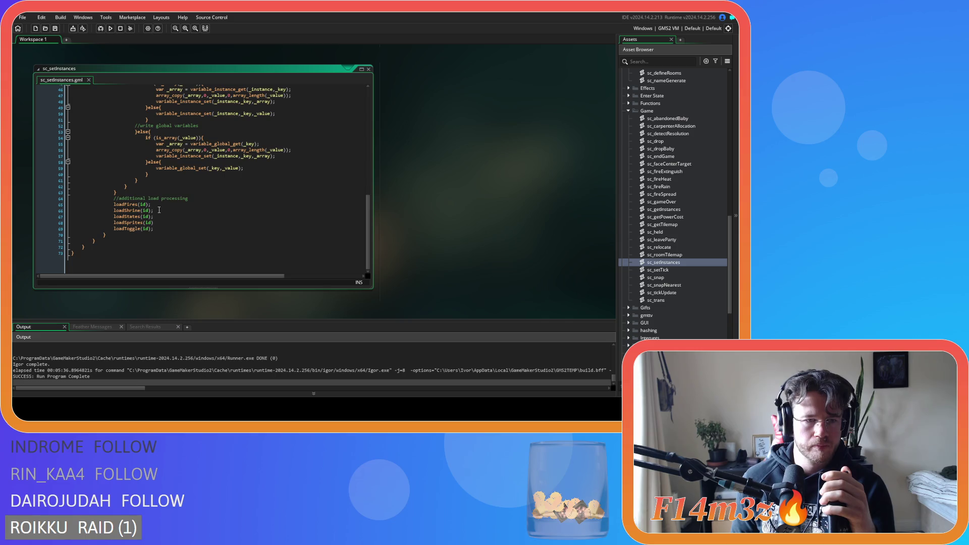
click(165, 228)
key(Down)
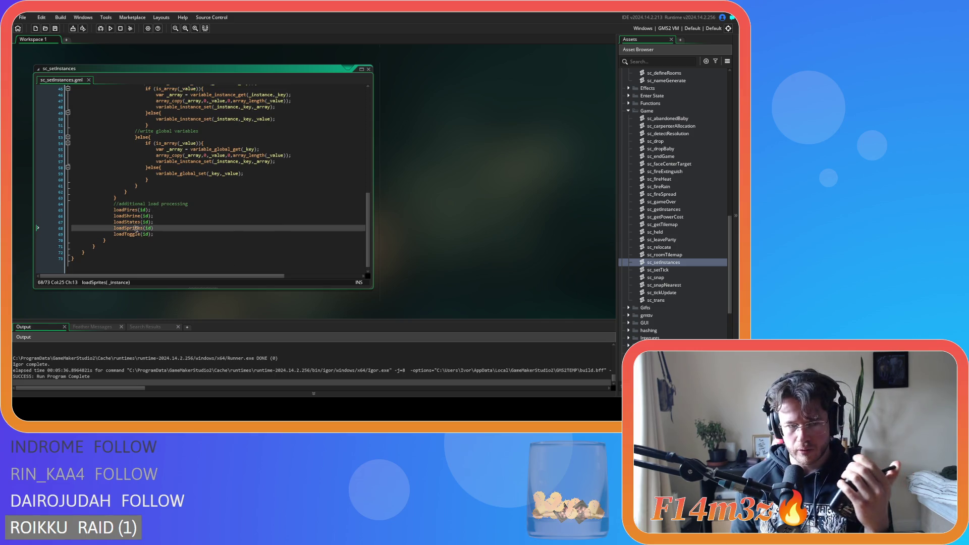
middle_click(137, 228)
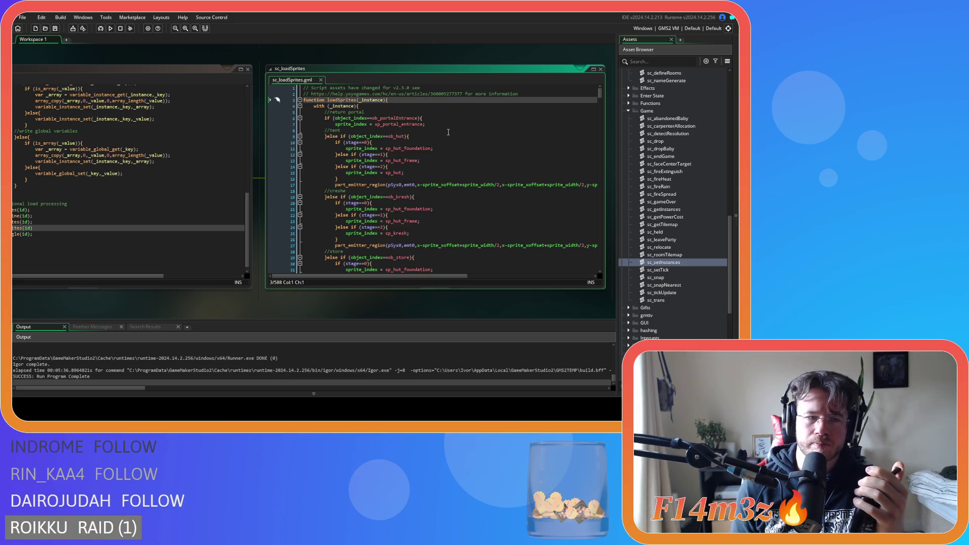
Place sc_setInstances beside sc_loadSprites, expand the Loading folder and select the portal entrance sprite block.
mouse_move(143, 305)
mouse_down()
mouse_move(240, 307)
mouse_move(208, 308)
mouse_up()
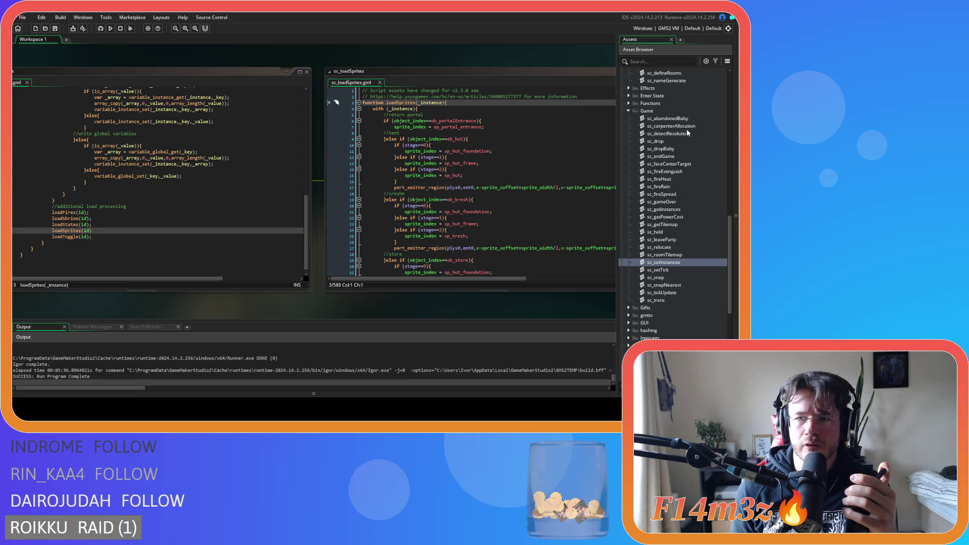
scroll(680, 156, down, 8)
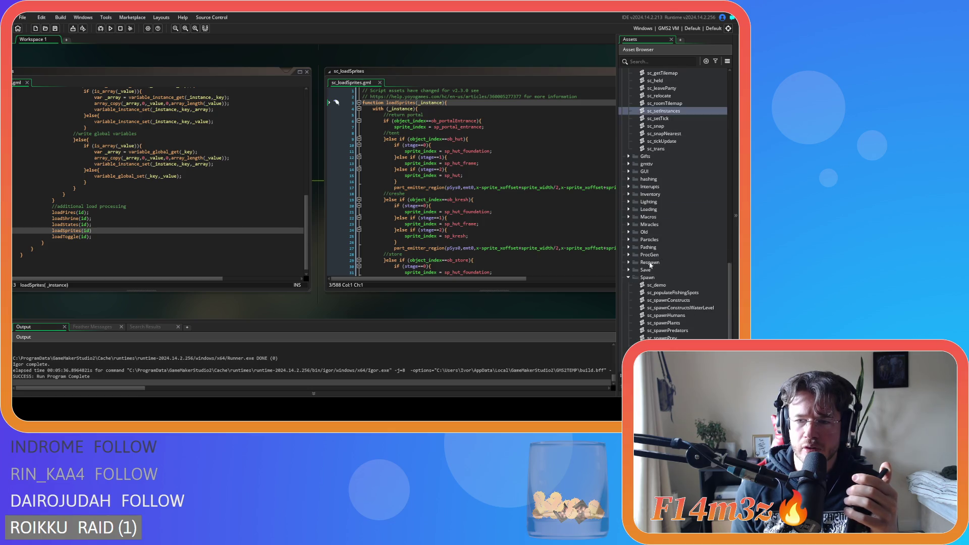
click(629, 171)
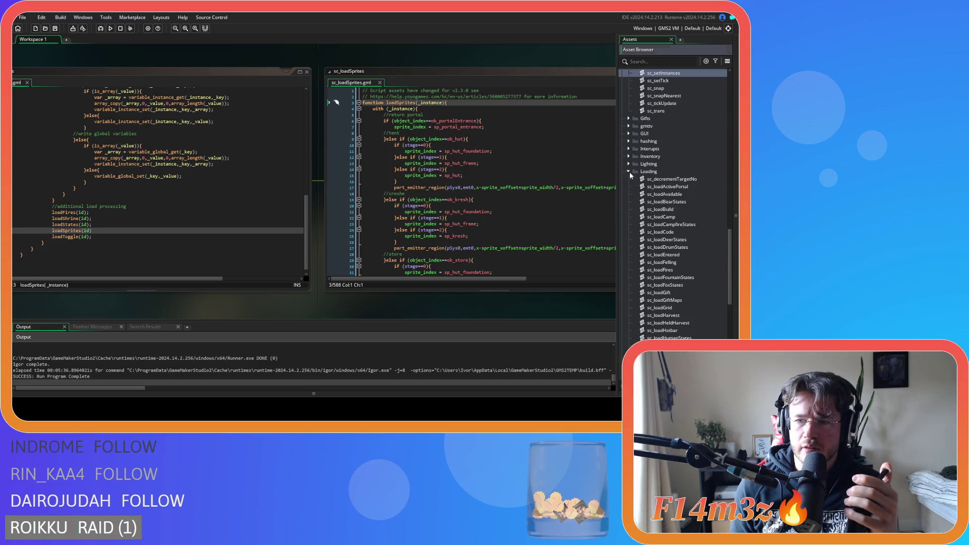
scroll(664, 205, down, 5)
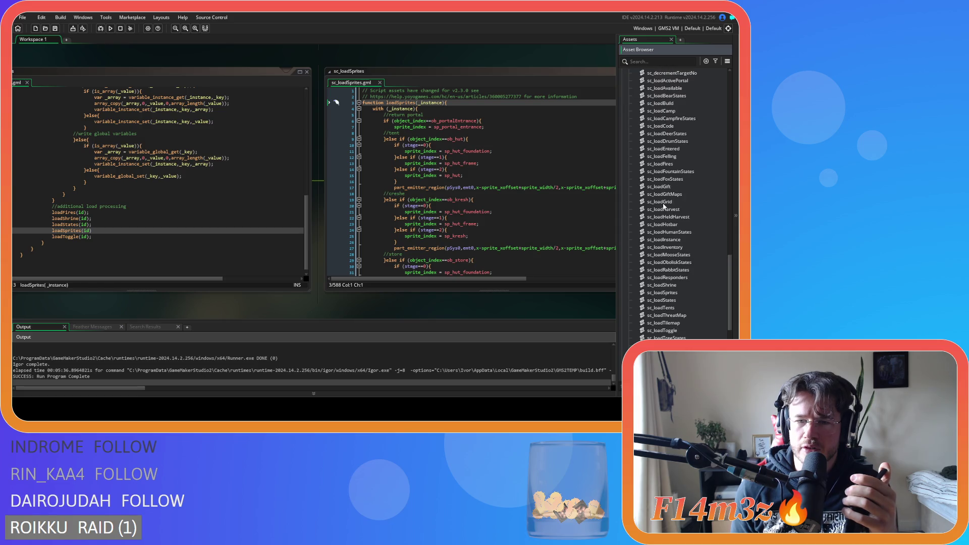
mouse_move(484, 127)
mouse_down()
mouse_move(373, 121)
mouse_move(384, 120)
mouse_up()
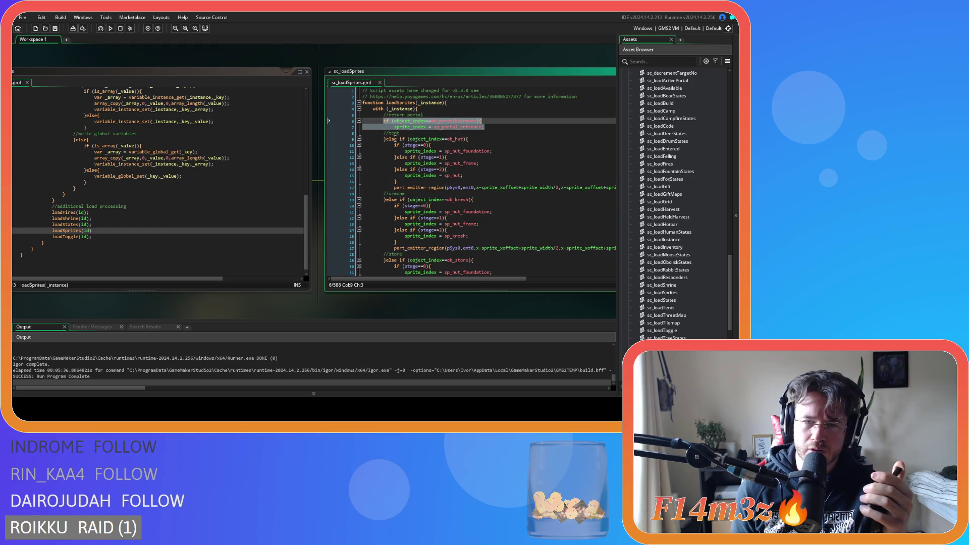
click(397, 139)
key(Return)
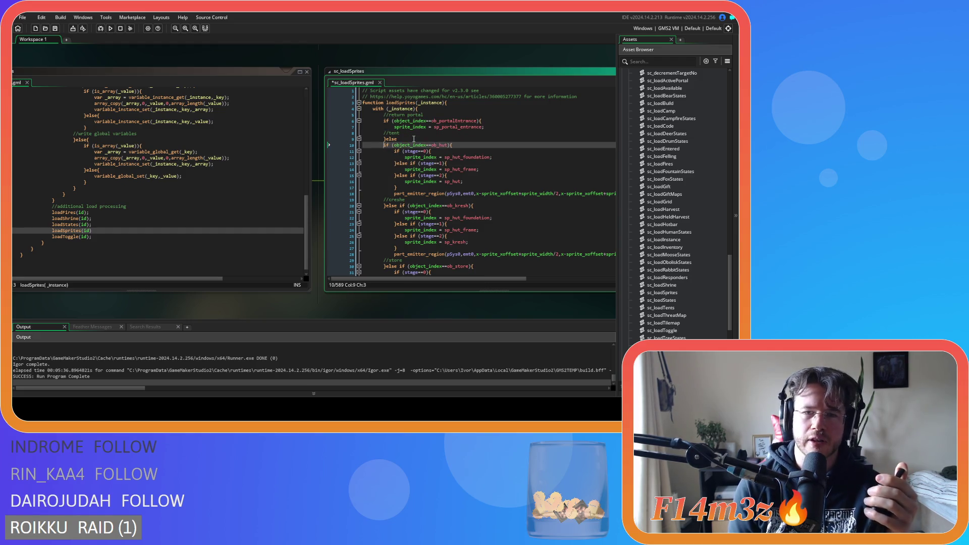
click(406, 138)
drag(397, 139, 387, 137)
click(387, 134)
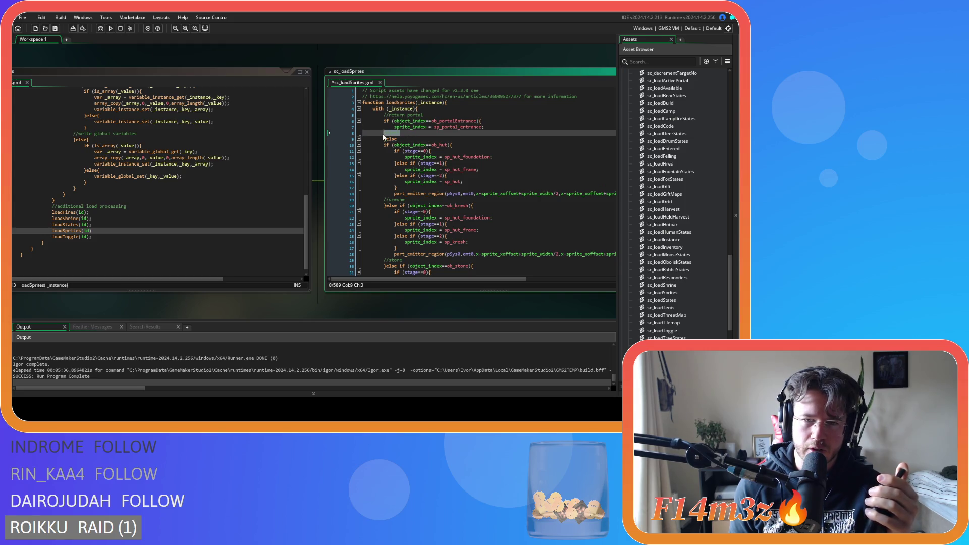
right_click(388, 135)
key(Escape)
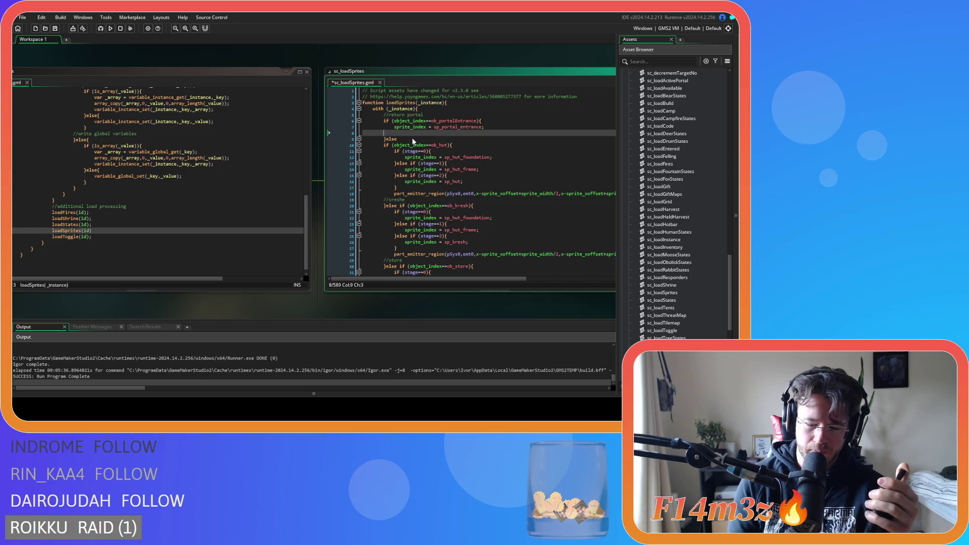
key(BackSpace)
click(414, 132)
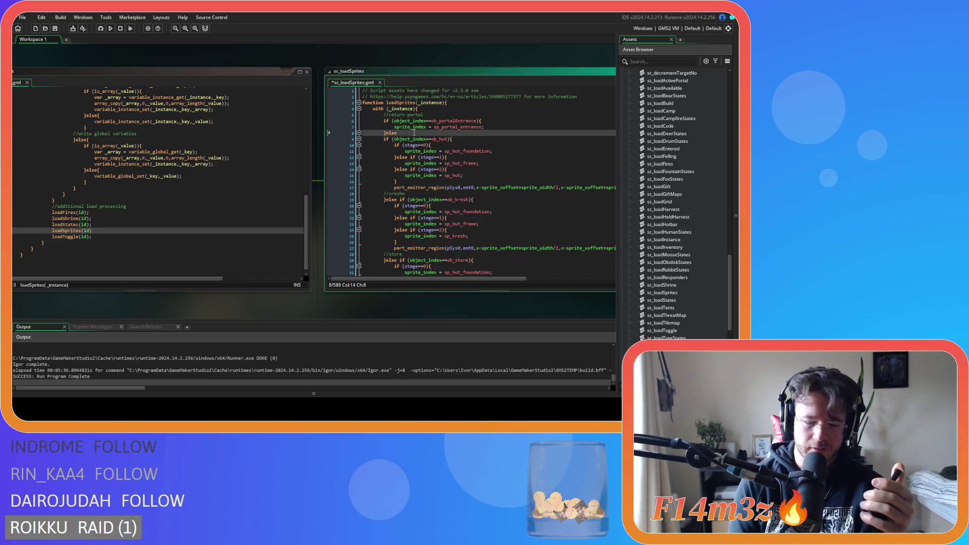
key(Return)
text(//tent)
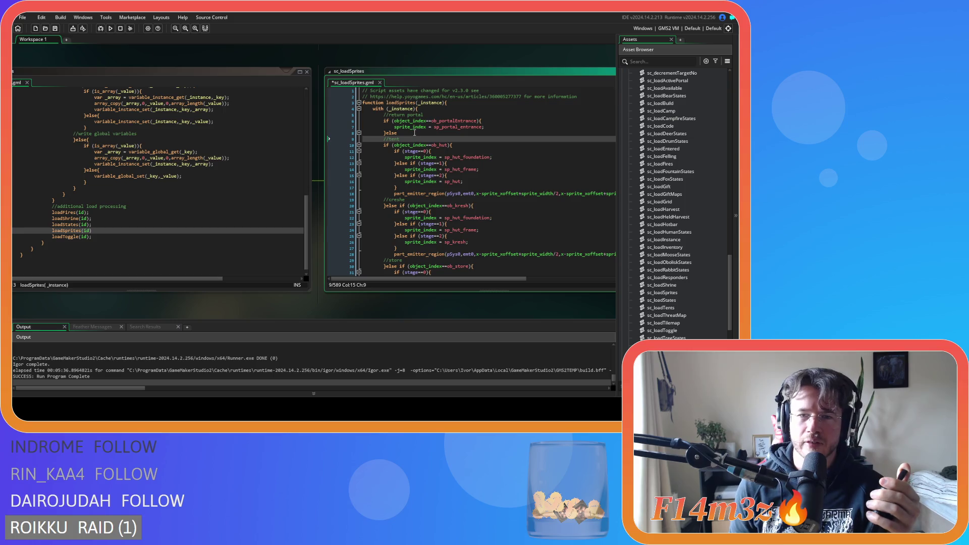
drag(484, 127, 380, 122)
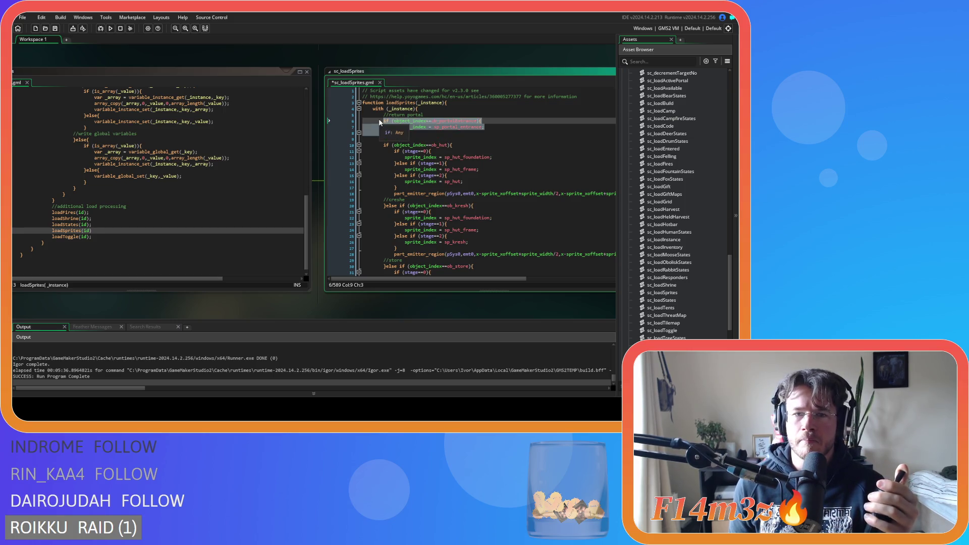
key(ctrl+k)
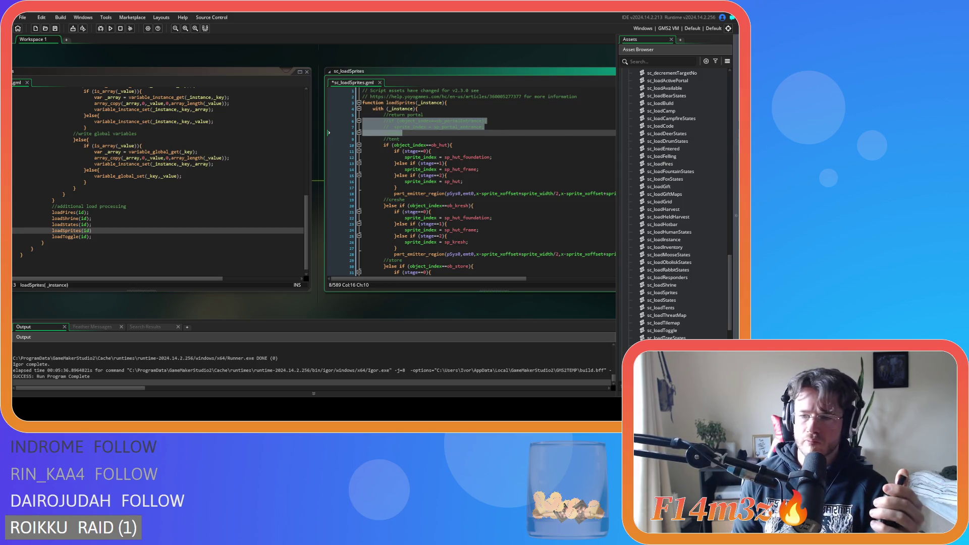
scroll(679, 150, up, 2)
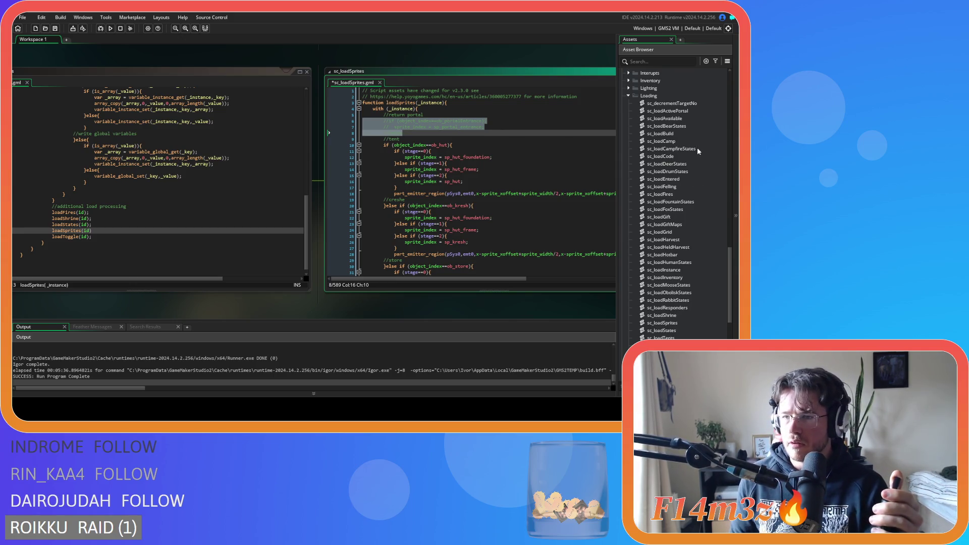
double_click(673, 110)
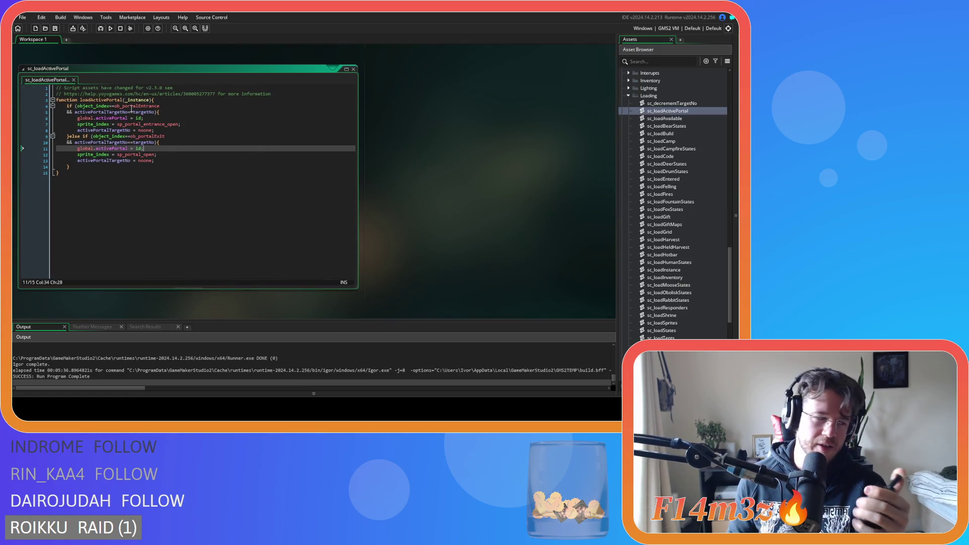
Change the line 5 entrance condition to activePortalTargetNo != noone in sc_loadActivePortal.
click(129, 113)
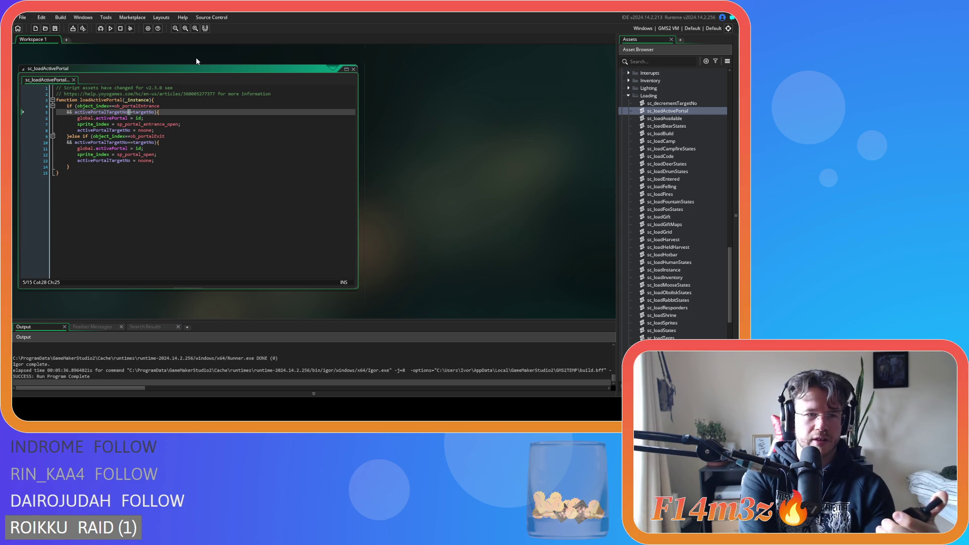
text(!)
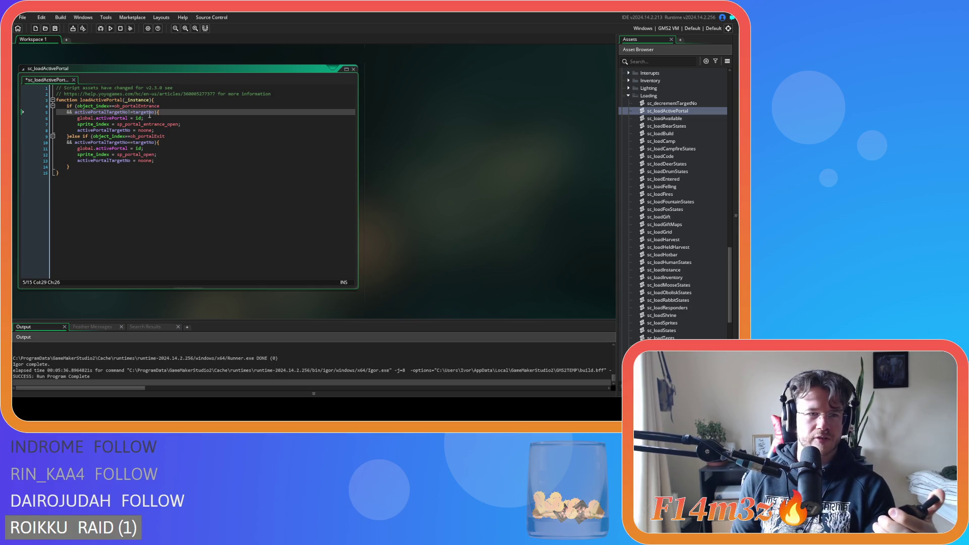
double_click(145, 111)
text(noone)
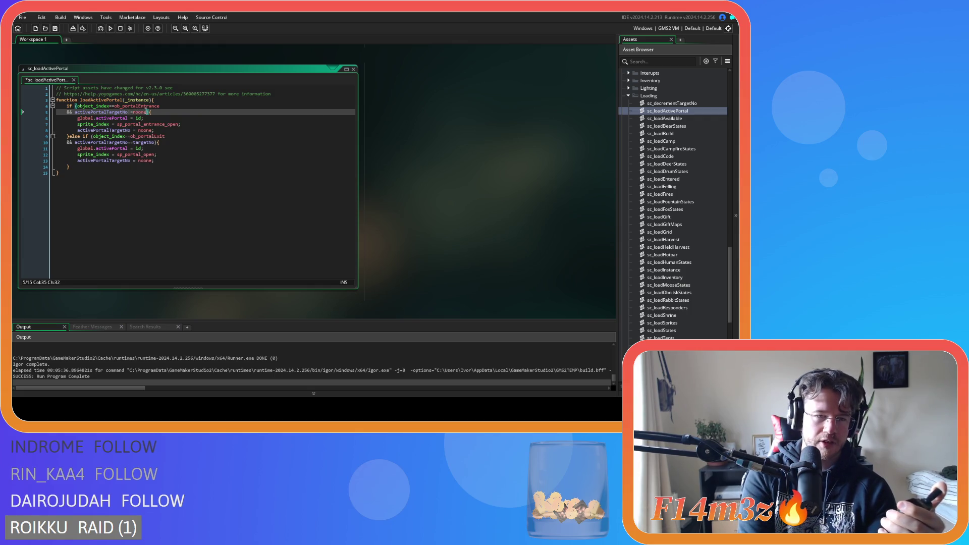
Replace targetNo with noone in the line 10 exit condition.
double_click(144, 111)
key(ctrl+c)
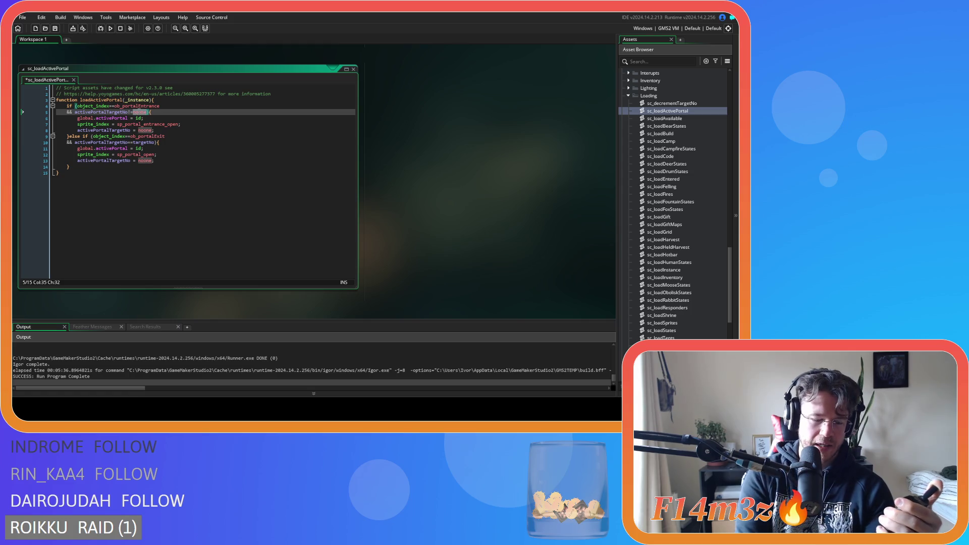
double_click(146, 142)
key(ctrl+v)
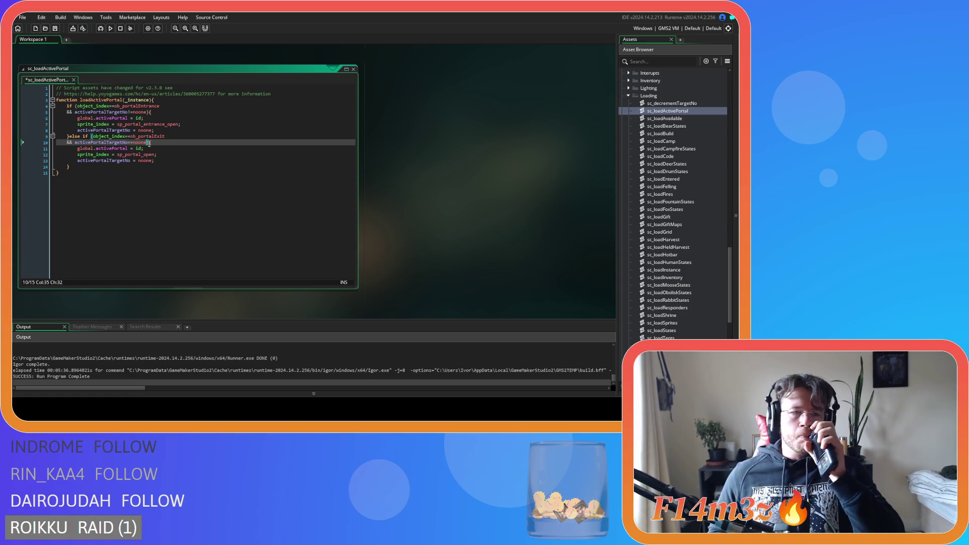
text(){)
click(204, 111)
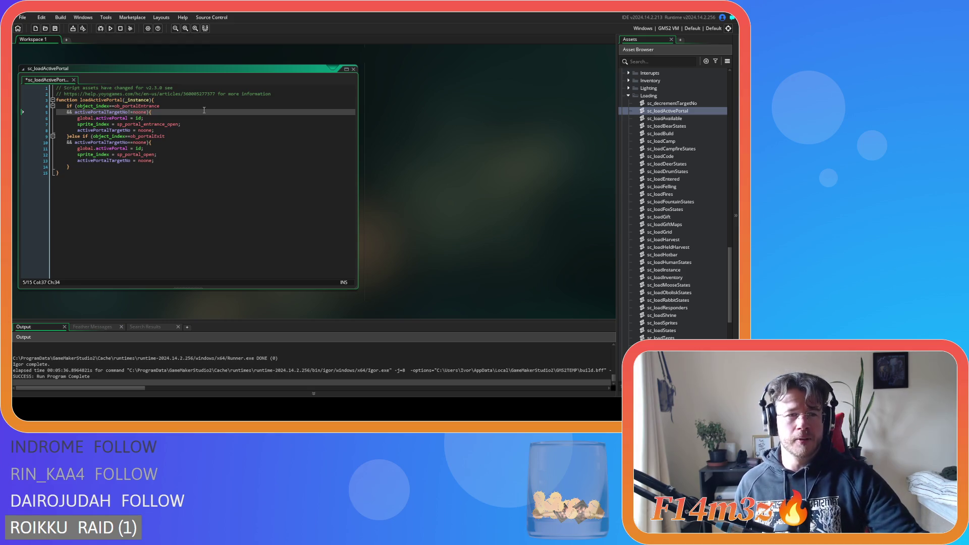
click(154, 118)
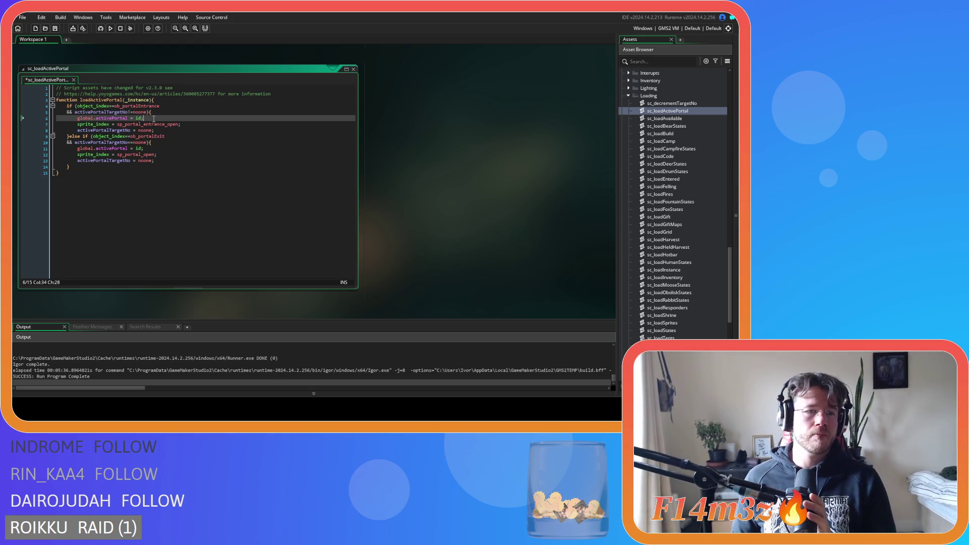
Give the line 10 exit condition the same != noone check and save sc_loadActivePortal.
mouse_move(149, 122)
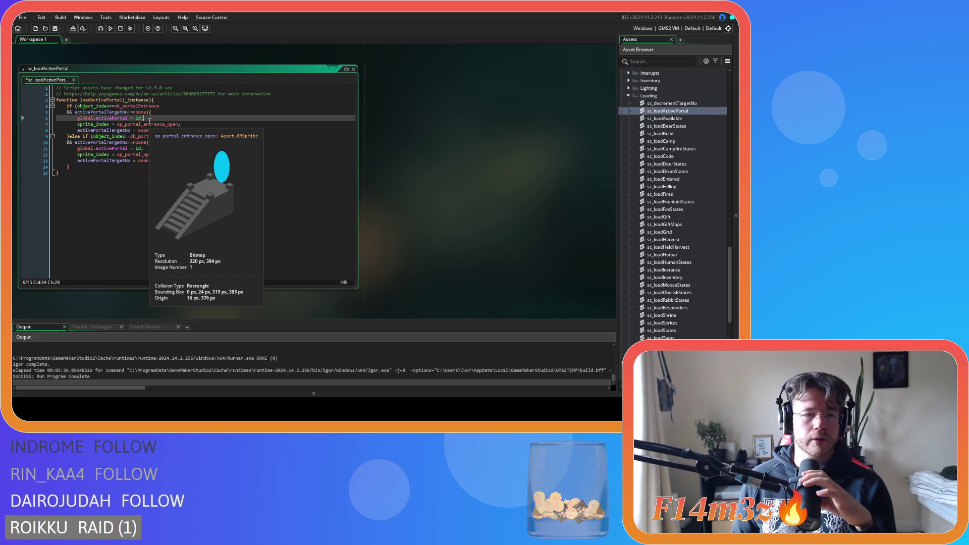
click(169, 113)
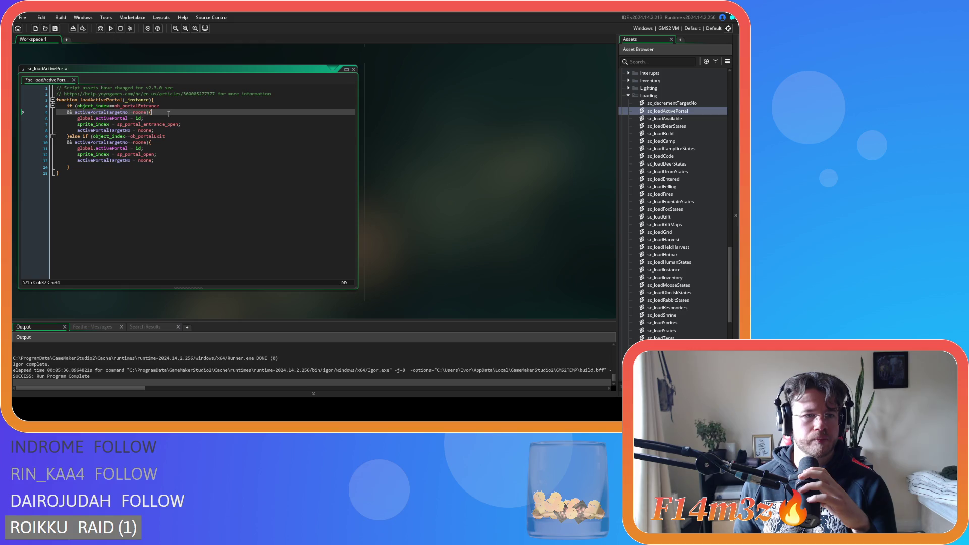
click(130, 142)
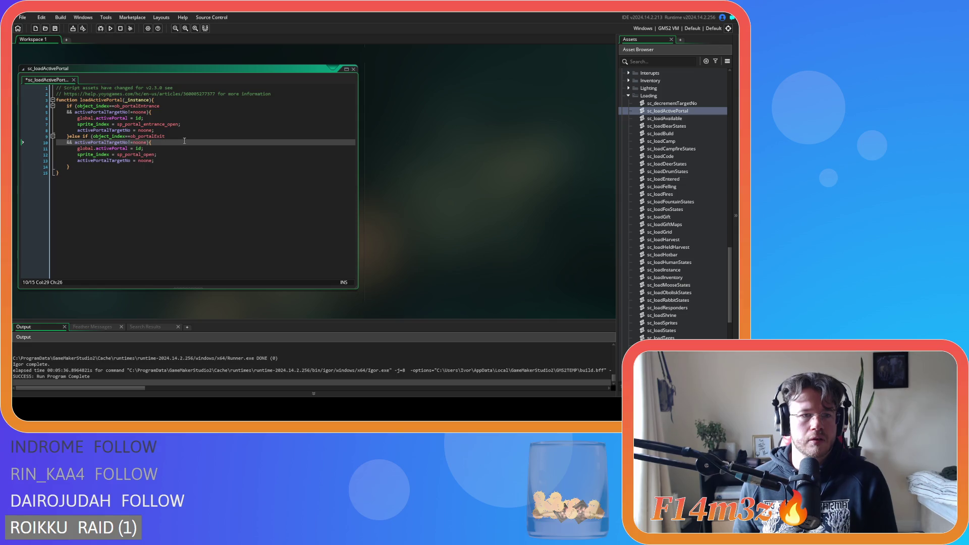
key(End)
key(ctrl+s)
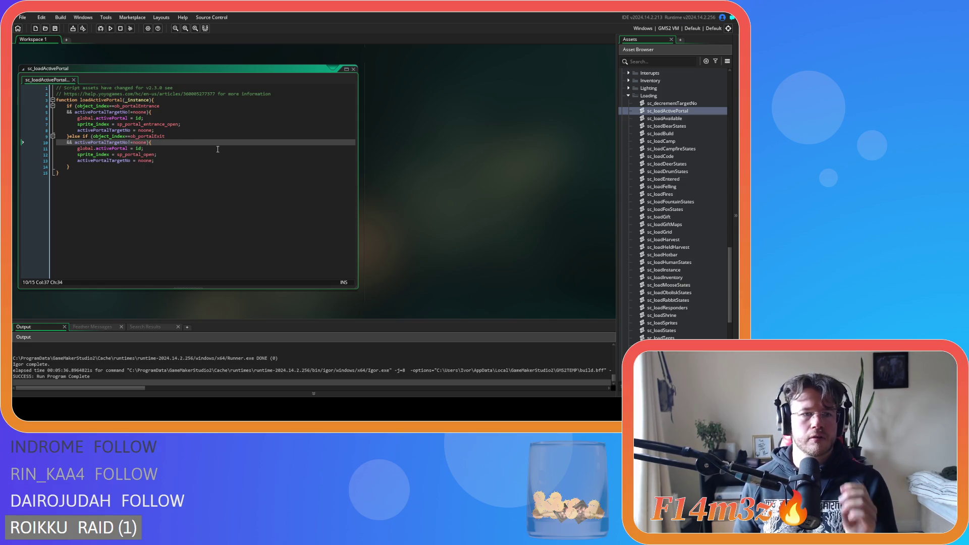
click(231, 125)
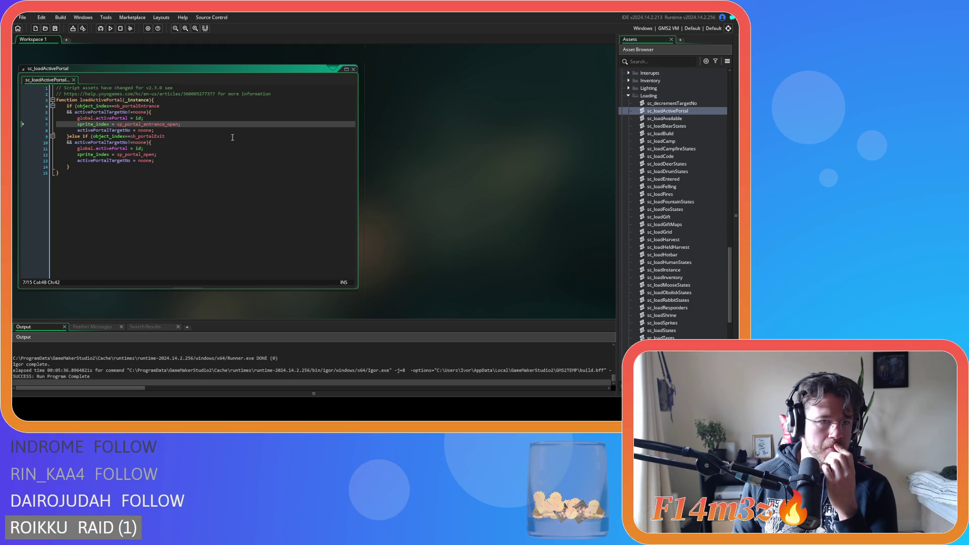
mouse_move(162, 125)
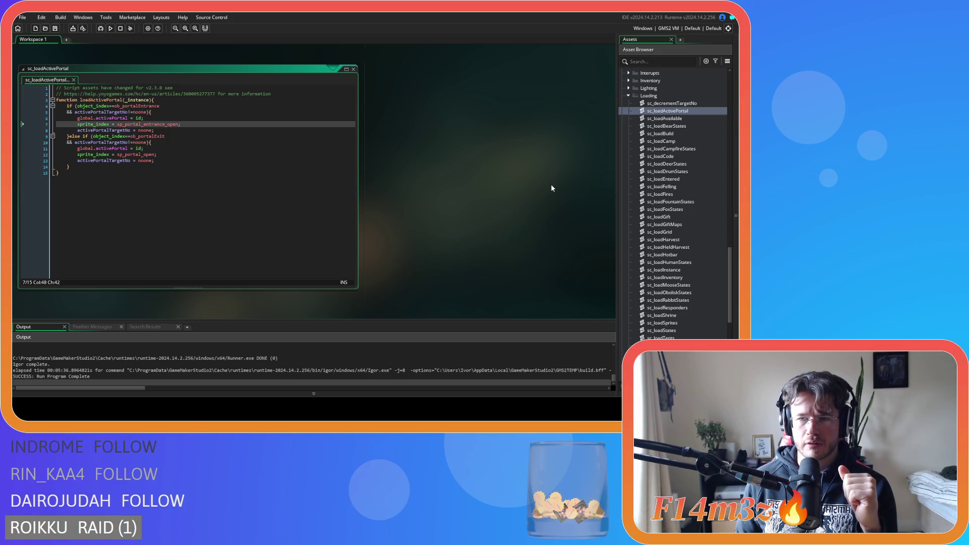
Search sc_loadSprites for 'portal' and review the commented-out portal lines.
scroll(697, 268, down, 5)
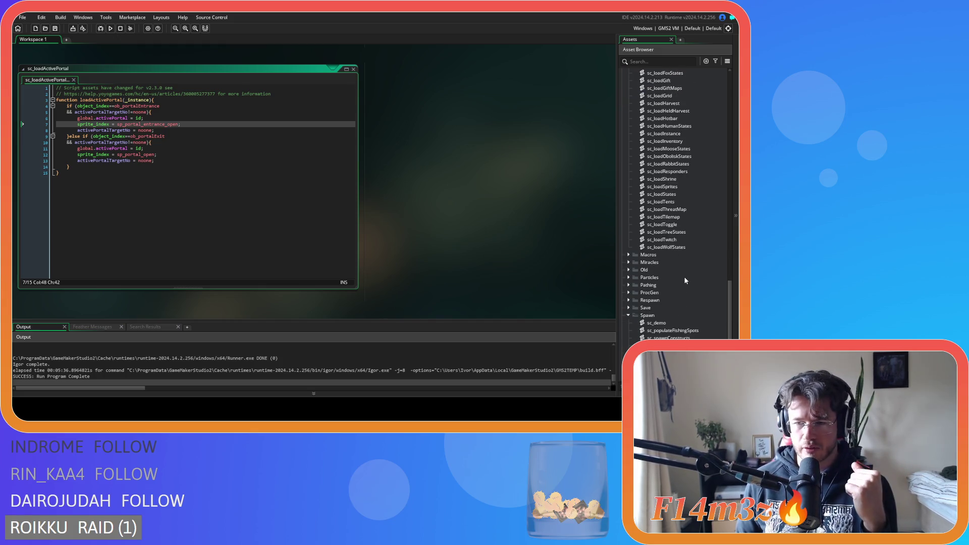
scroll(684, 284, up, 3)
scroll(684, 284, up, 1)
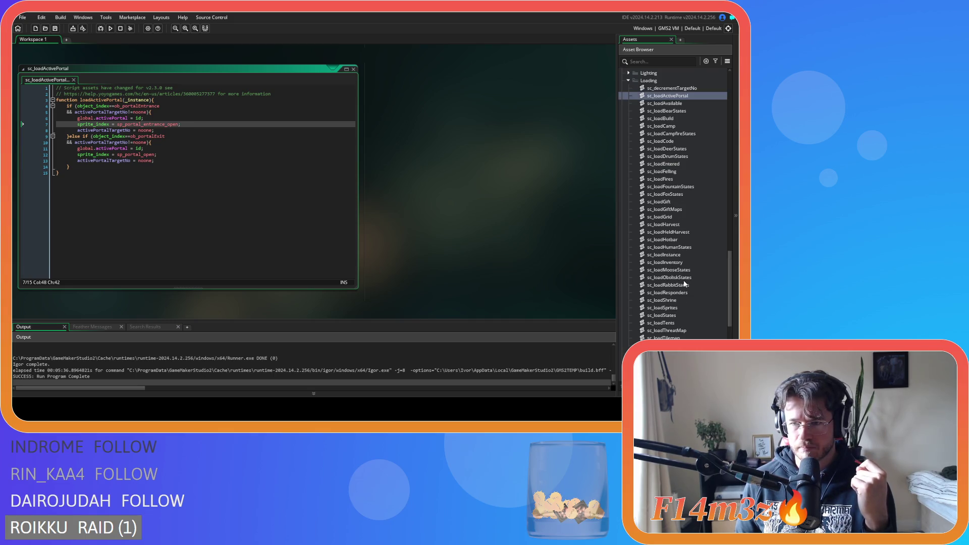
scroll(690, 223, down, 1)
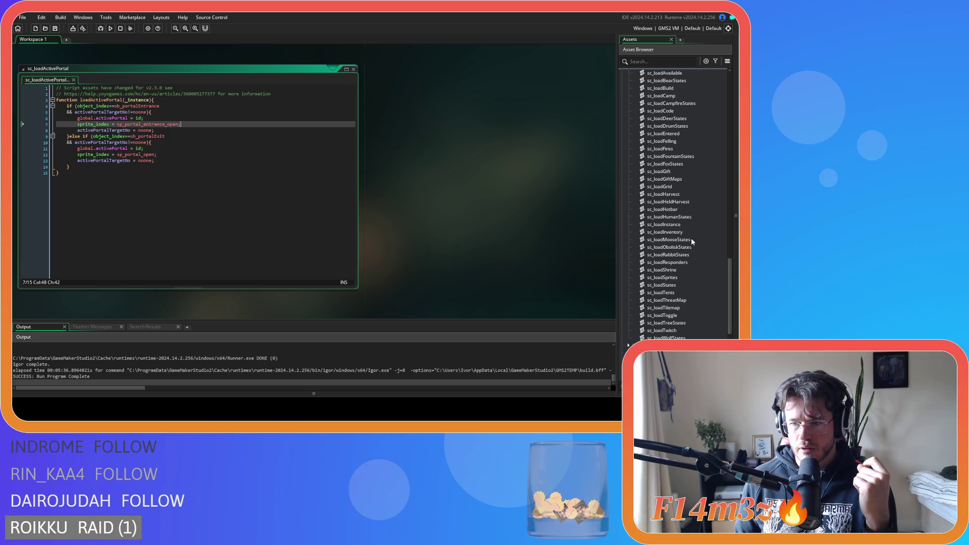
double_click(687, 277)
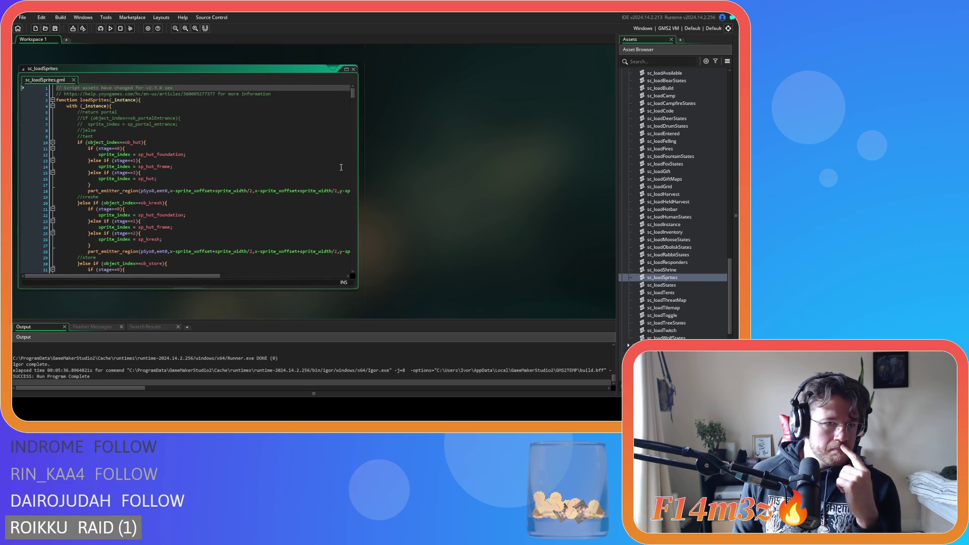
mouse_move(352, 92)
mouse_down()
mouse_move(352, 274)
mouse_move(355, 253)
mouse_up()
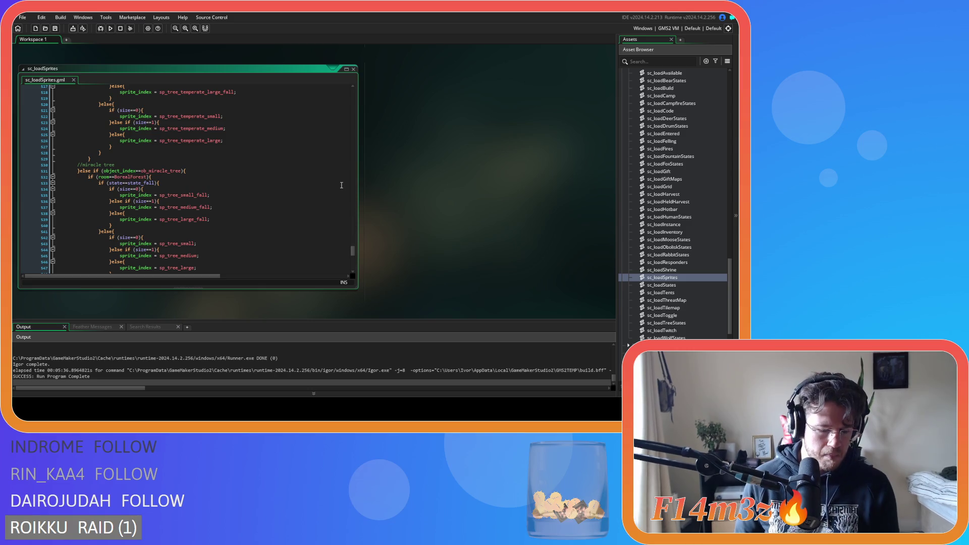
key(ctrl+f)
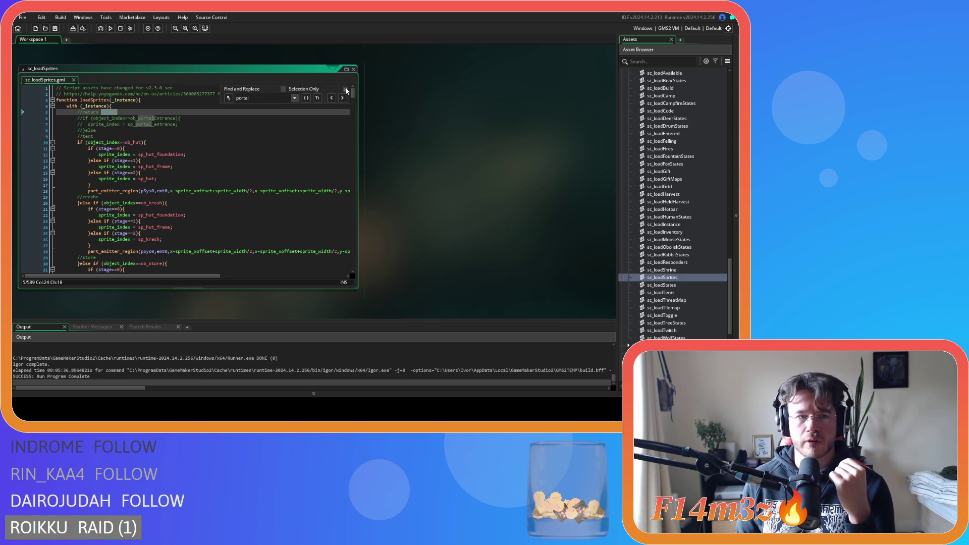
click(345, 90)
click(98, 126)
click(114, 131)
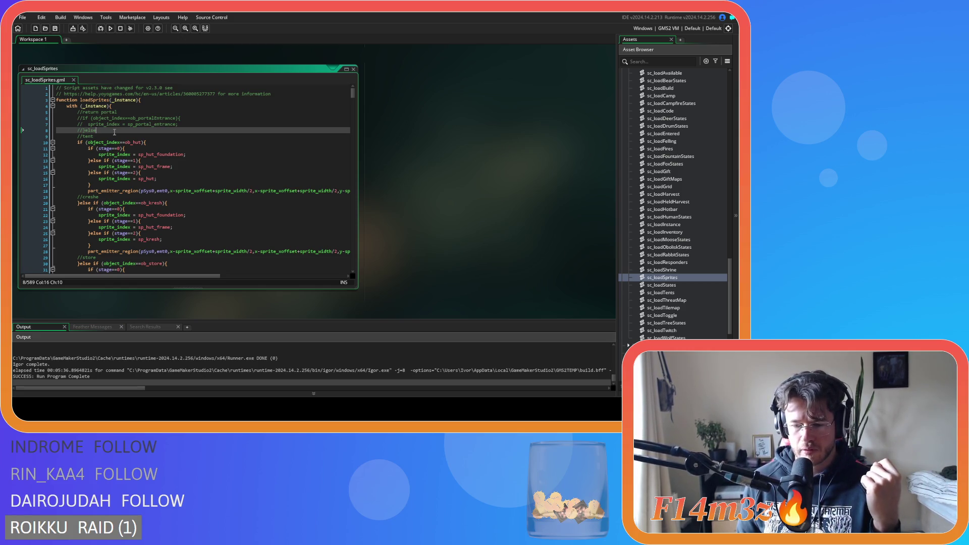
Open the ob_portalEntrance object from the Construct objects folder.
scroll(670, 190, up, 15)
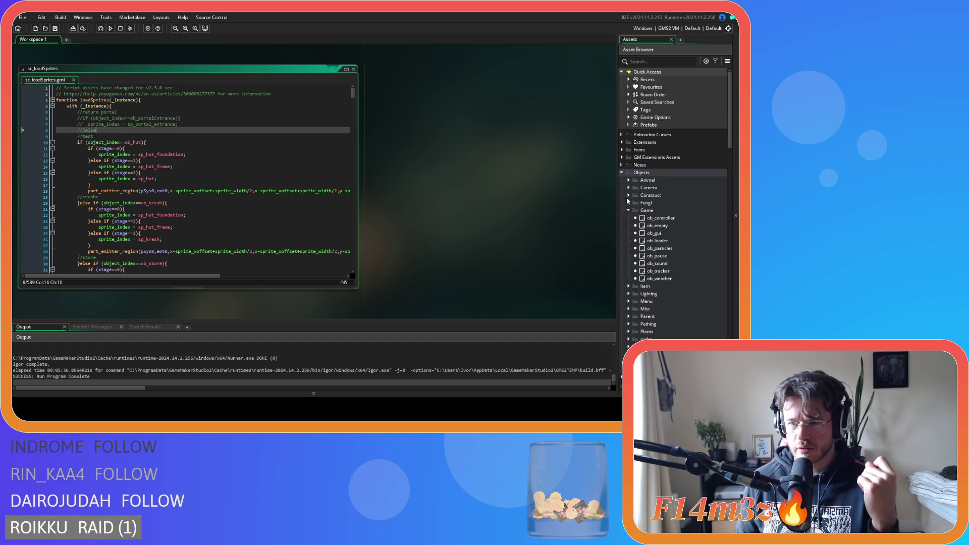
click(628, 210)
click(629, 195)
double_click(665, 271)
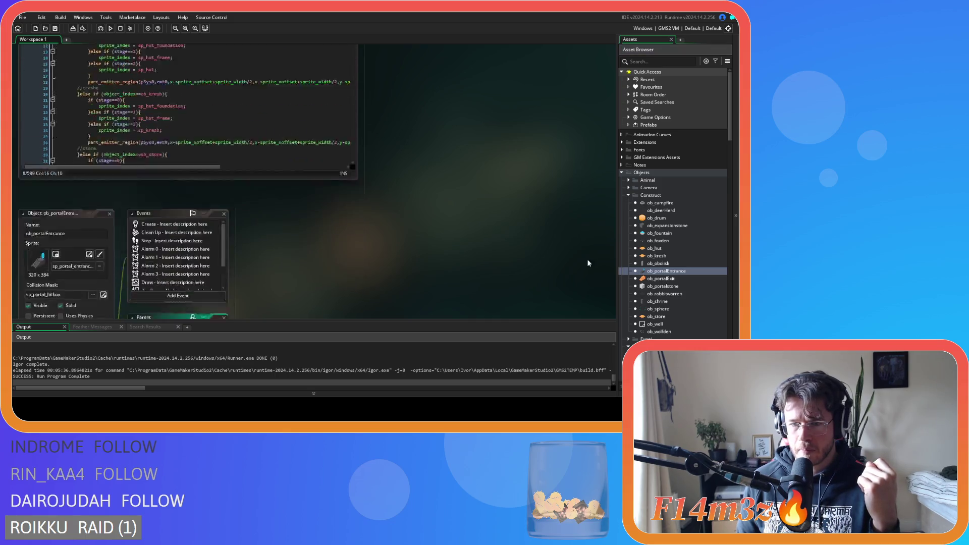
click(163, 102)
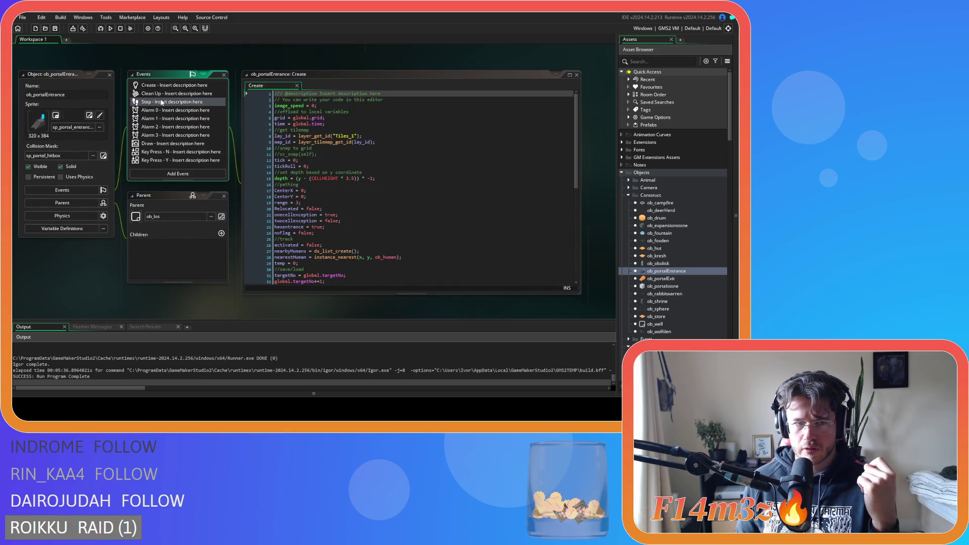
click(269, 85)
mouse_move(579, 150)
mouse_down()
mouse_move(580, 207)
mouse_move(568, 136)
mouse_up()
click(107, 75)
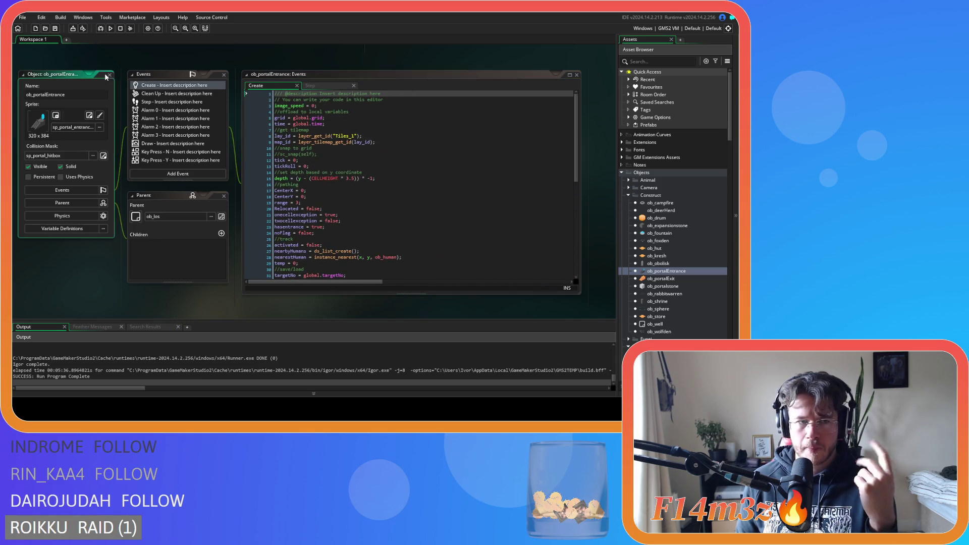
double_click(113, 77)
scroll(646, 288, down, 15)
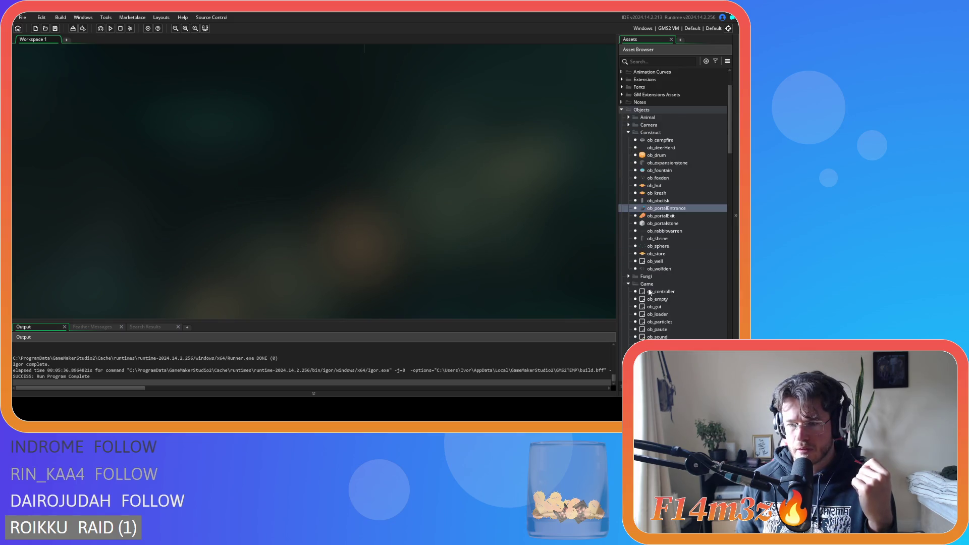
scroll(652, 287, down, 8)
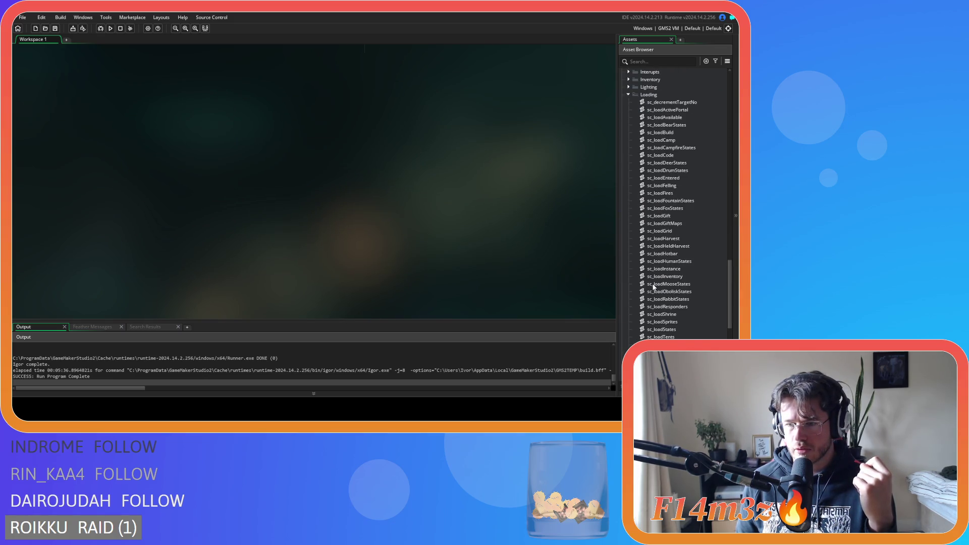
scroll(653, 286, down, 1)
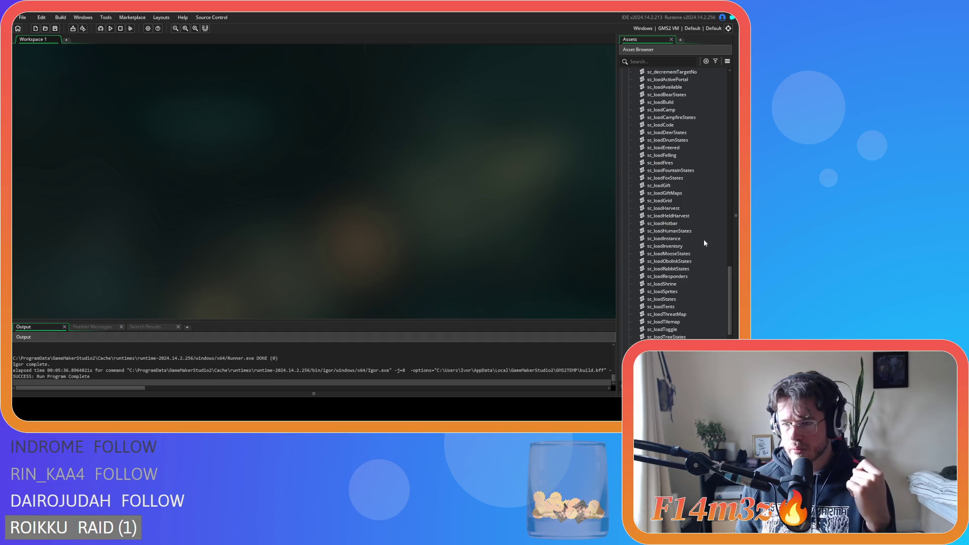
scroll(690, 178, up, 1)
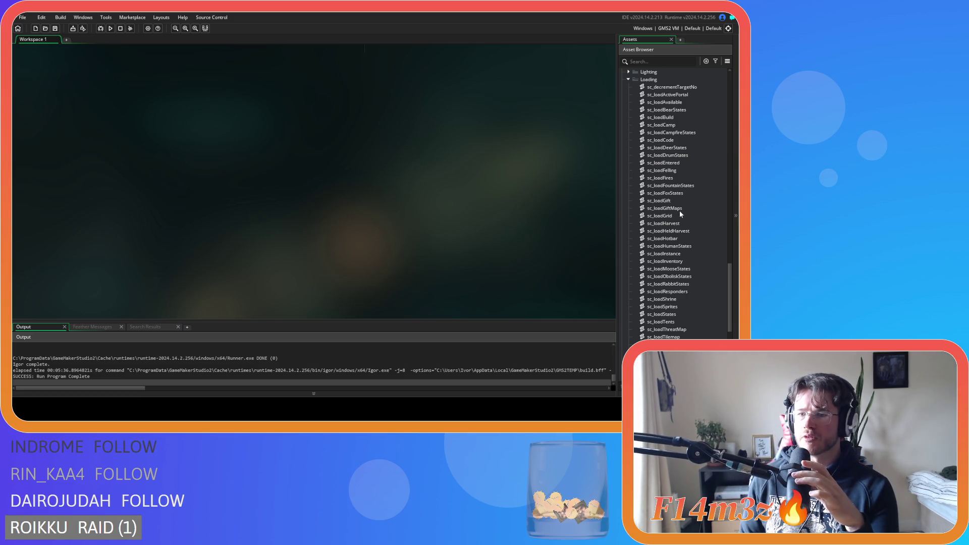
scroll(679, 212, down, 2)
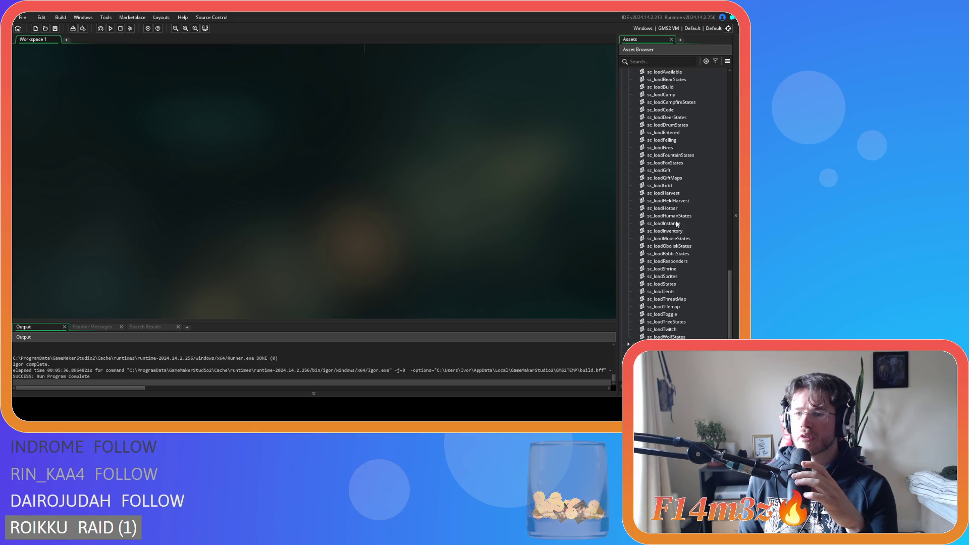
scroll(715, 303, up, 2)
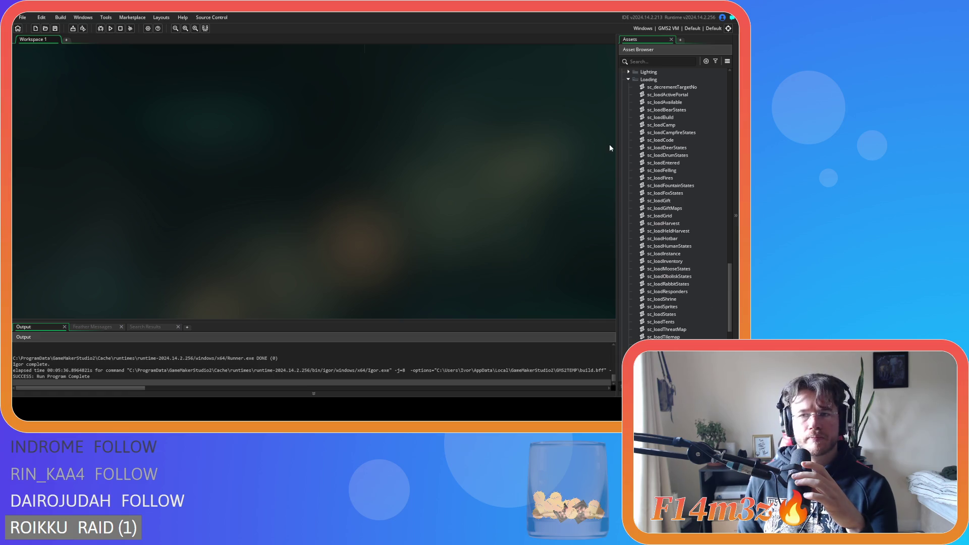
double_click(656, 96)
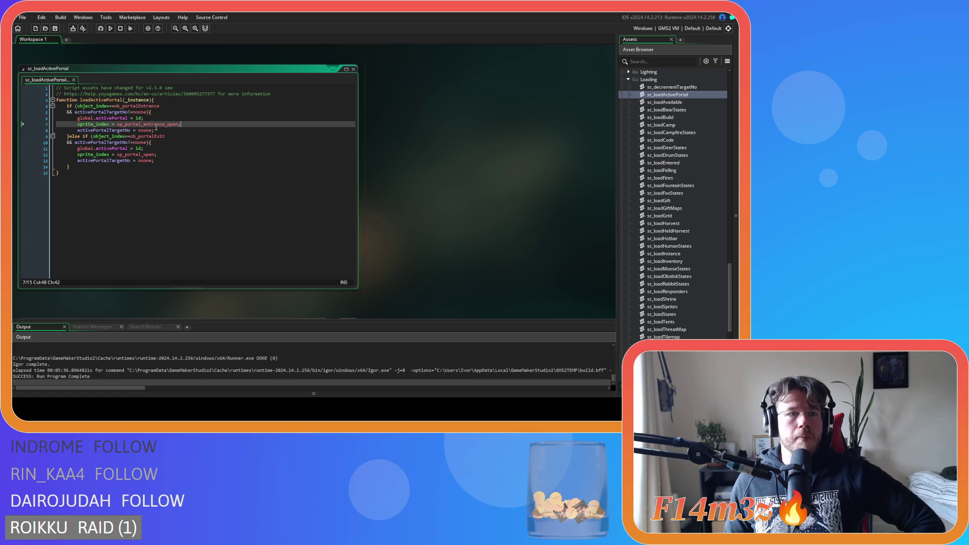
Review the sp_portal_entrance_open sprite code at the end of sc_loadActivePortal.
mouse_move(157, 124)
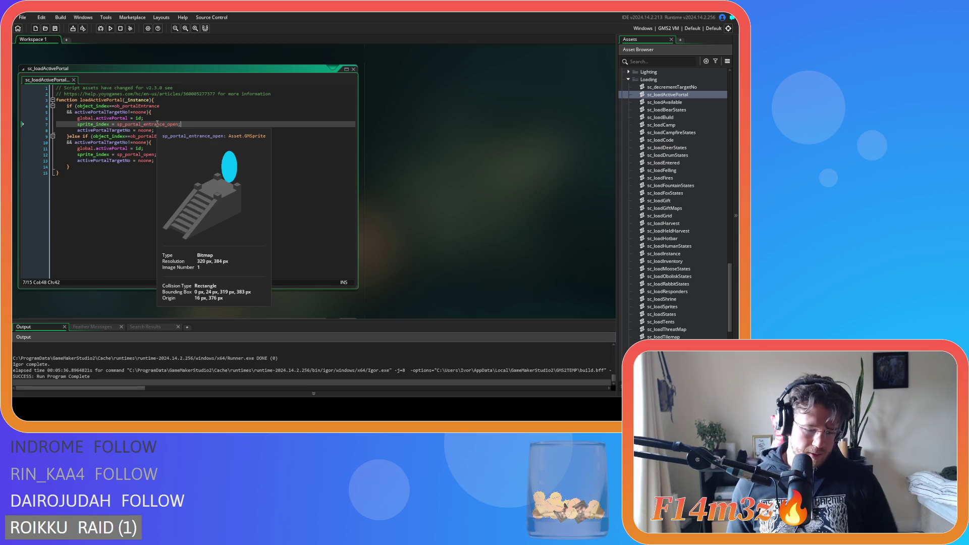
click(241, 164)
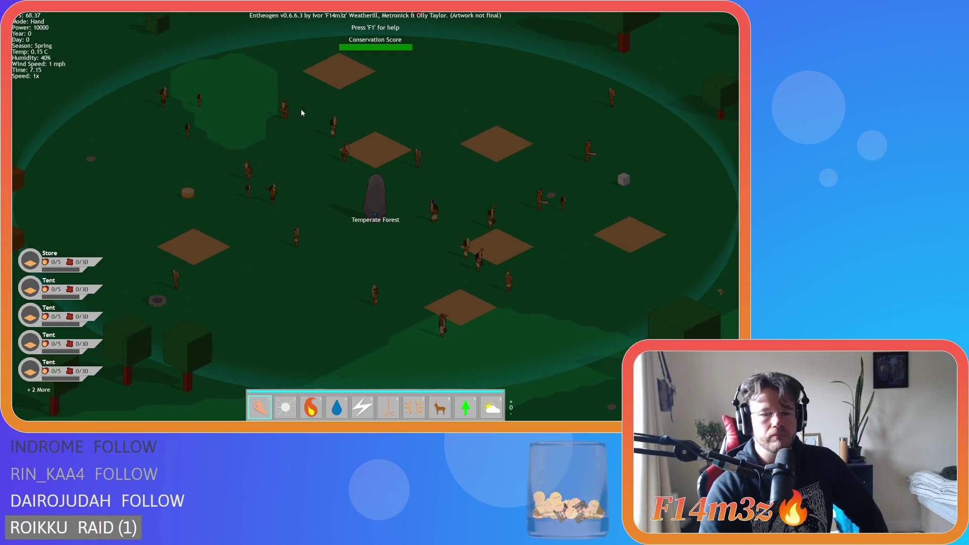
In the tribe overview, deselect all follower roles and select only Foragers.
scroll(368, 138, down, 10)
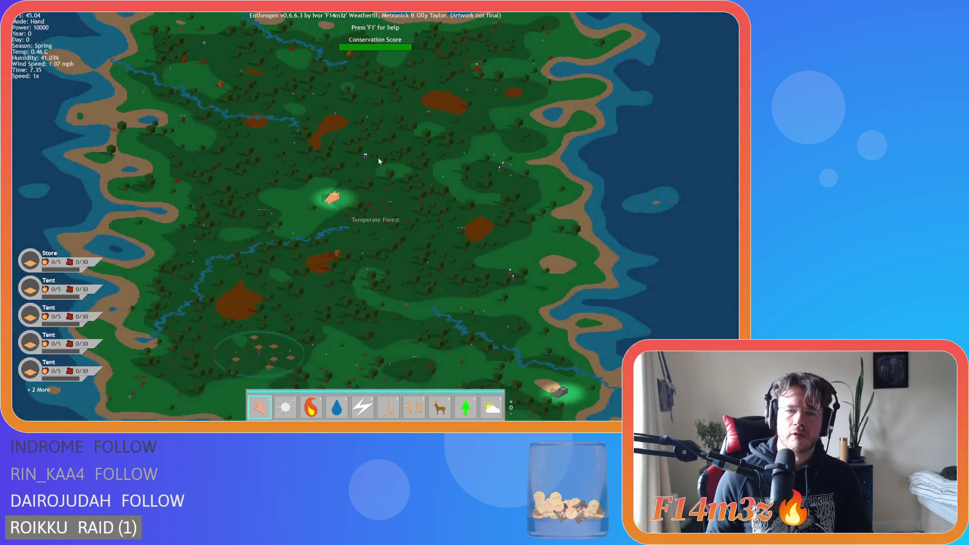
scroll(380, 176, up, 10)
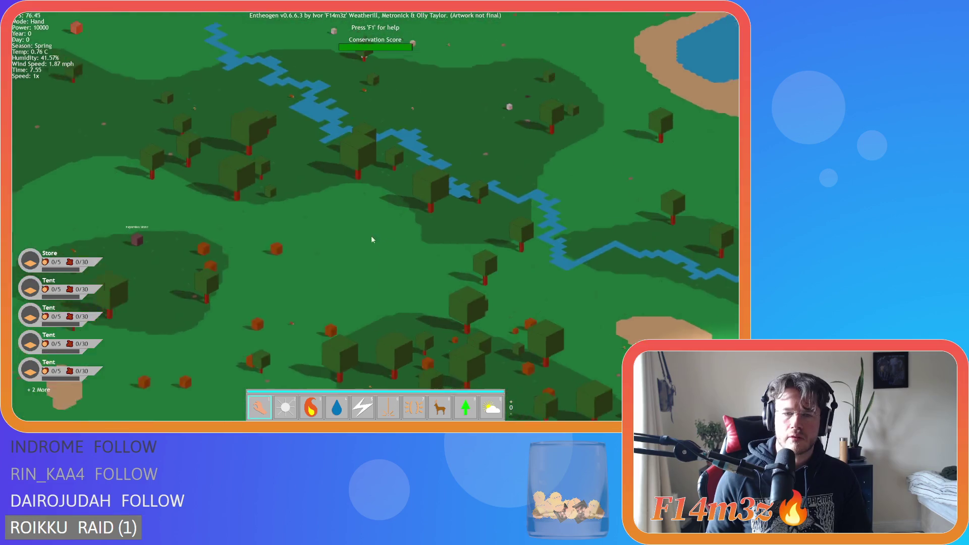
scroll(372, 239, down, 5)
scroll(332, 186, up, 3)
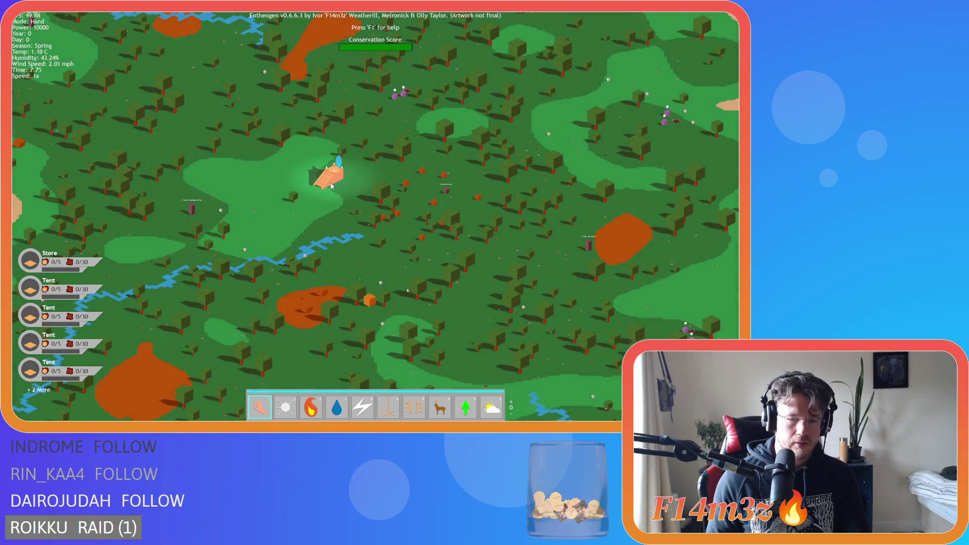
click(332, 186)
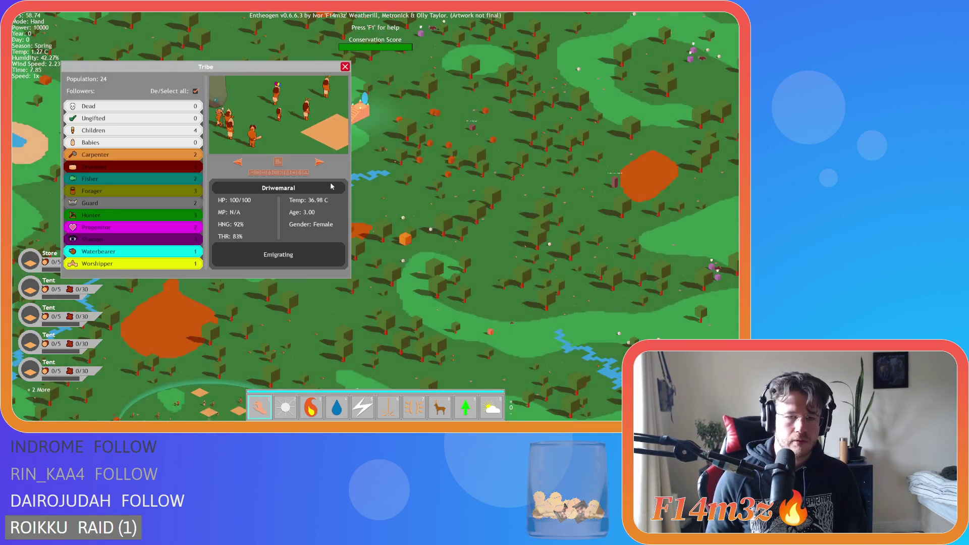
click(196, 91)
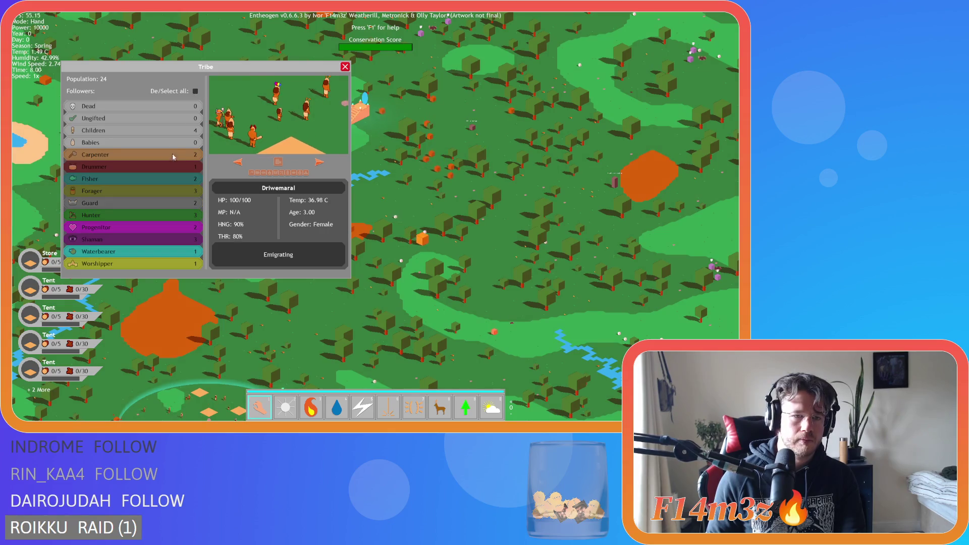
click(157, 192)
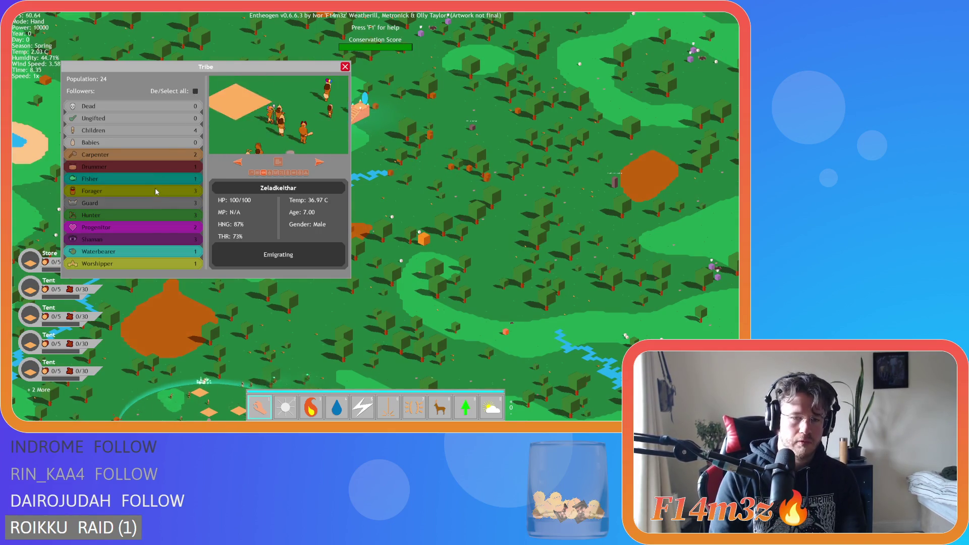
key(Escape)
Run at 8x speed, pan to the portal stairs, then slow to 4x.
key(plus)
key(plus)
key(plus)
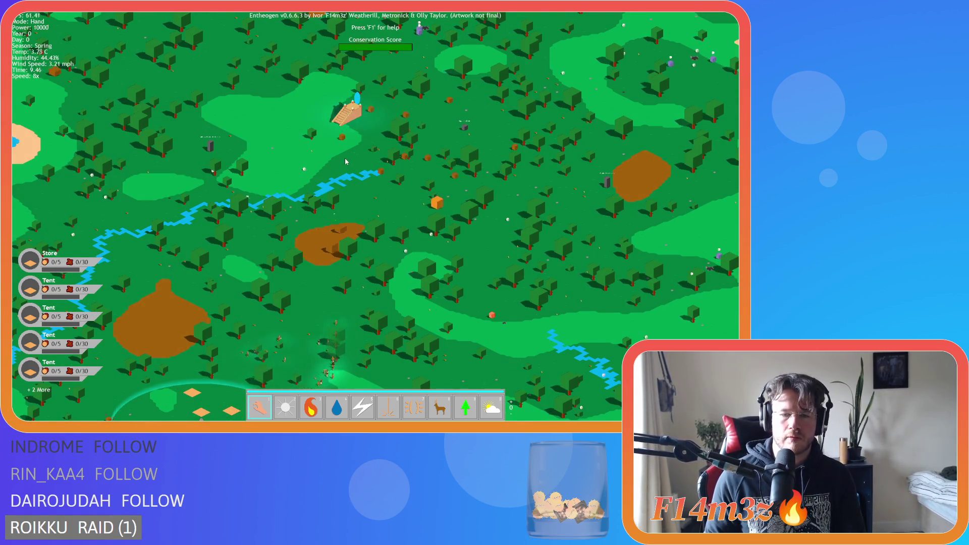
scroll(378, 205, up, 5)
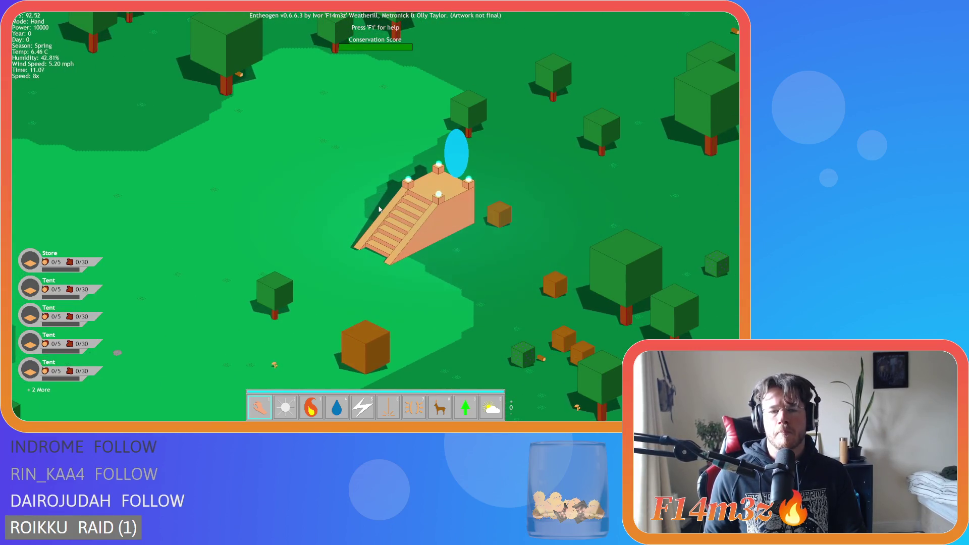
key(s)
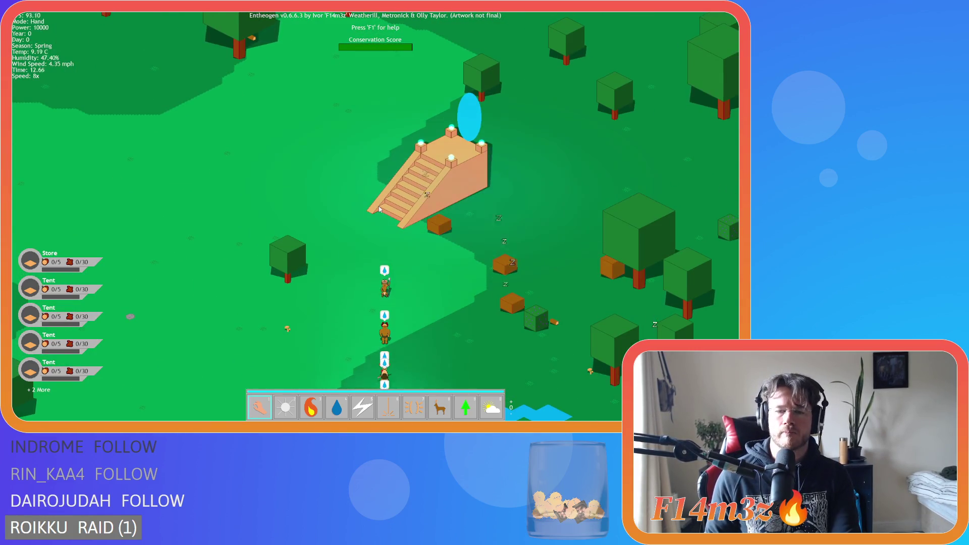
key(minus)
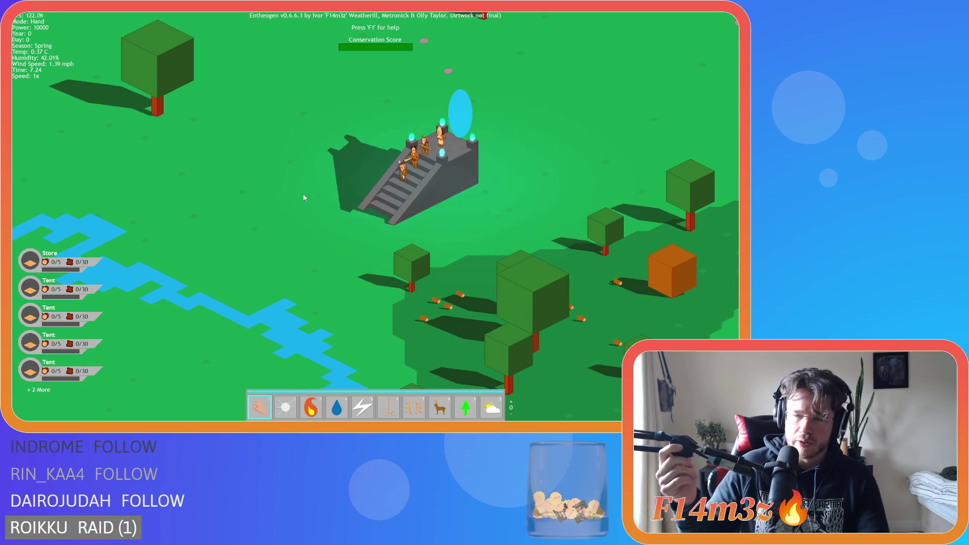
Follow the line of villagers filing out of the grey temple.
key(w)
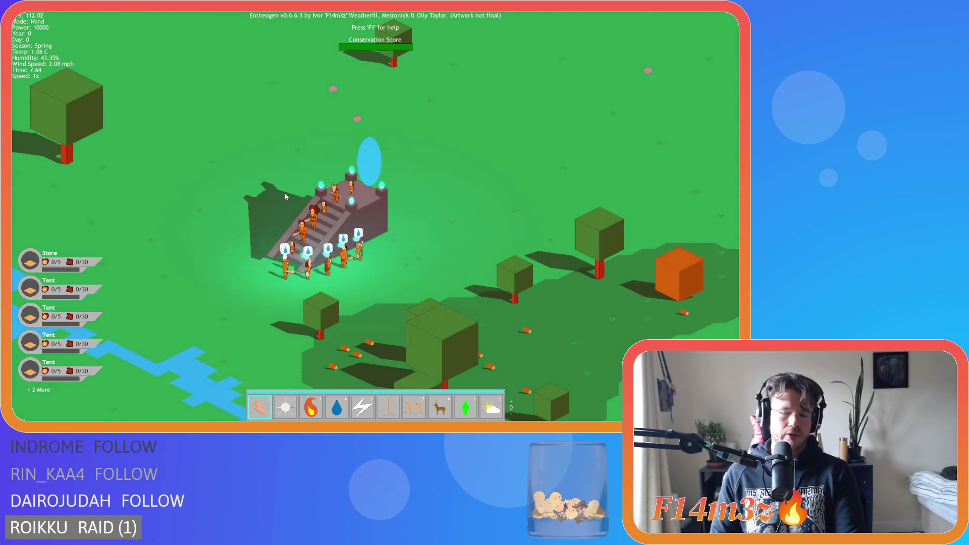
key(w)
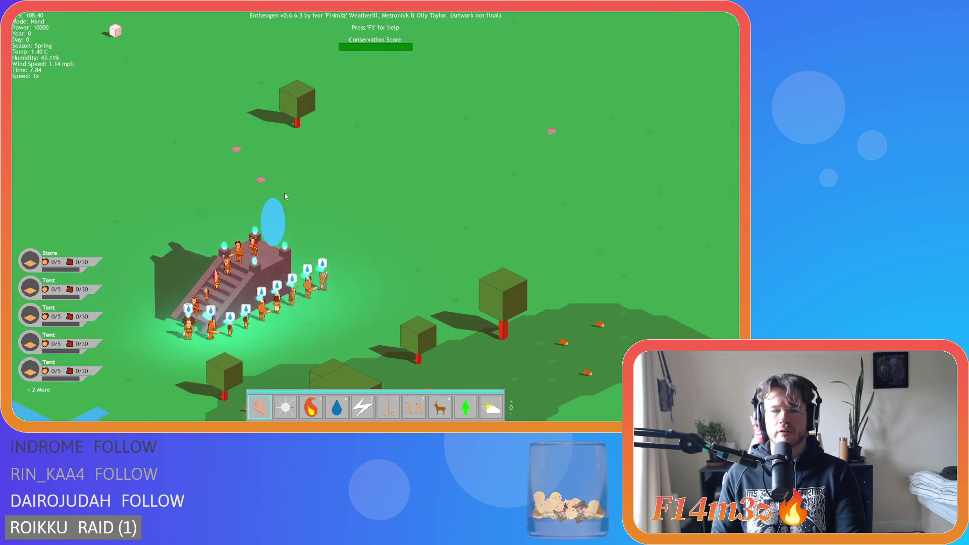
key(s)
key(a)
key(s)
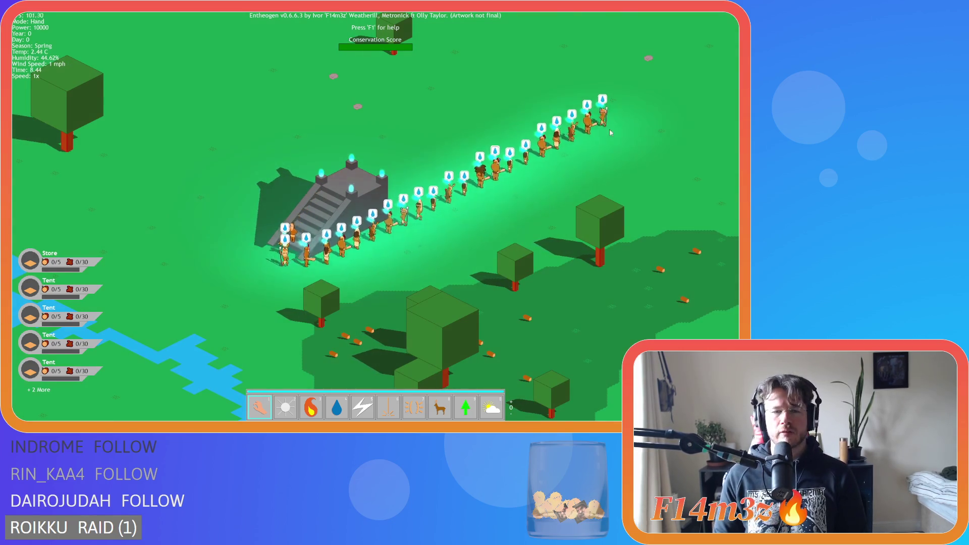
key(s)
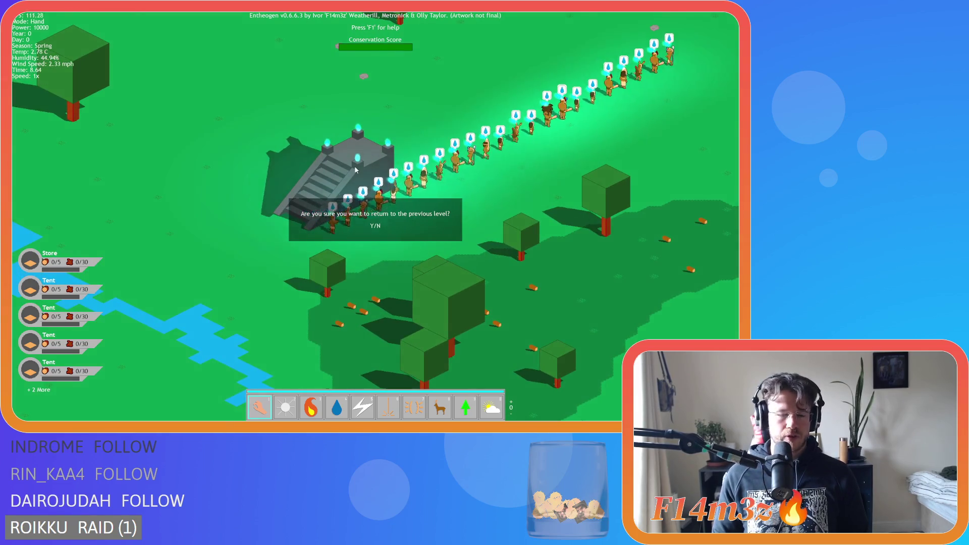
key(a)
key(s)
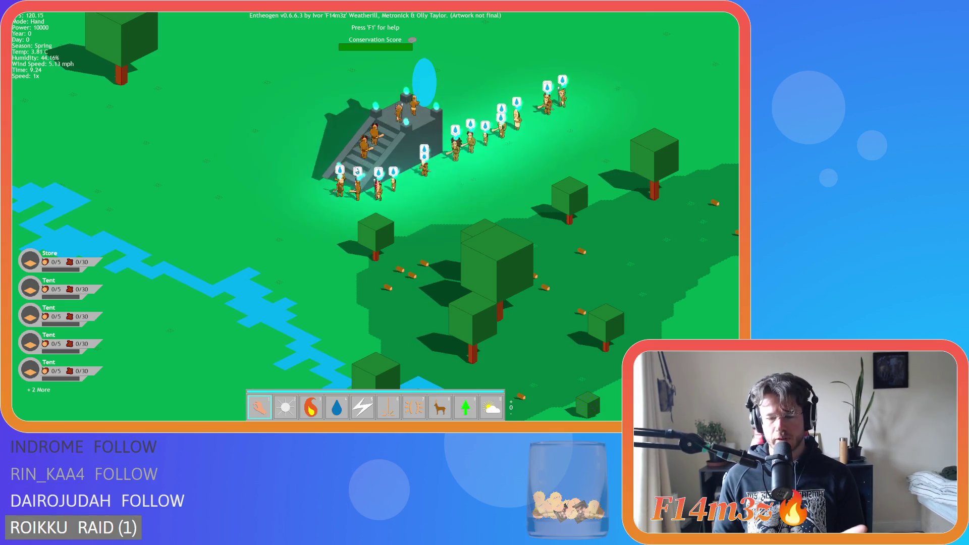
Zoom and pan around the temple to watch the tribe re-enter the portal.
scroll(356, 169, down, 2)
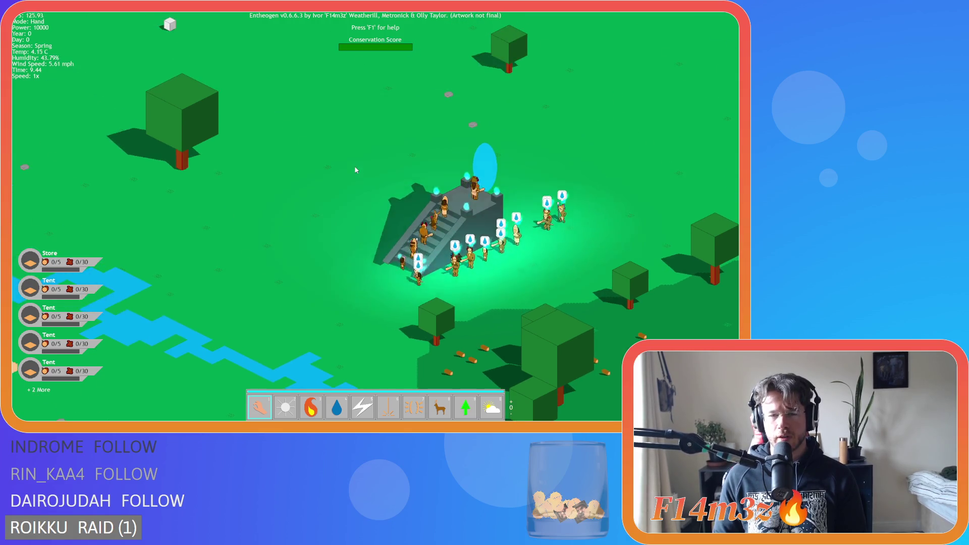
scroll(359, 171, up, 5)
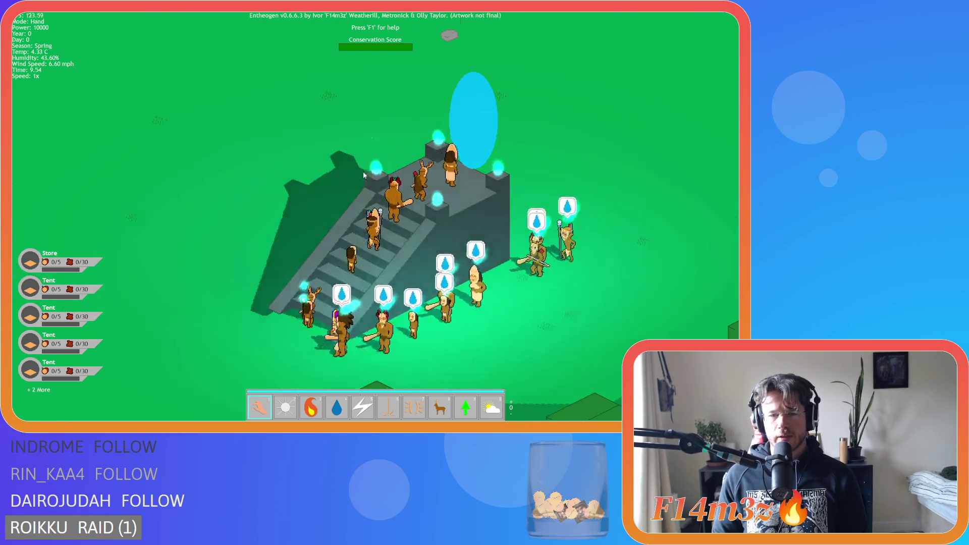
scroll(362, 171, down, 5)
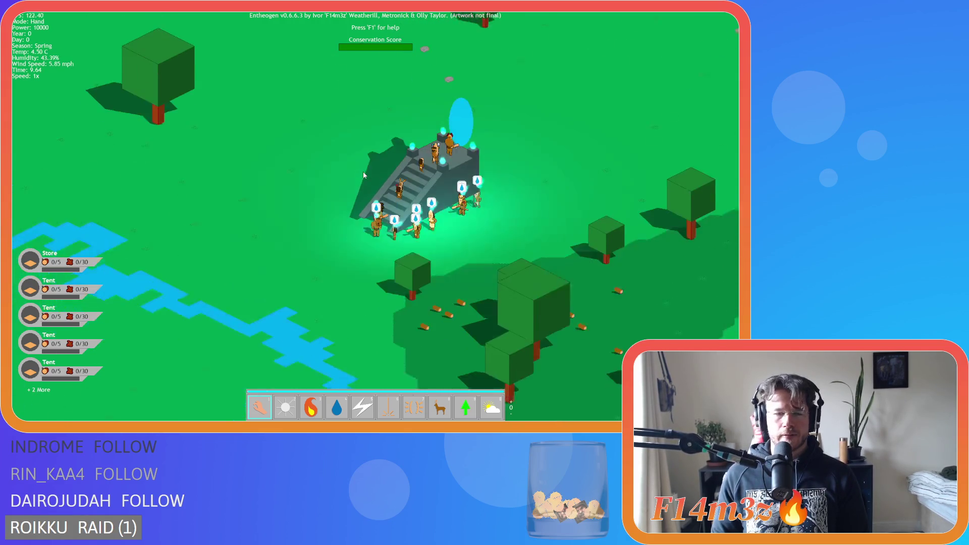
scroll(362, 171, up, 3)
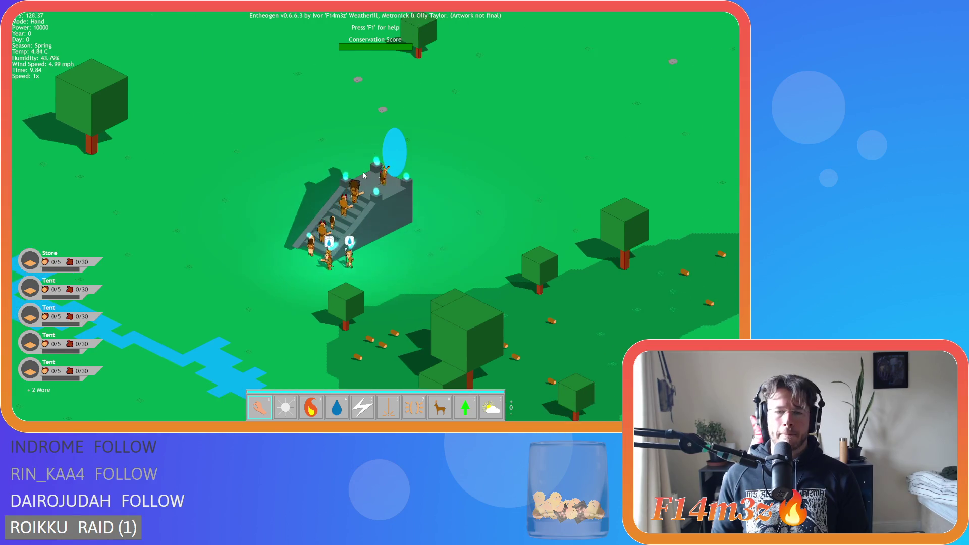
key(w)
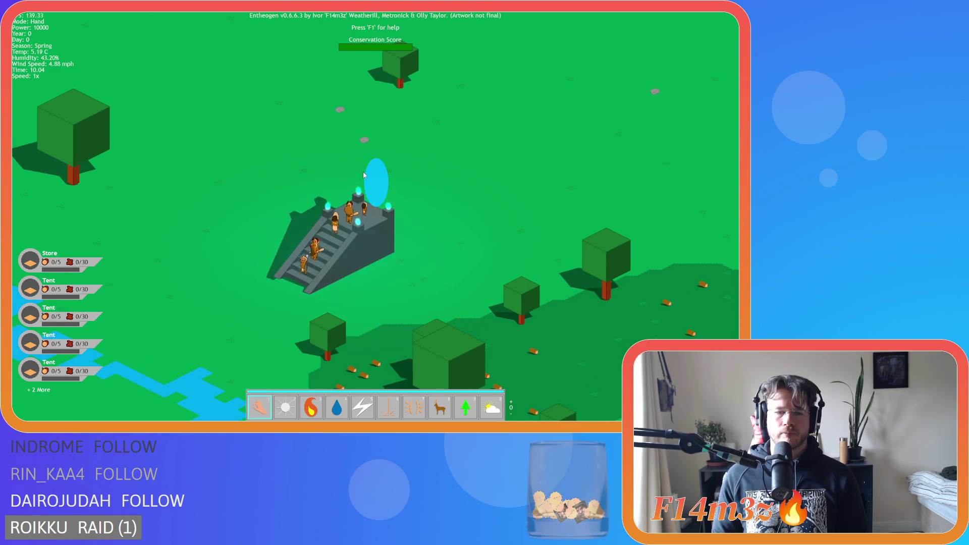
key(a)
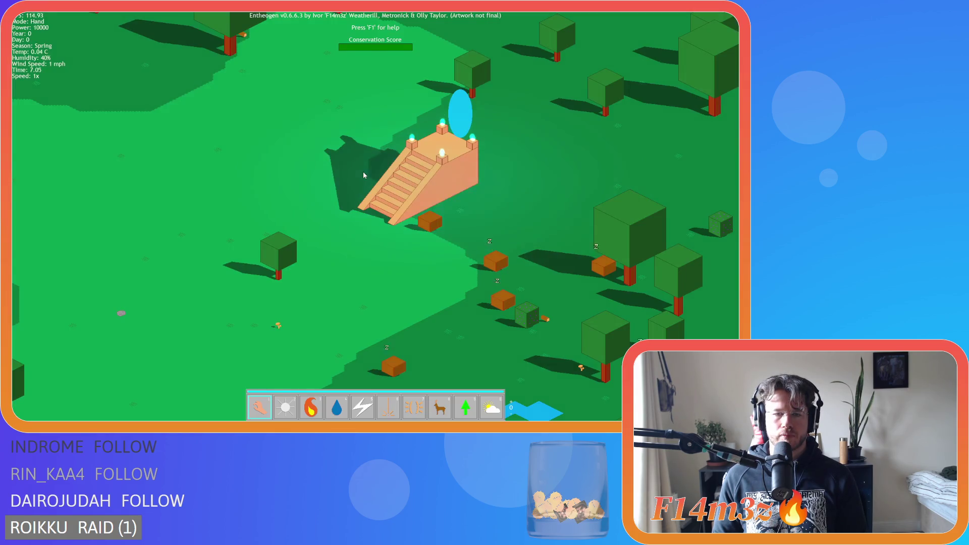
Speed up to 8x while villagers pass through the temple, return to 1x, and quicksave with F5.
key(plus)
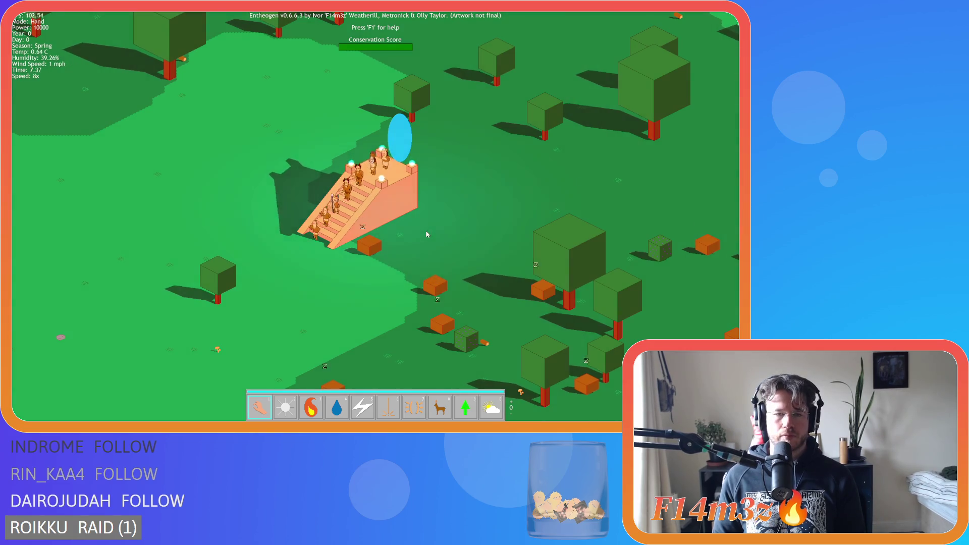
click(382, 202)
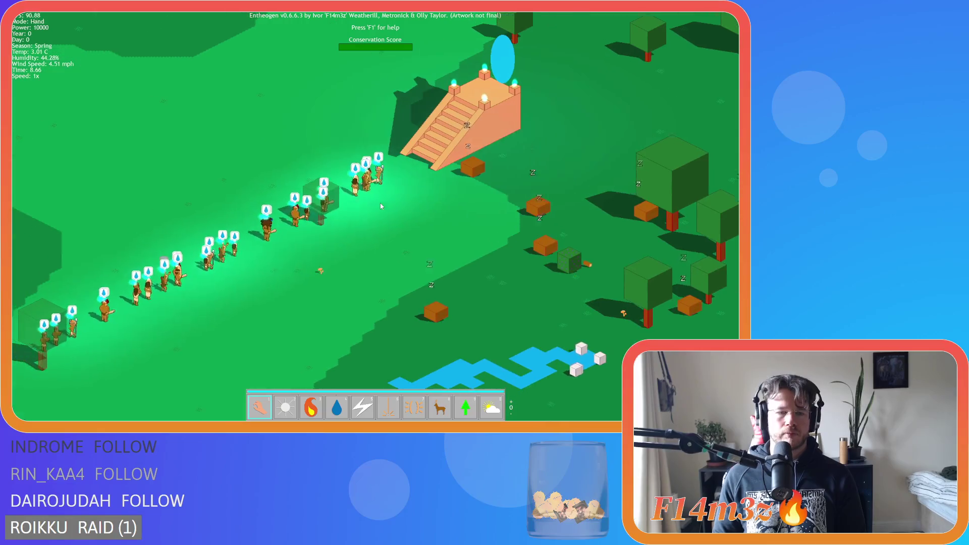
key(plus)
key(plus)
key(plus)
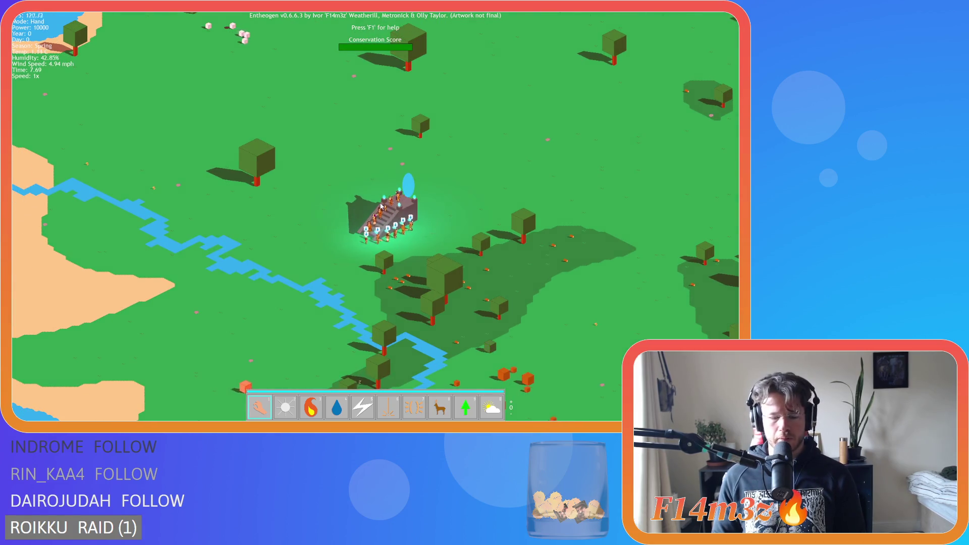
key(plus)
key(minus)
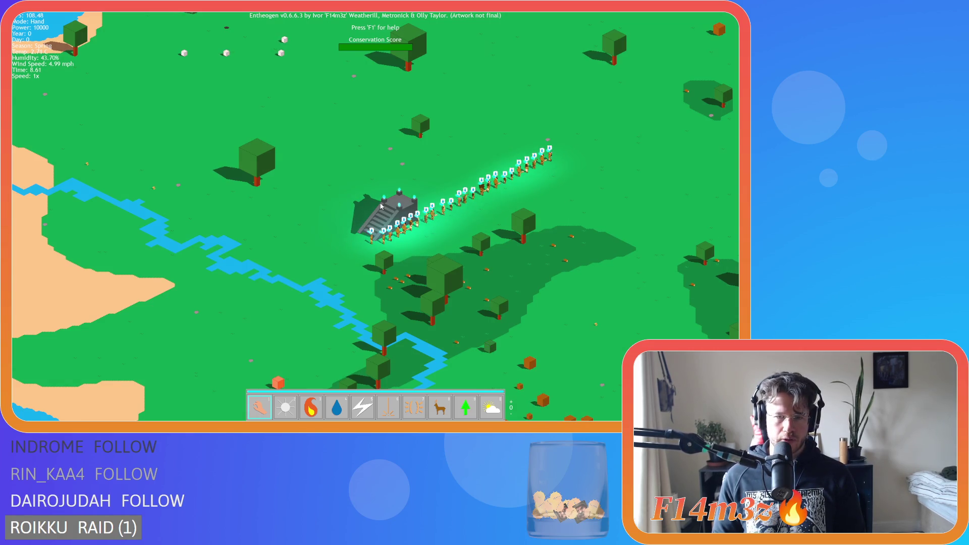
key(F5)
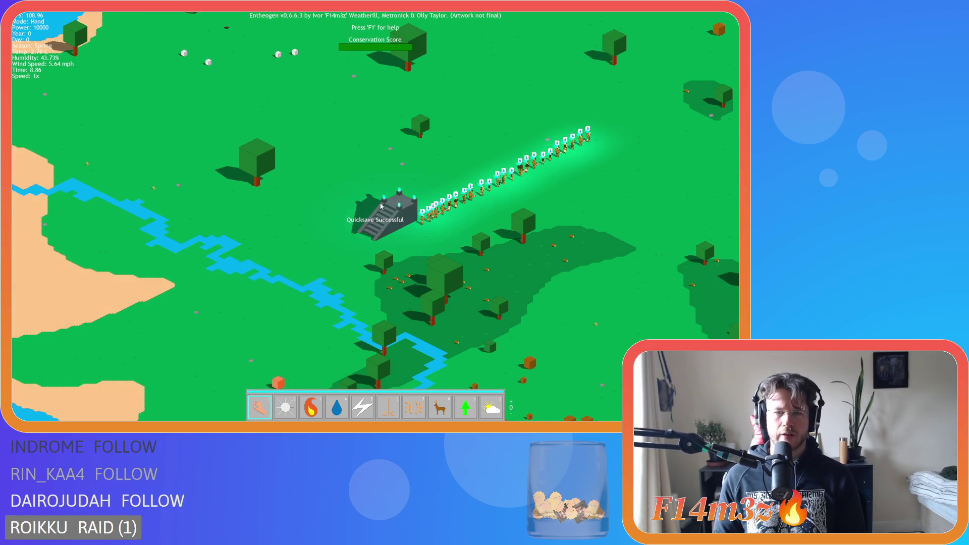
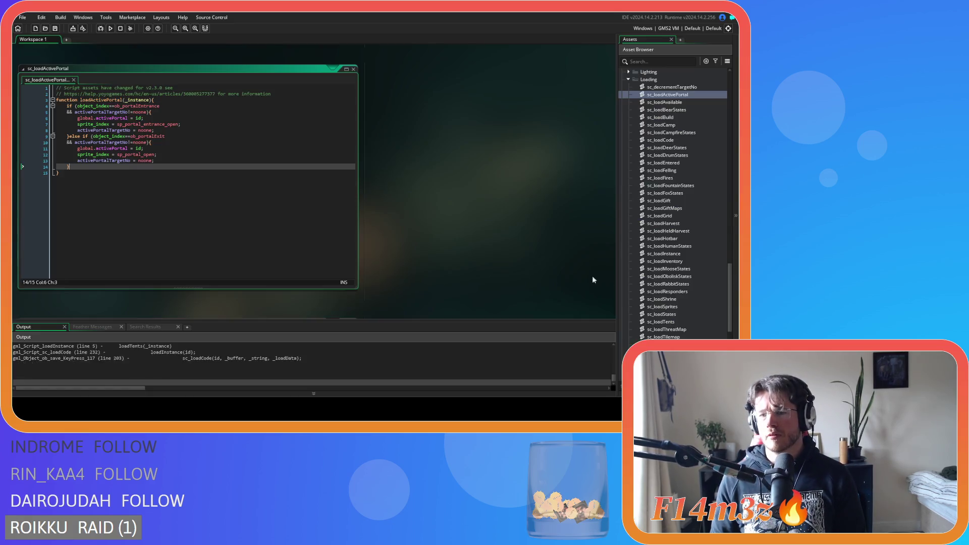
Open sc_loadBuild and go to line 14, where array_set fails with index -1.
double_click(661, 178)
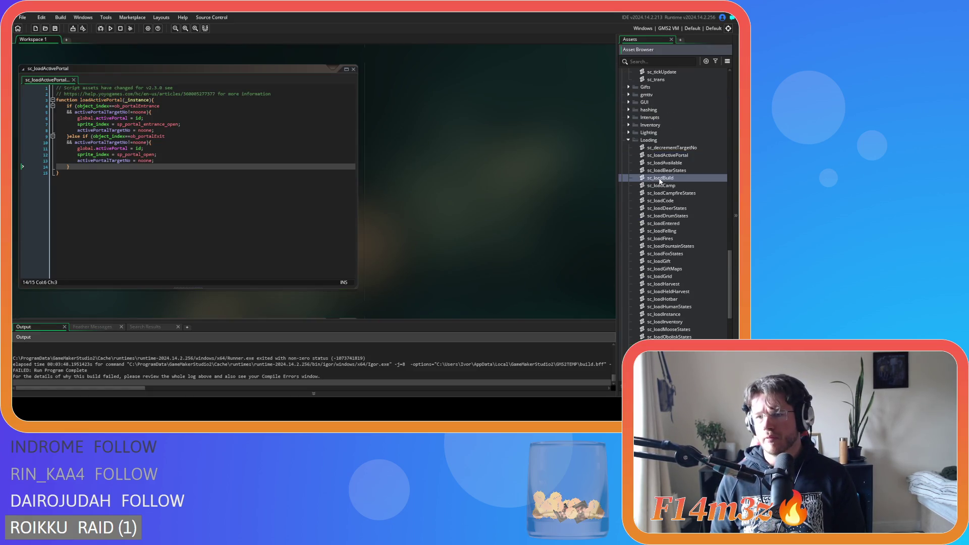
scroll(111, 359, up, 5)
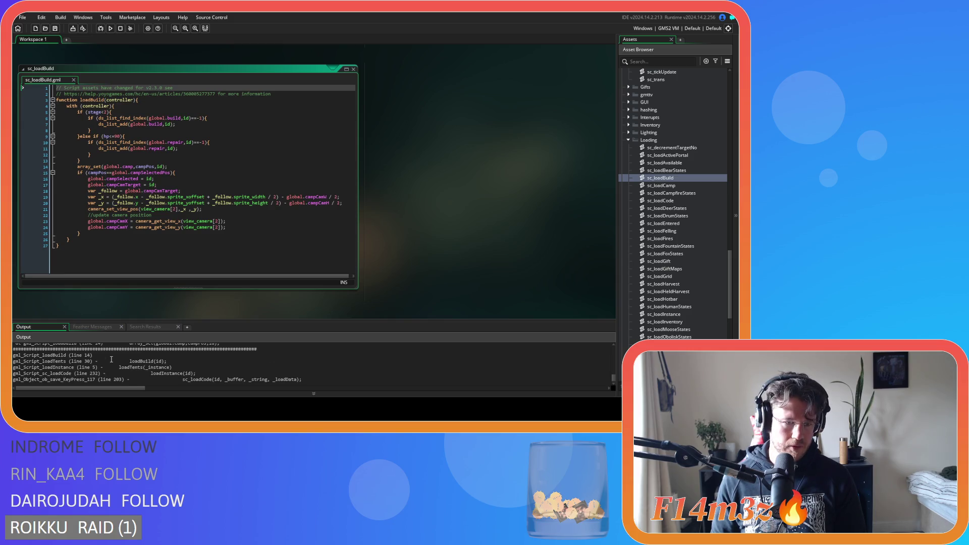
scroll(111, 359, up, 1)
click(170, 203)
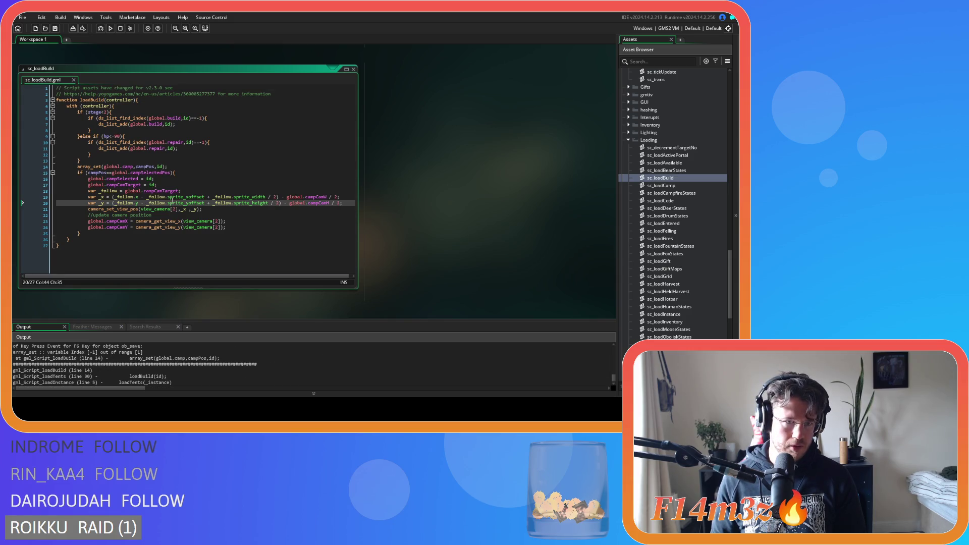
click(180, 173)
click(181, 168)
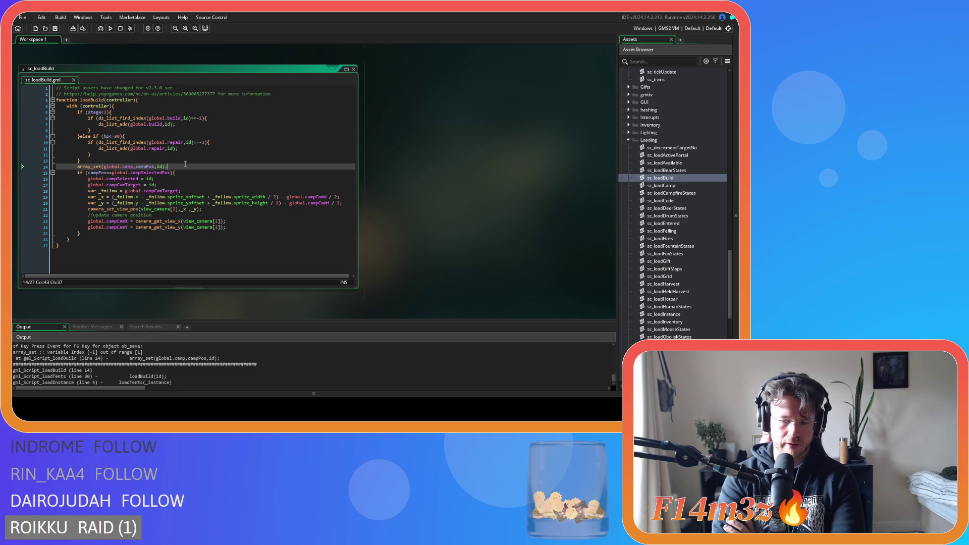
Build and run the Entheogen project with F5.
key(F5)
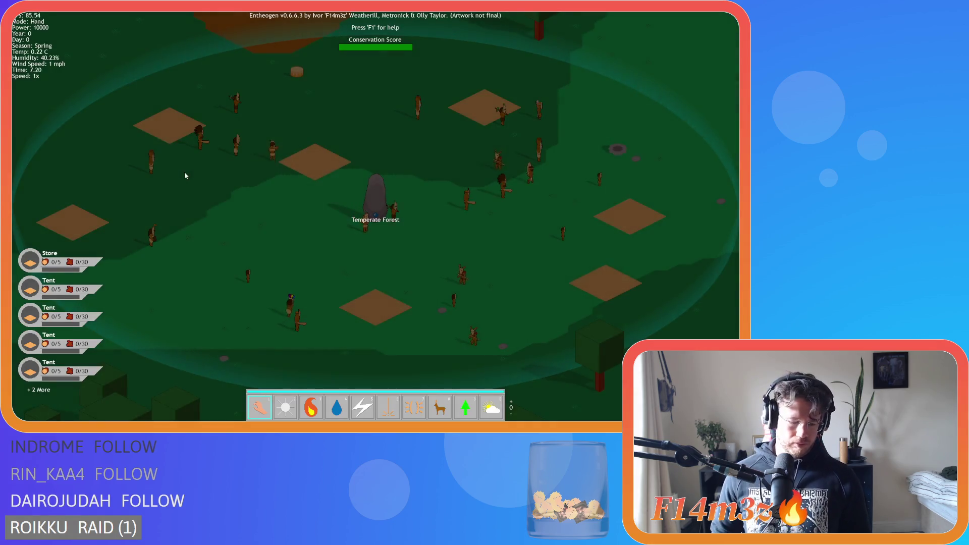
Quicksave and quickload the village game, then activate the portal by the village.
key(F5)
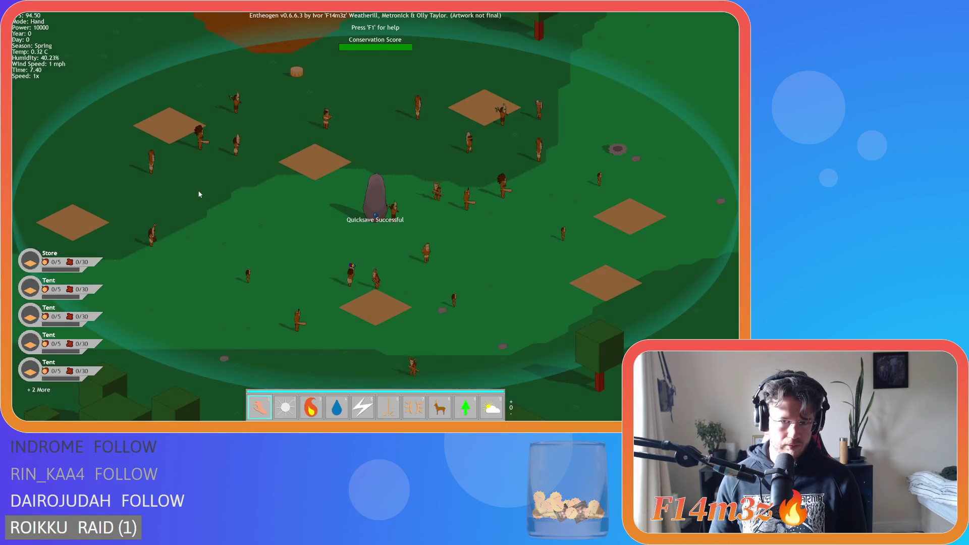
key(F9)
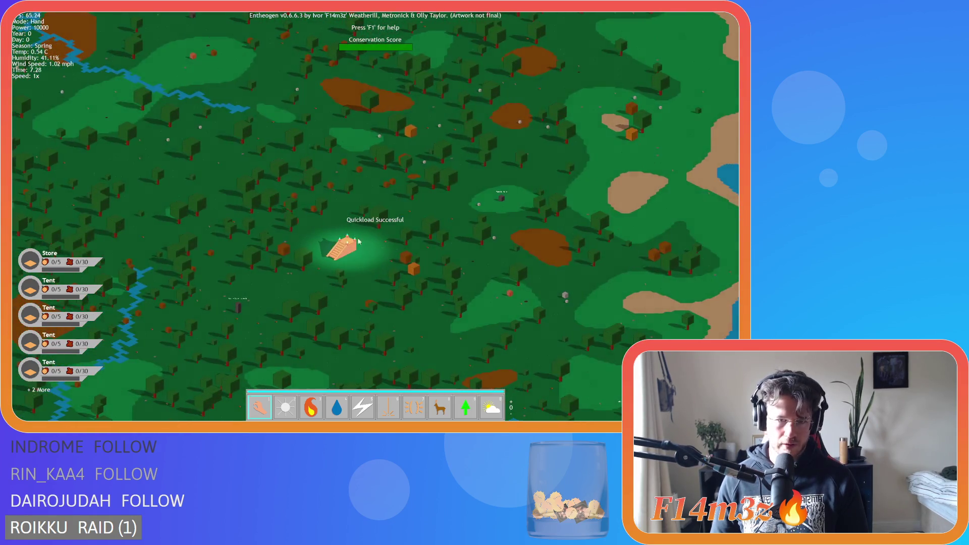
click(353, 245)
key(Escape)
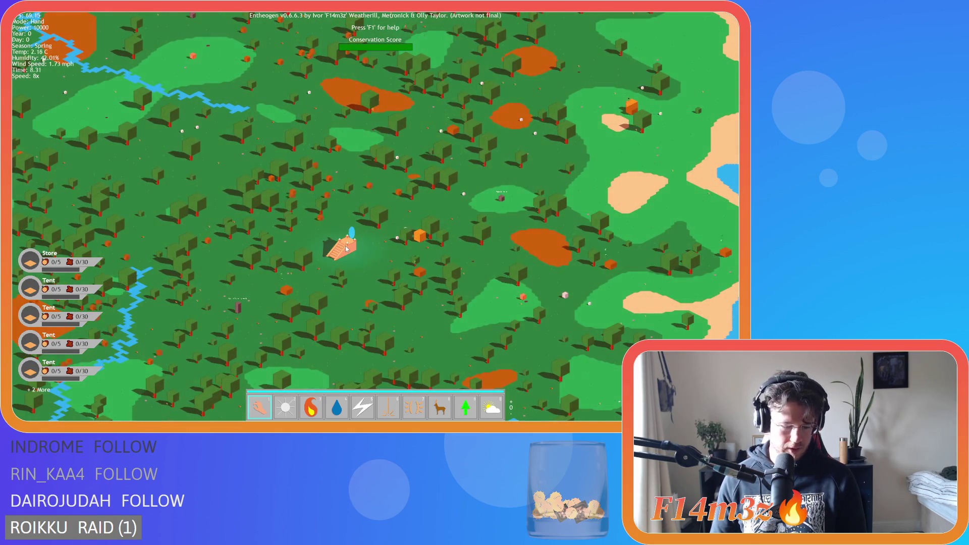
Deselect all follower roles in the Tribe panel and travel through the portal.
click(346, 248)
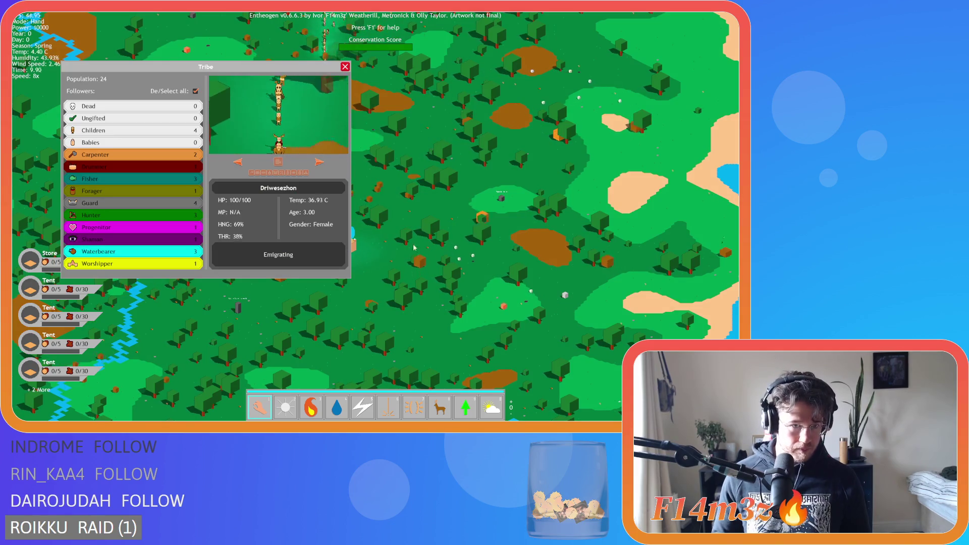
click(195, 91)
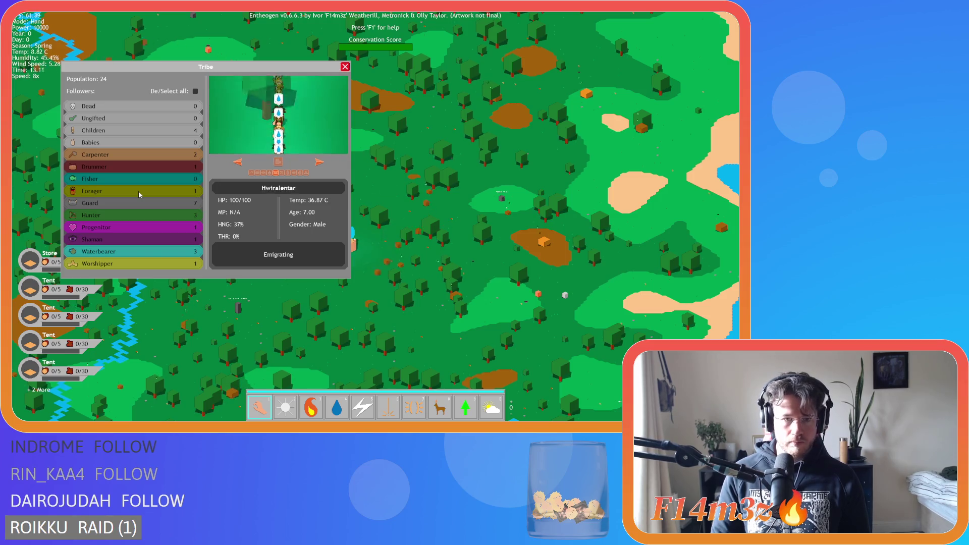
key(Escape)
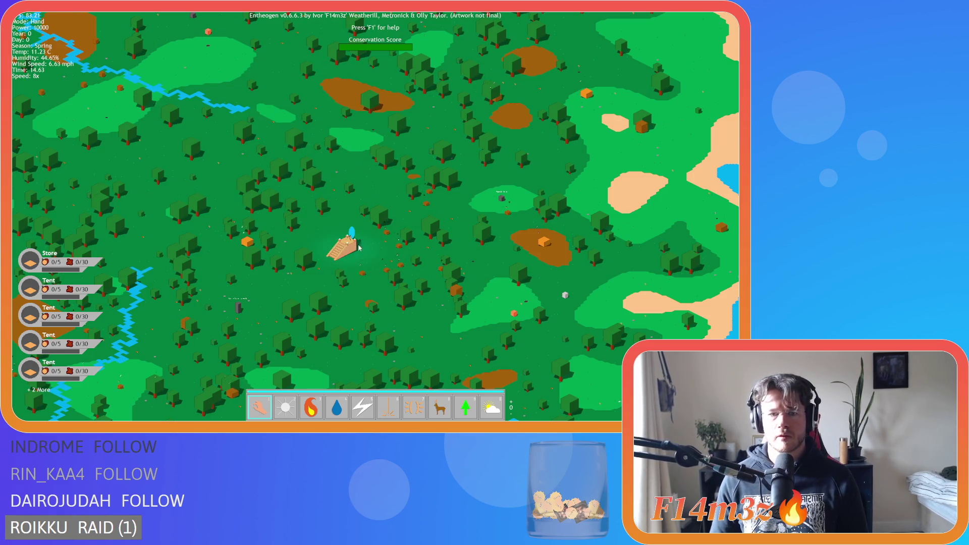
key(r)
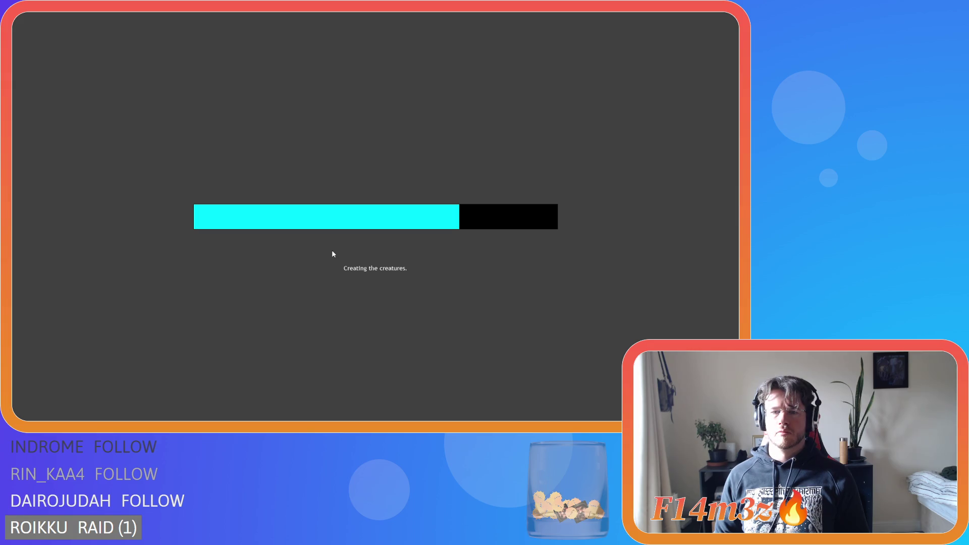
Reset the game to 1x speed, pan the map, then quicksave and quickload in the new world.
key(plus)
key(plus)
key(plus)
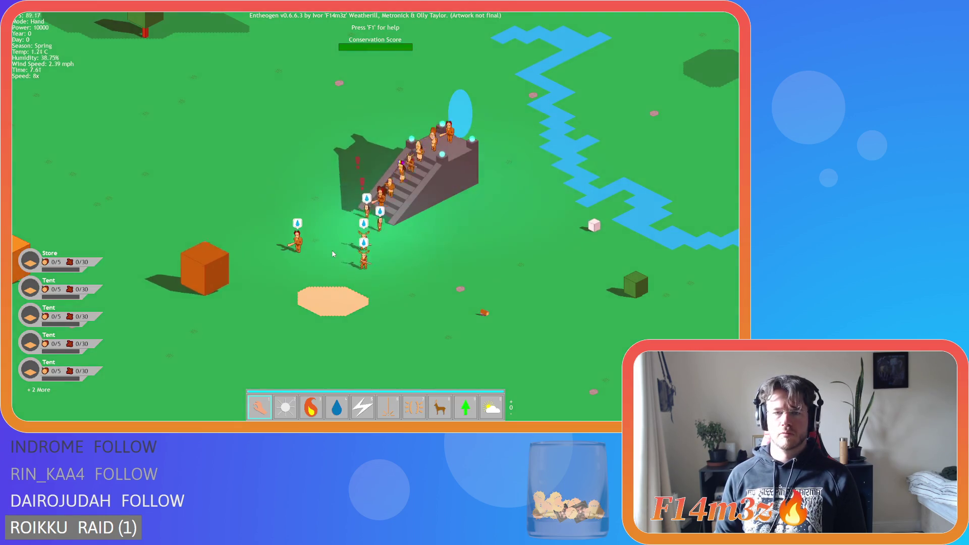
key(minus)
key(minus)
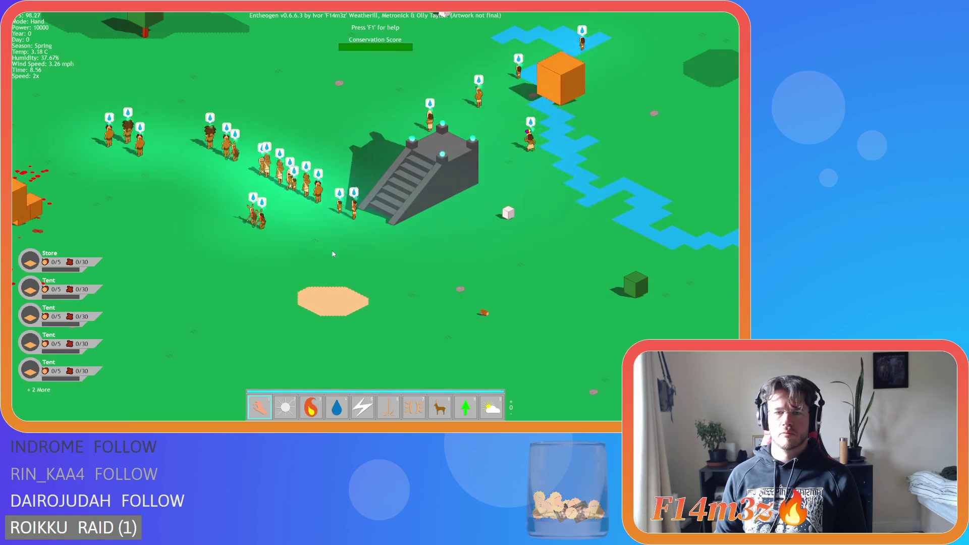
key(minus)
scroll(318, 262, down, 5)
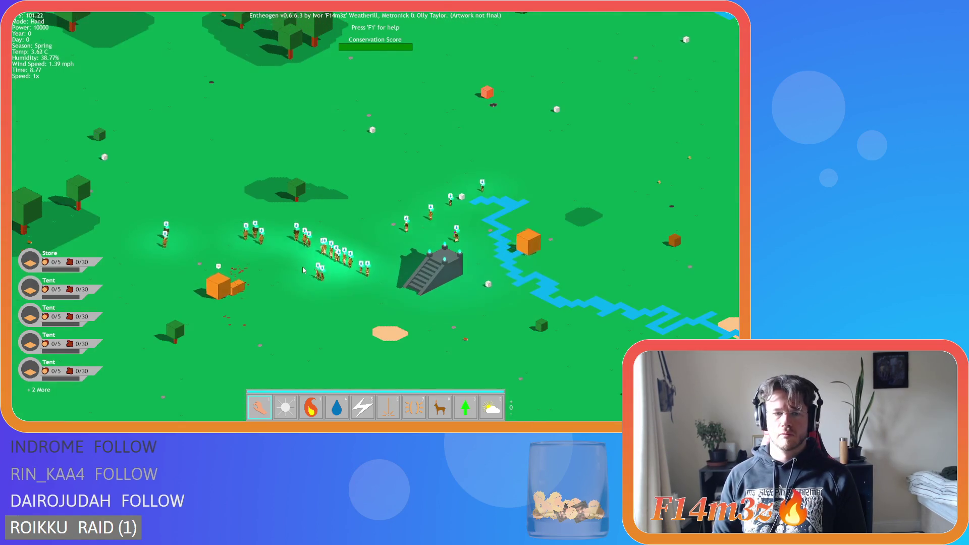
key(a)
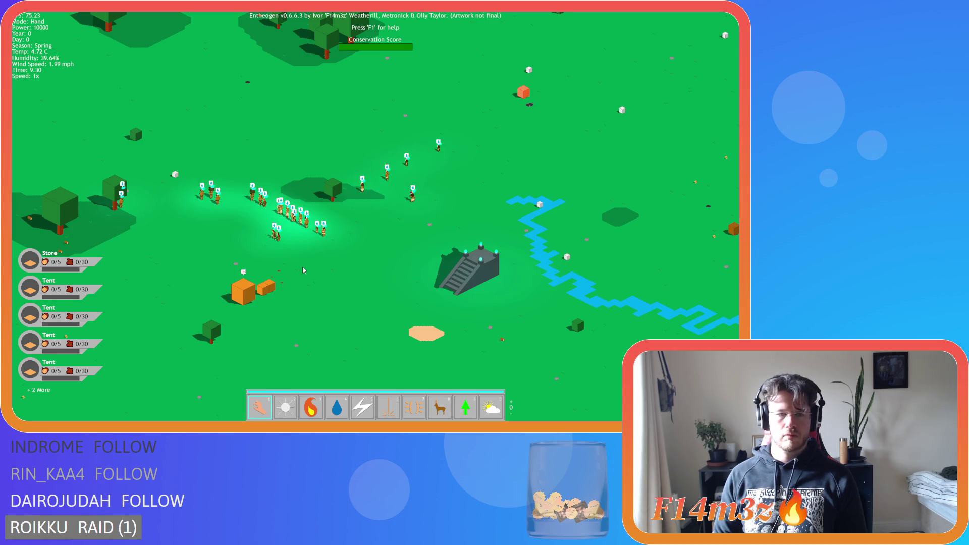
key(F5)
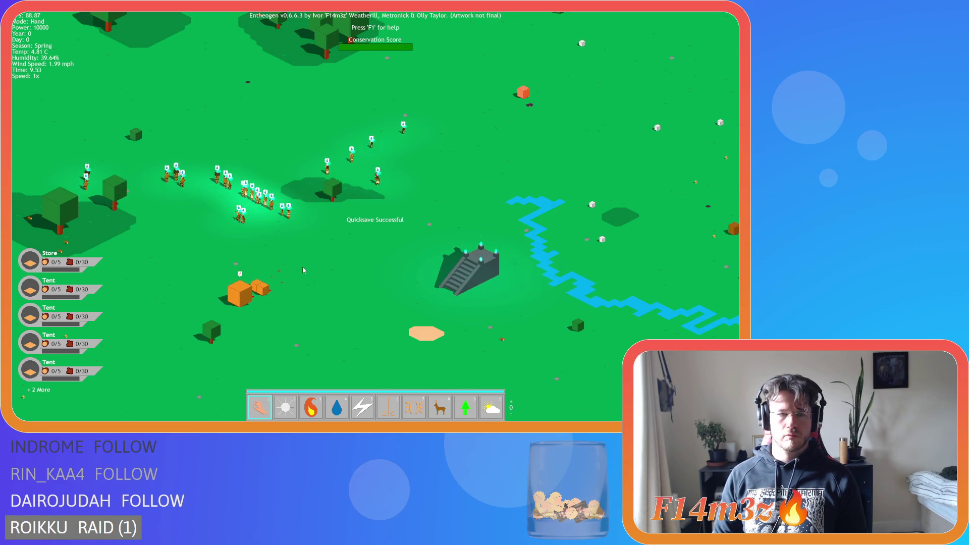
key(F9)
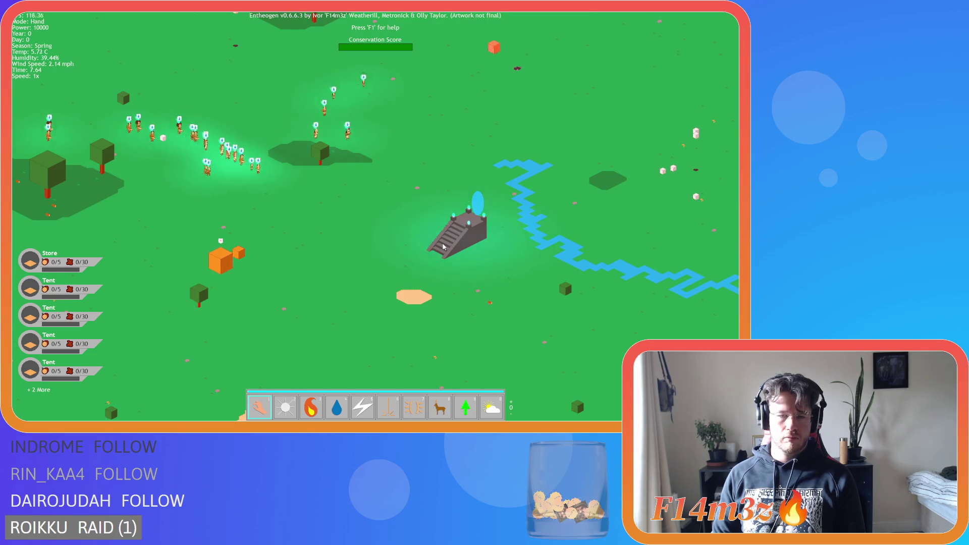
Speed up until villagers walk into the portal, then quicksave again.
key(plus)
key(plus)
key(plus)
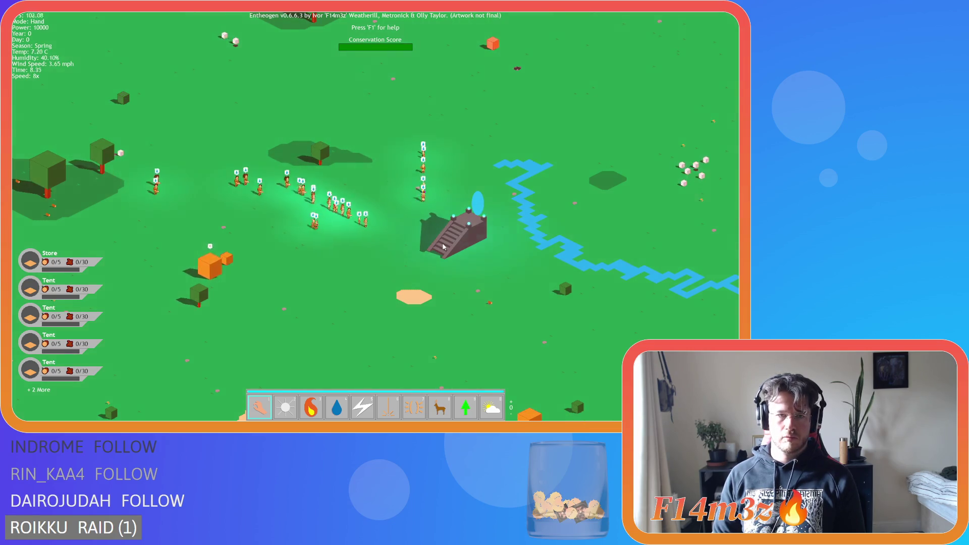
scroll(443, 246, up, 3)
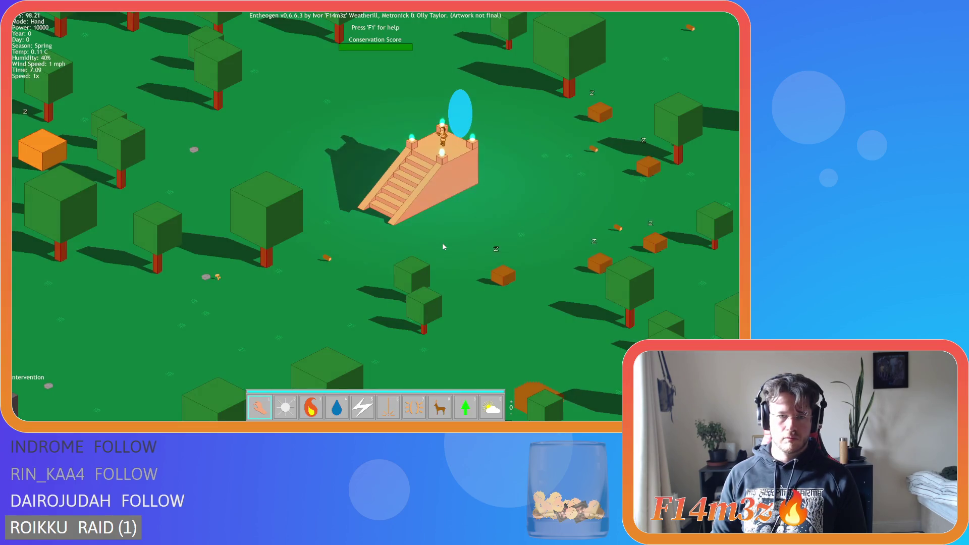
key(plus)
key(plus)
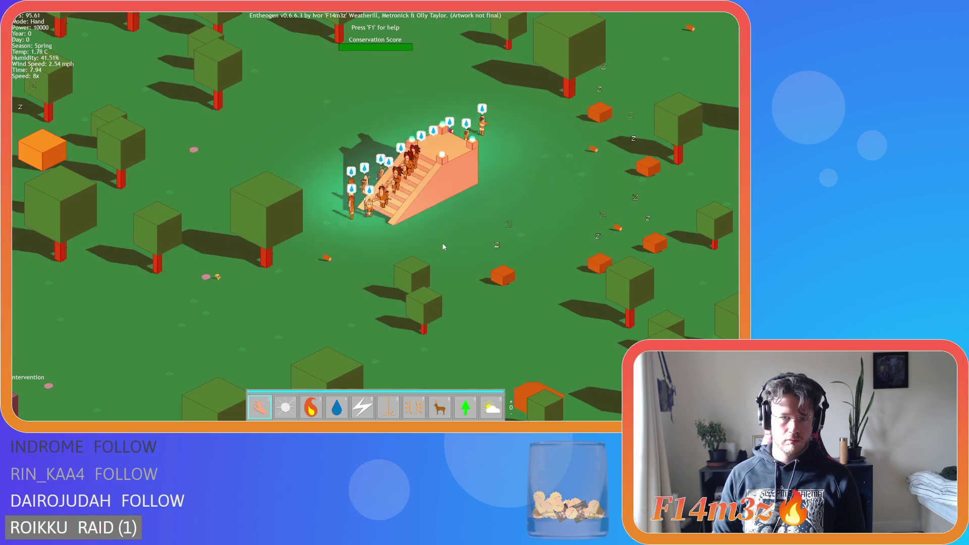
key(minus)
key(minus)
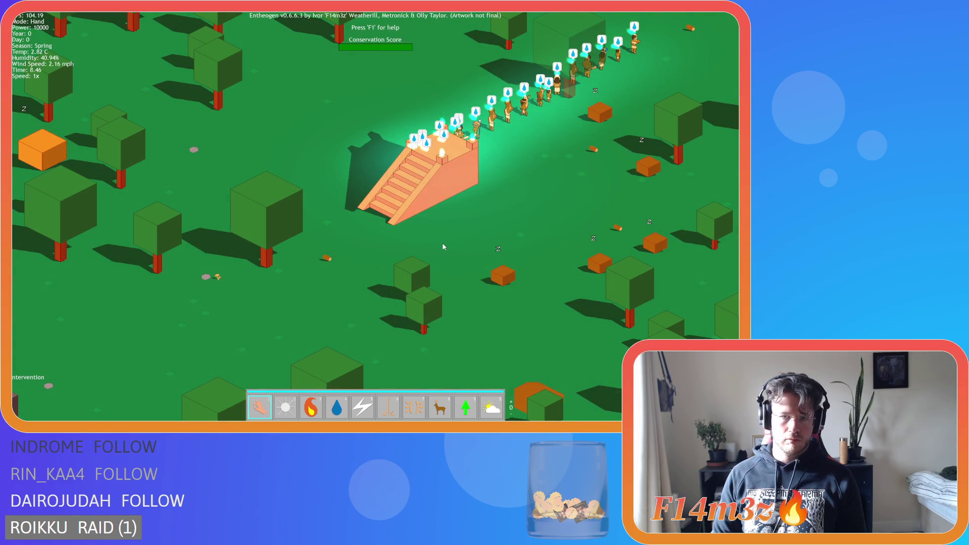
key(F5)
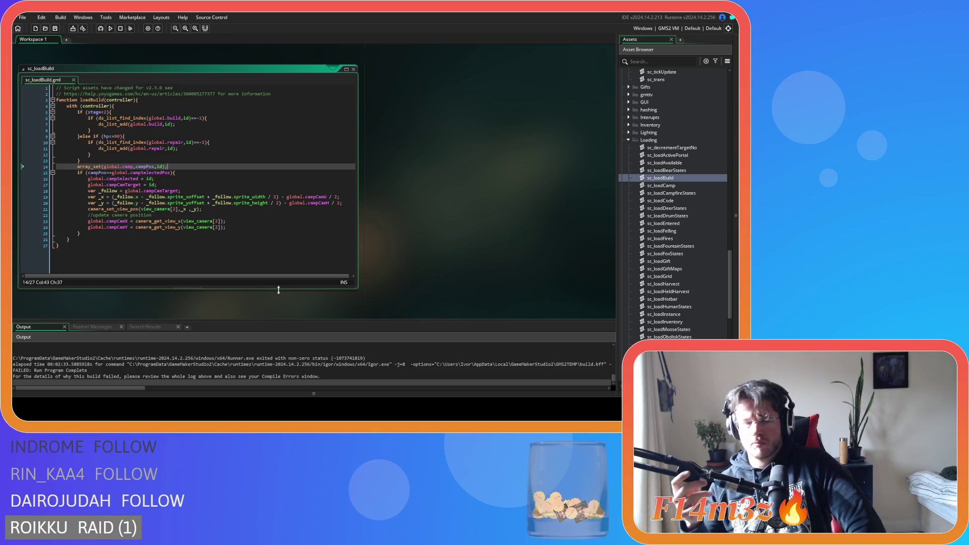
Recheck sc_loadBuild's error trace in Output, then rebuild, run, and switch to the game.
click(283, 231)
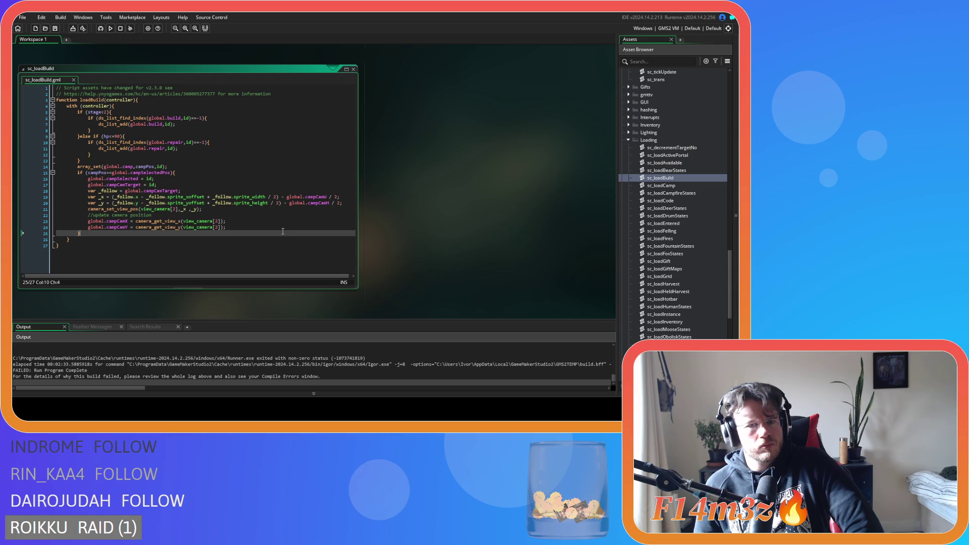
scroll(249, 356, up, 5)
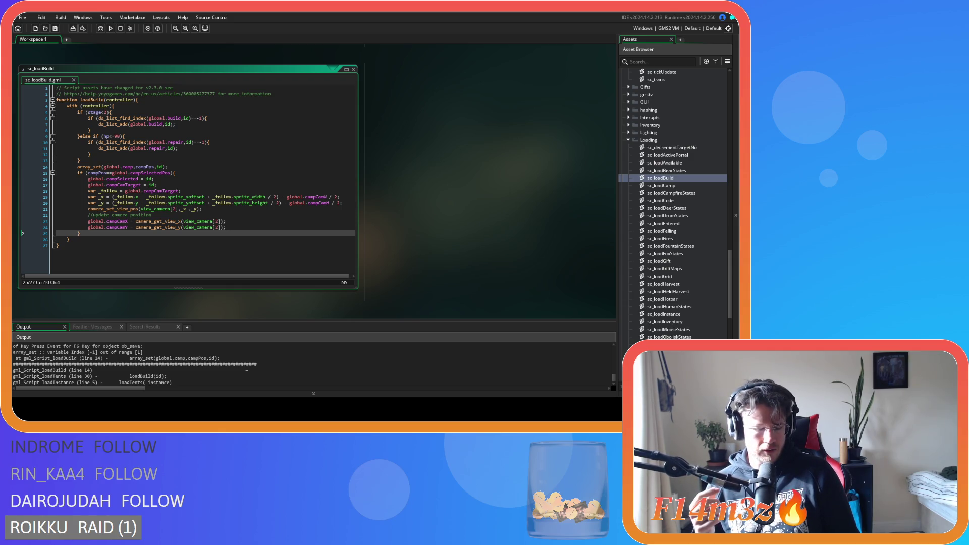
key(F5)
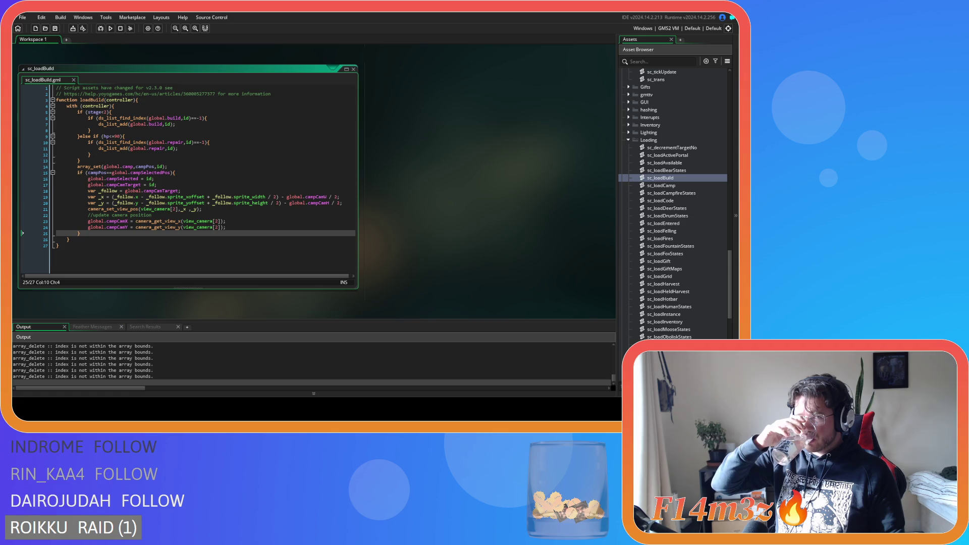
key(alt+Tab)
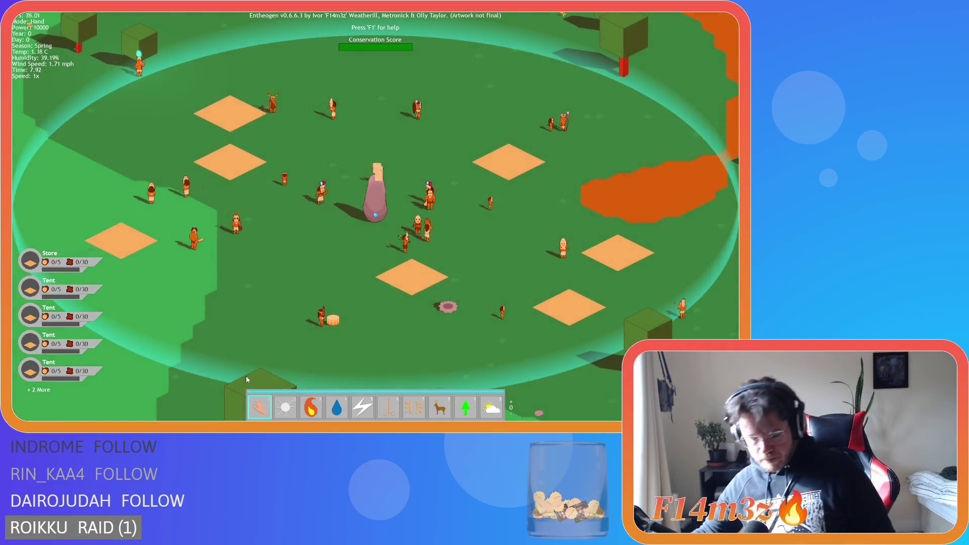
Zoom the view and raise the game speed while the tribe enters the portal to the grassland level.
scroll(269, 365, down, 5)
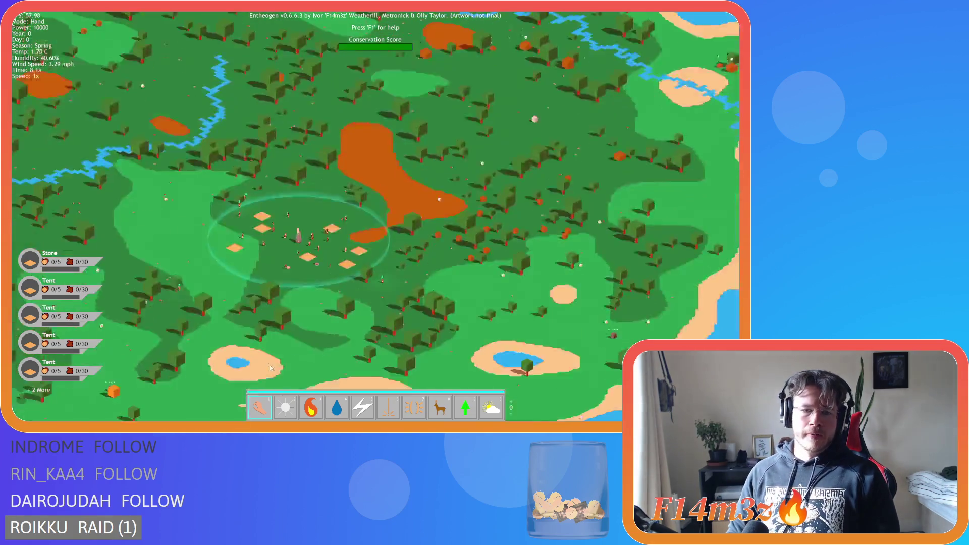
scroll(270, 364, down, 8)
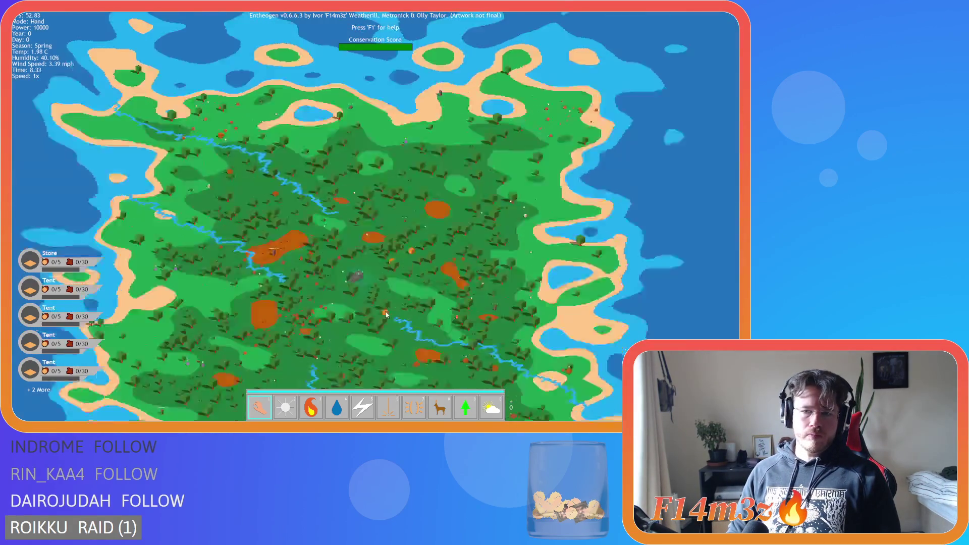
scroll(385, 314, up, 4)
scroll(170, 257, up, 8)
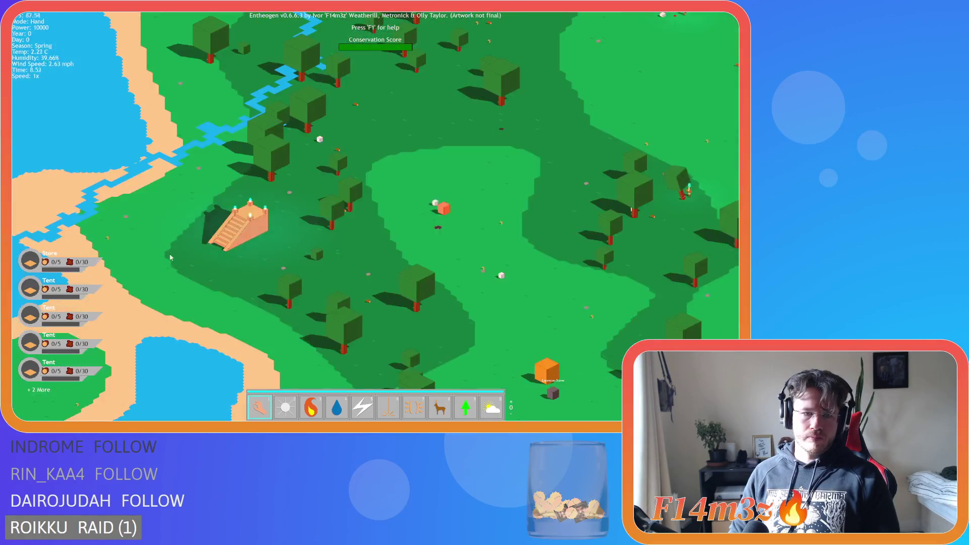
key(plus)
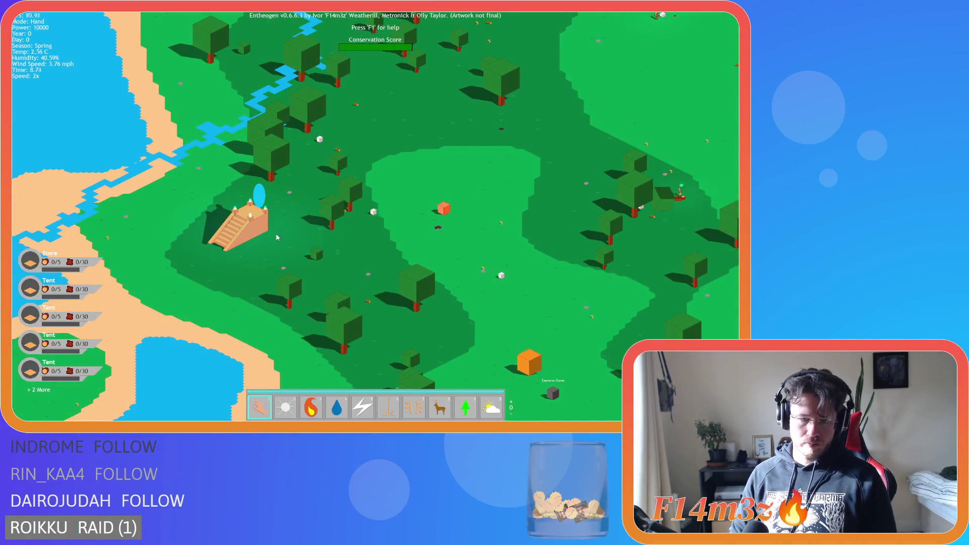
key(plus)
key(plus)
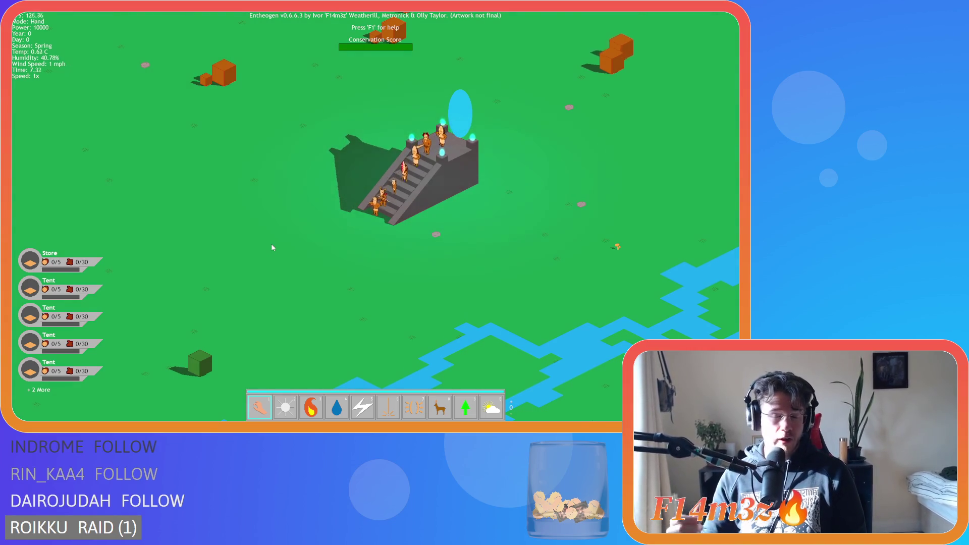
key(d)
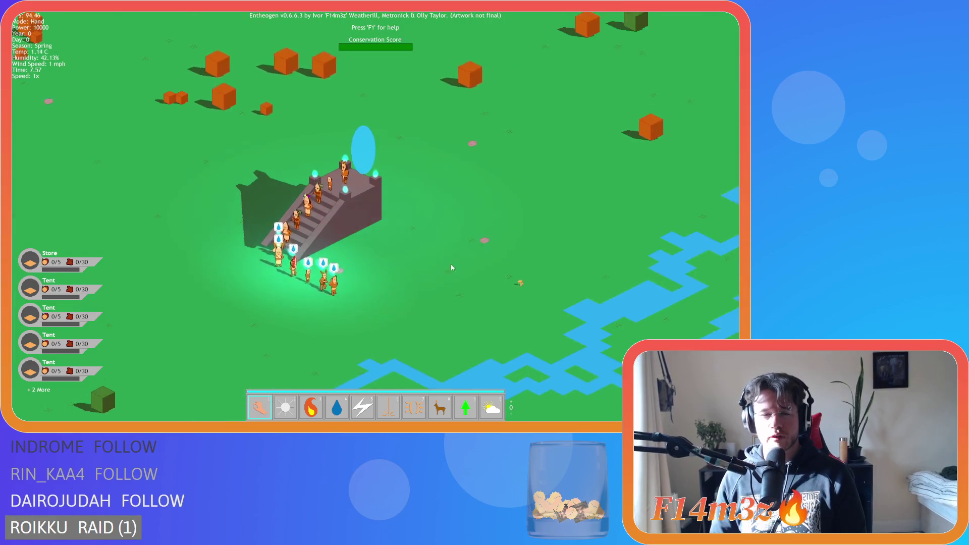
key(a)
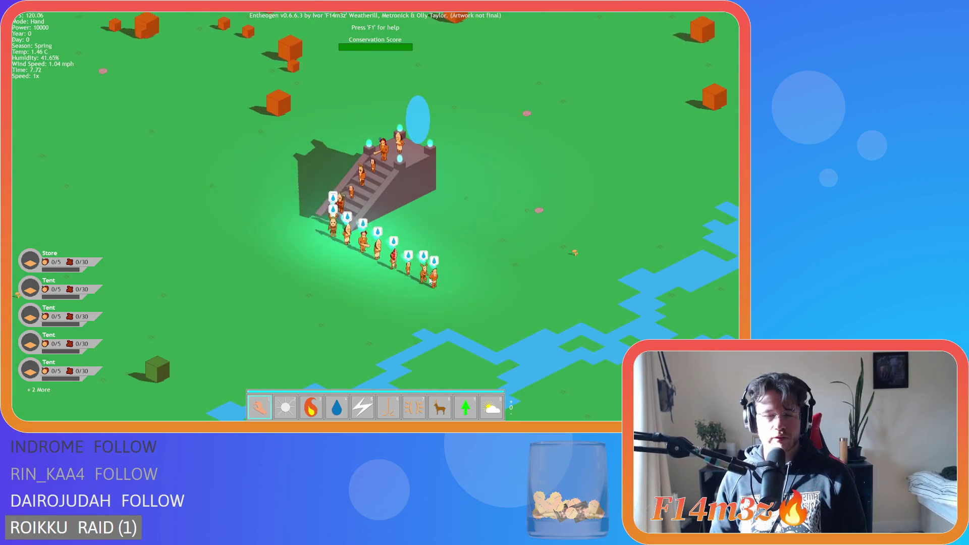
key(s)
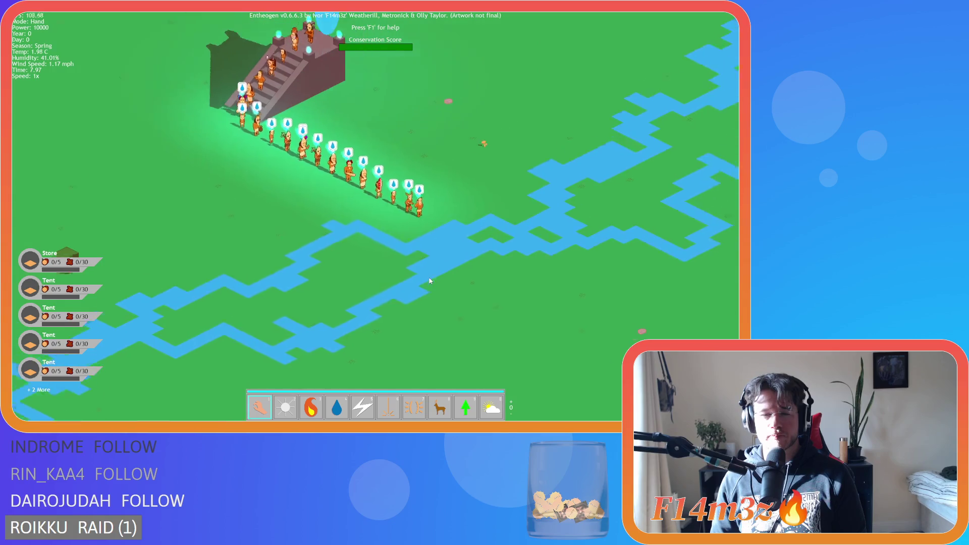
key(w)
key(s)
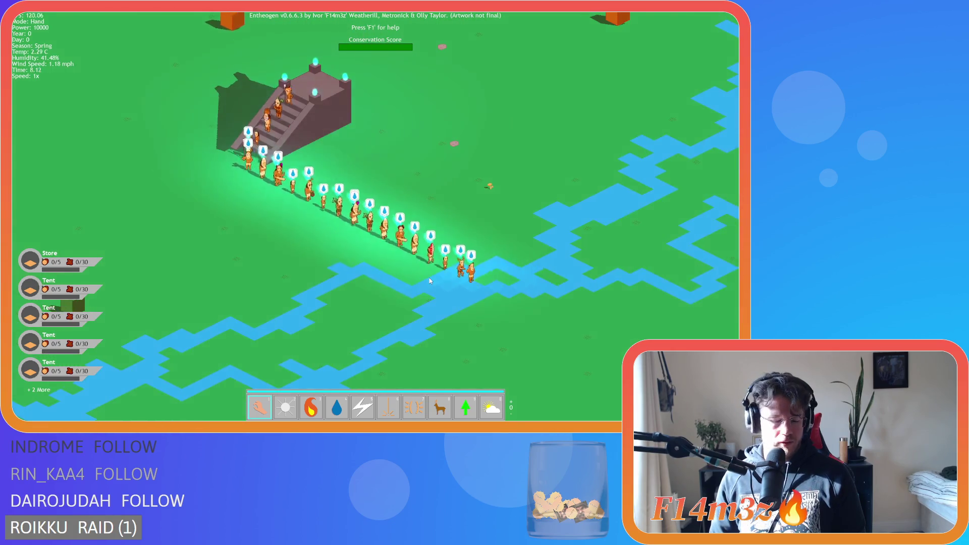
key(a)
key(d)
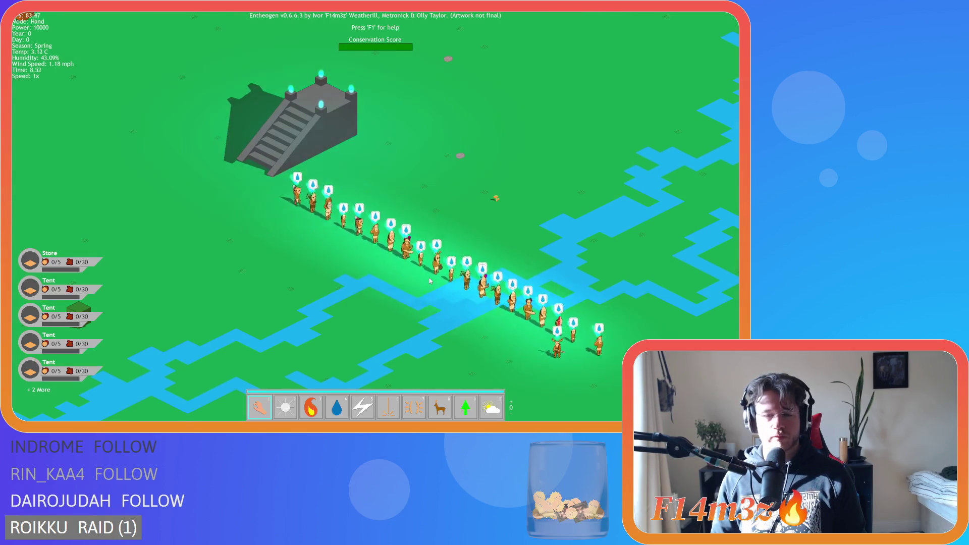
key(s)
key(d)
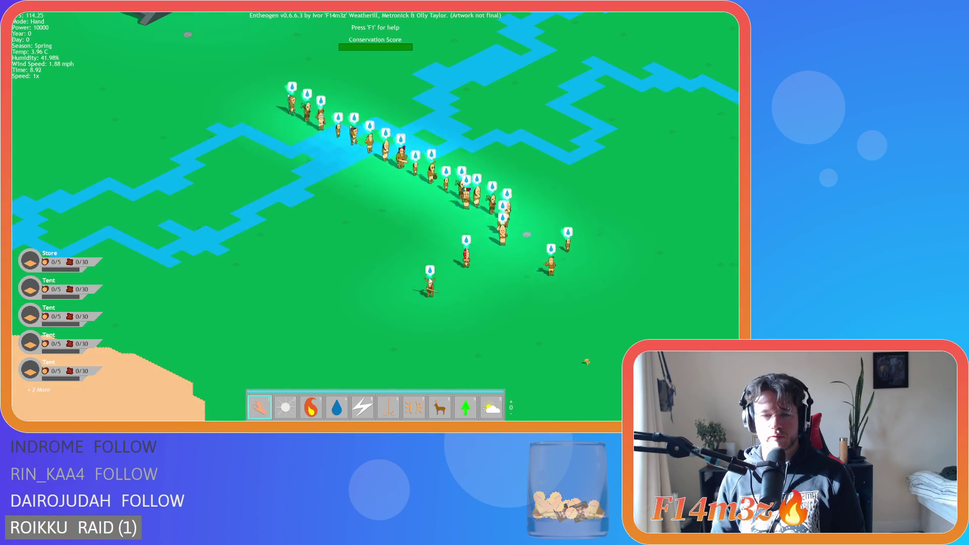
key(c)
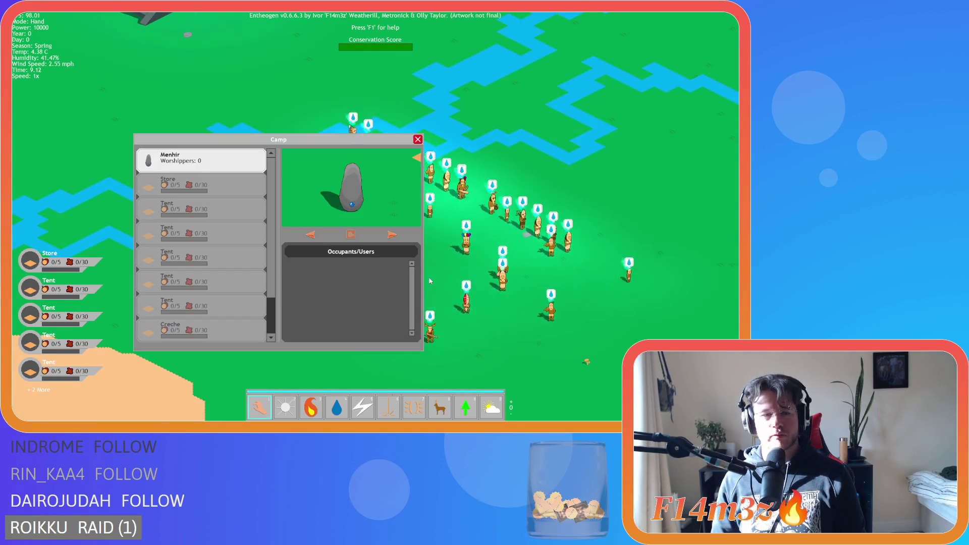
key(c)
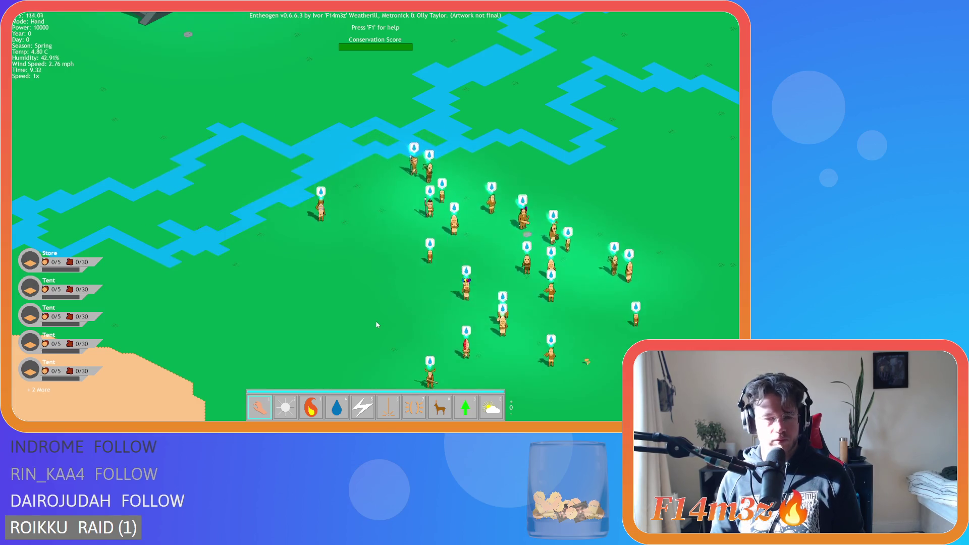
Decline returning to the previous level, then quicksave and quickload the grassland game.
key(Escape)
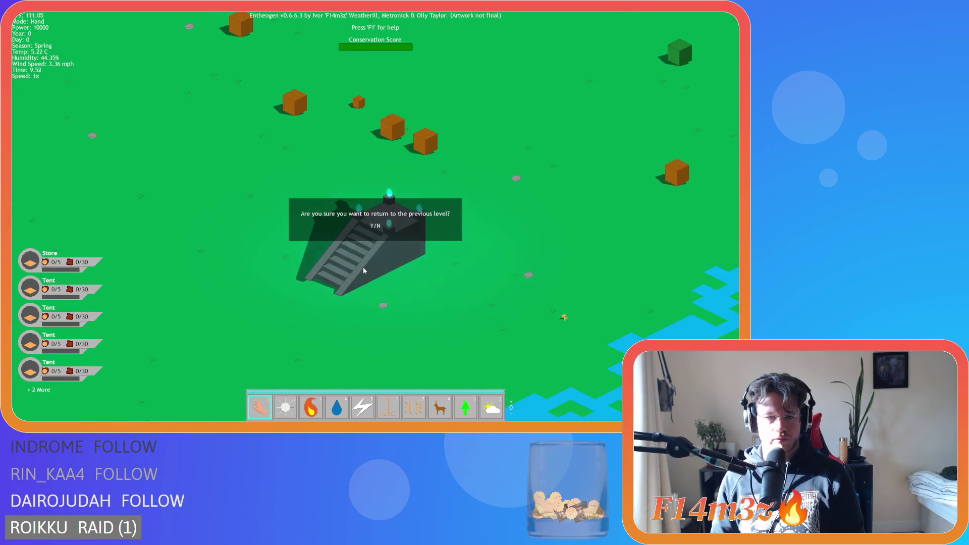
key(n)
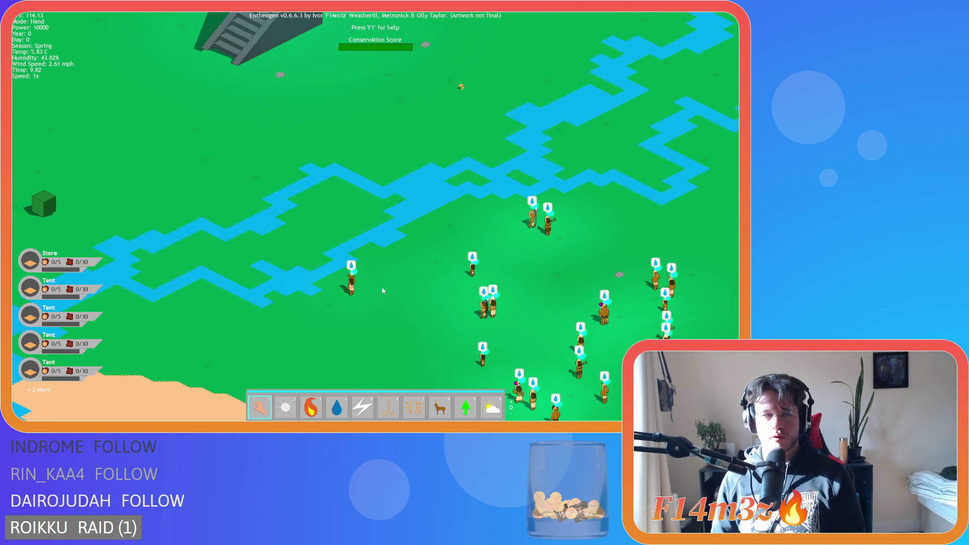
key(F5)
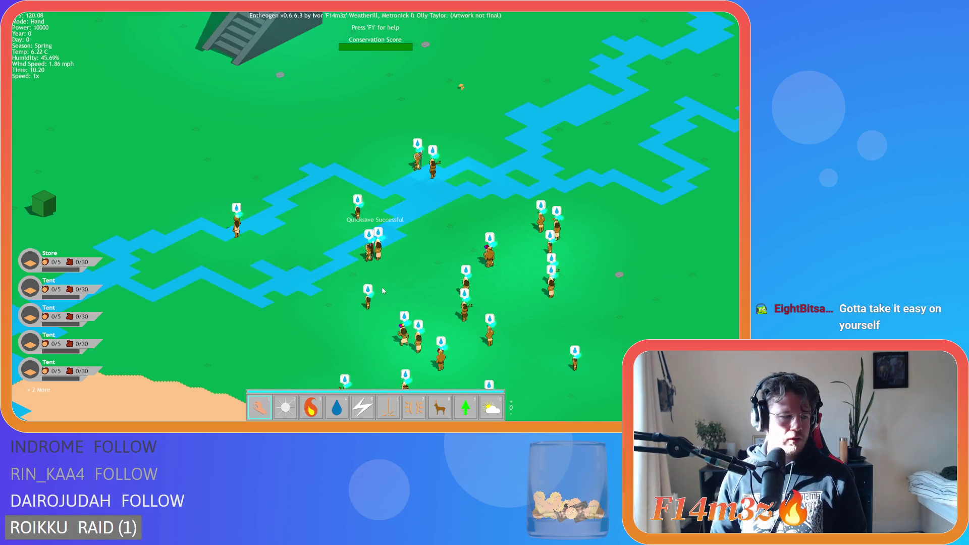
key(F9)
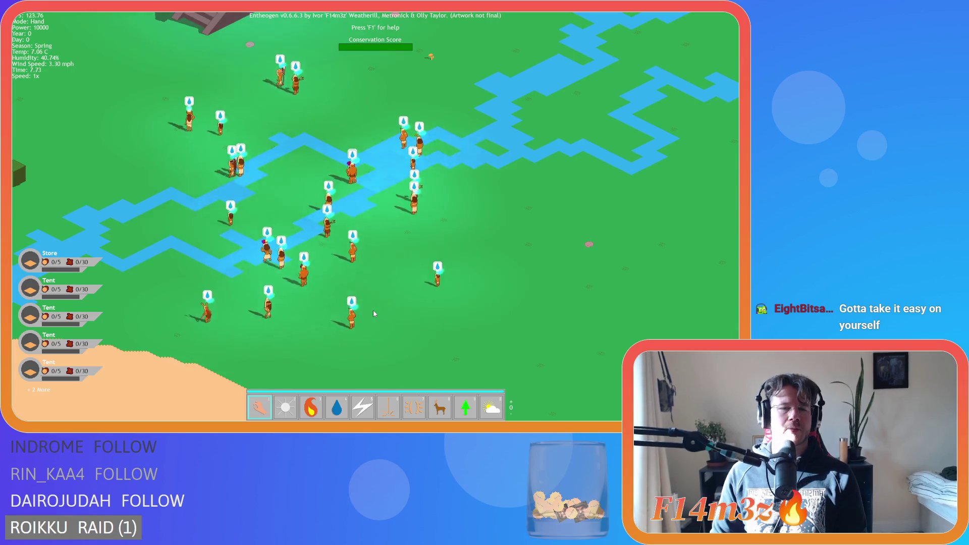
Pan the view toward the temple and reload the saved game again.
scroll(374, 314, down, 3)
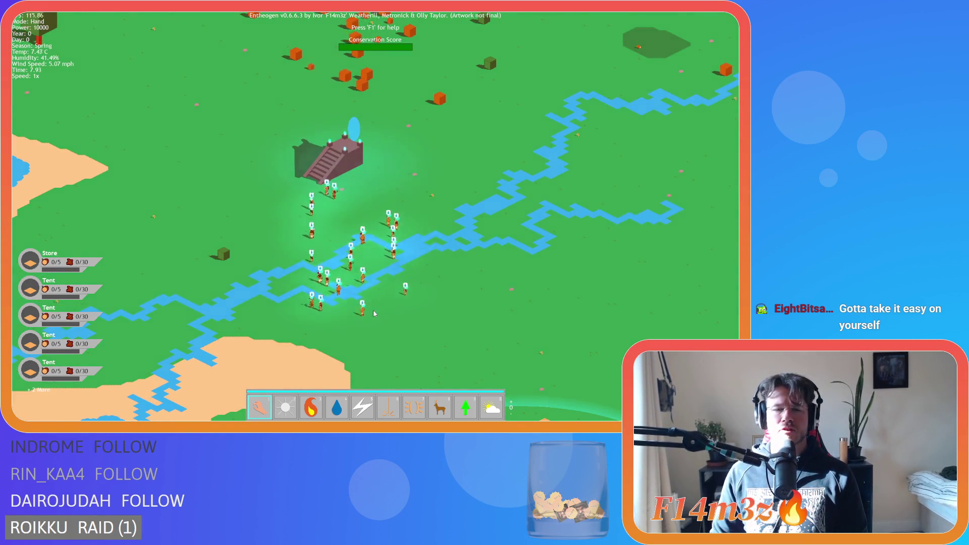
scroll(374, 313, up, 4)
key(w)
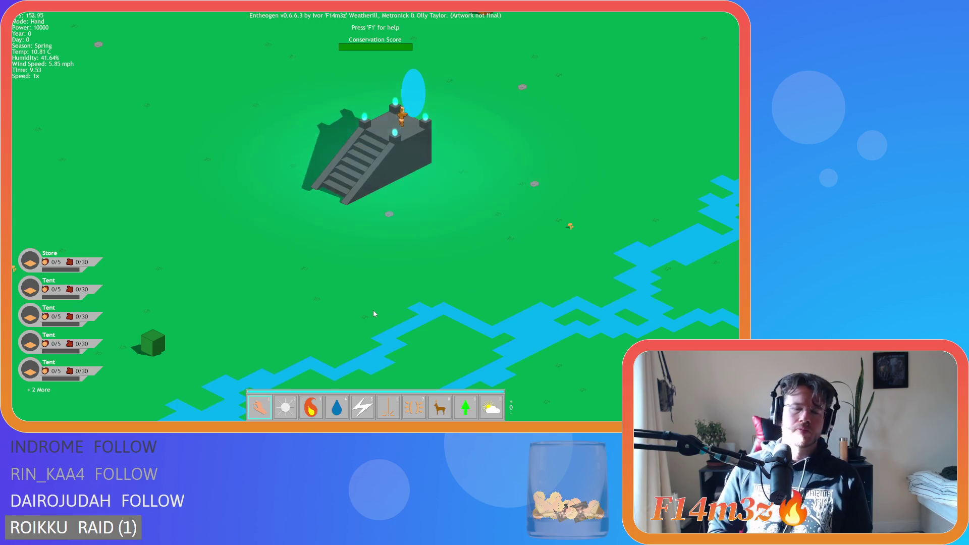
key(r)
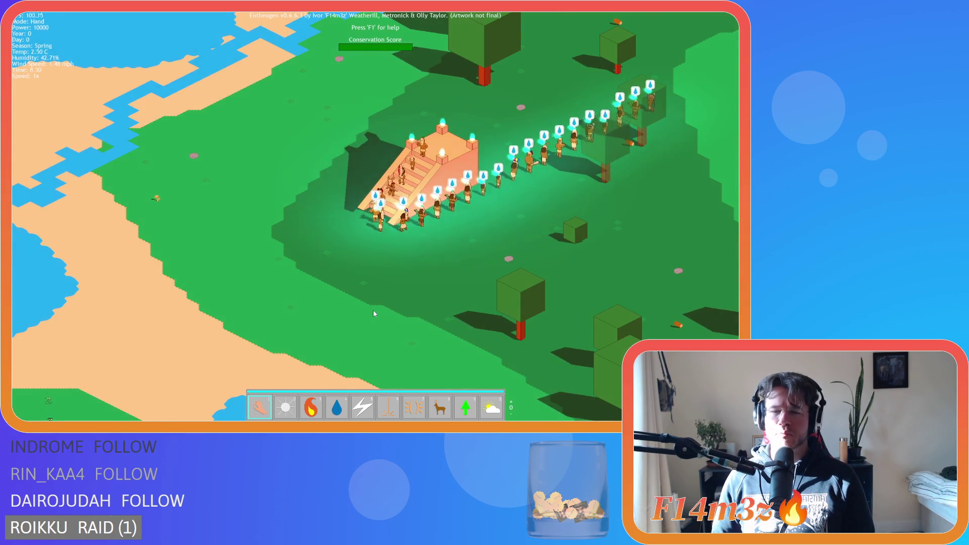
Pan along the villager line, check and close the camp overview, then raise the quit prompt.
key(d)
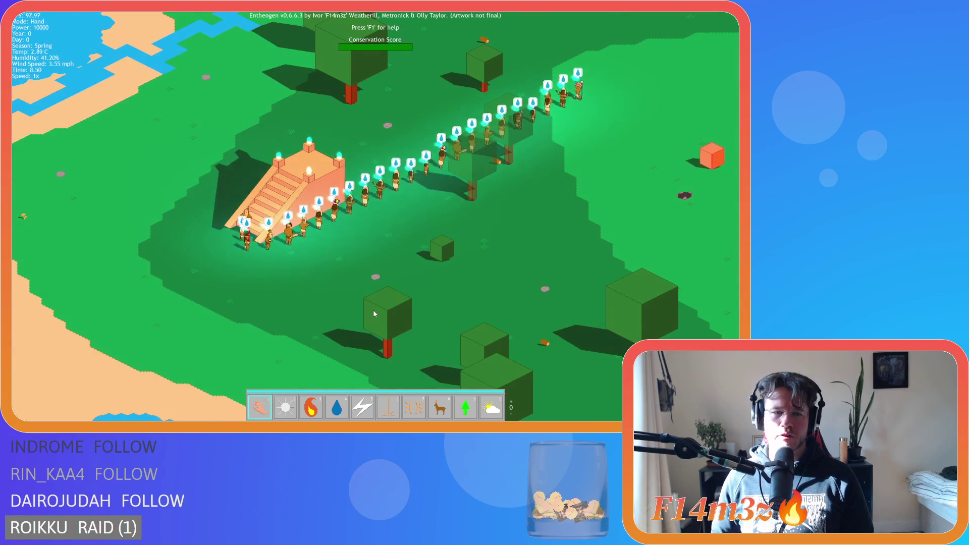
key(d)
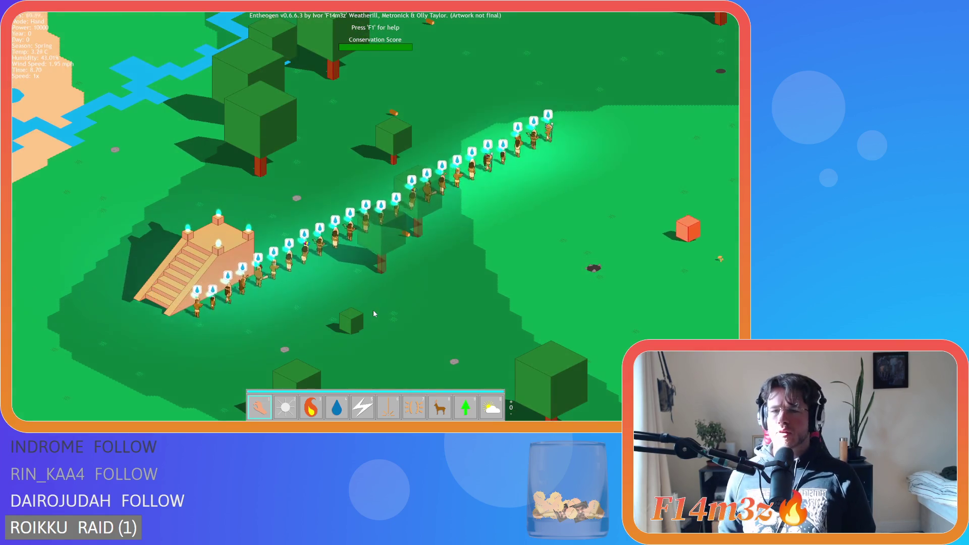
key(c)
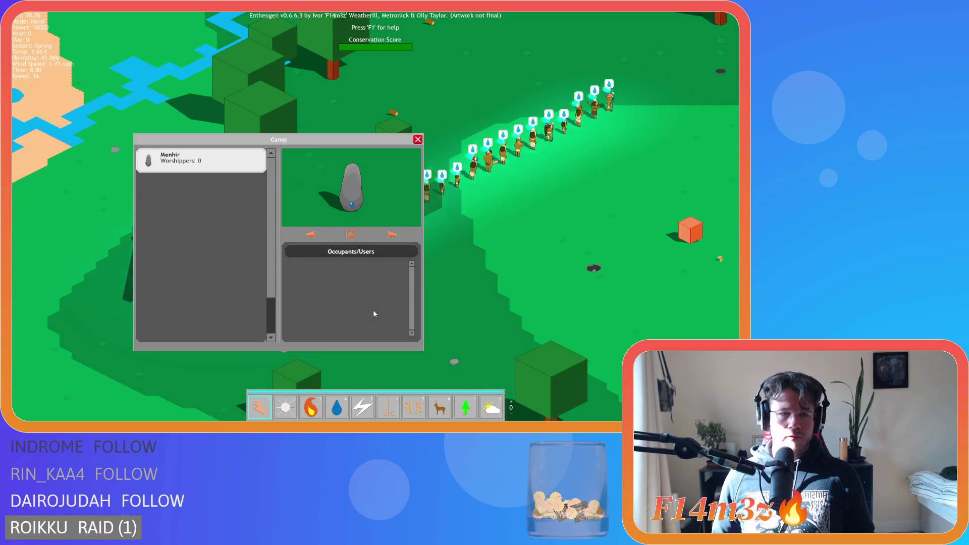
key(s)
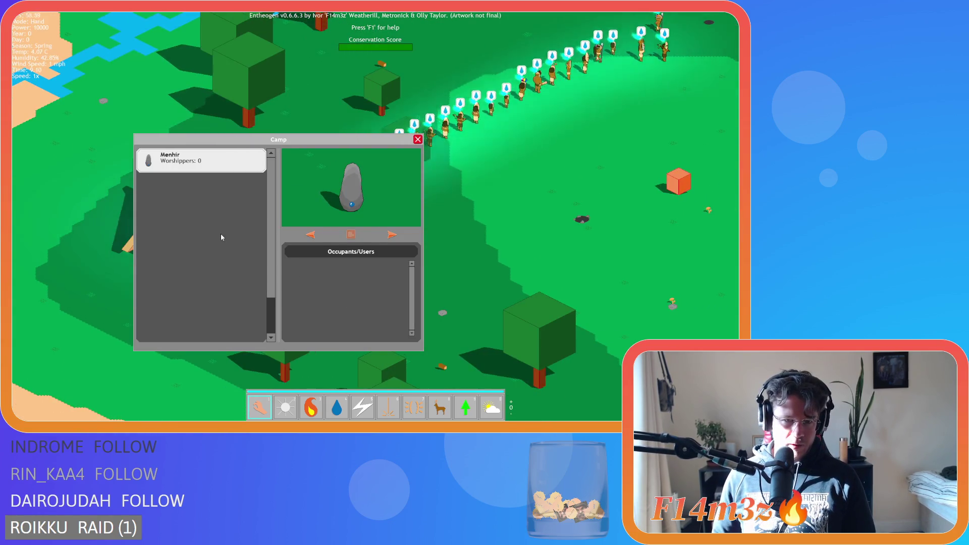
key(w)
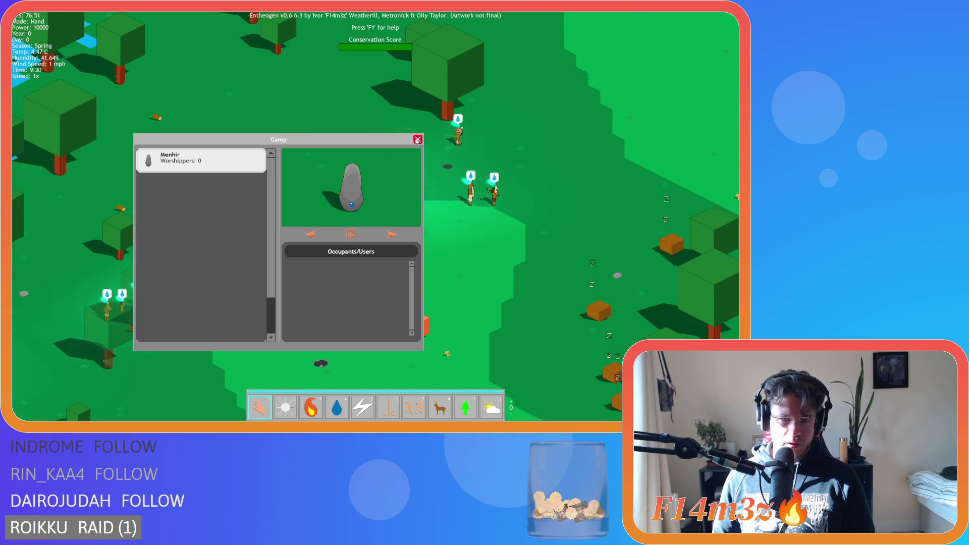
click(417, 140)
key(Escape)
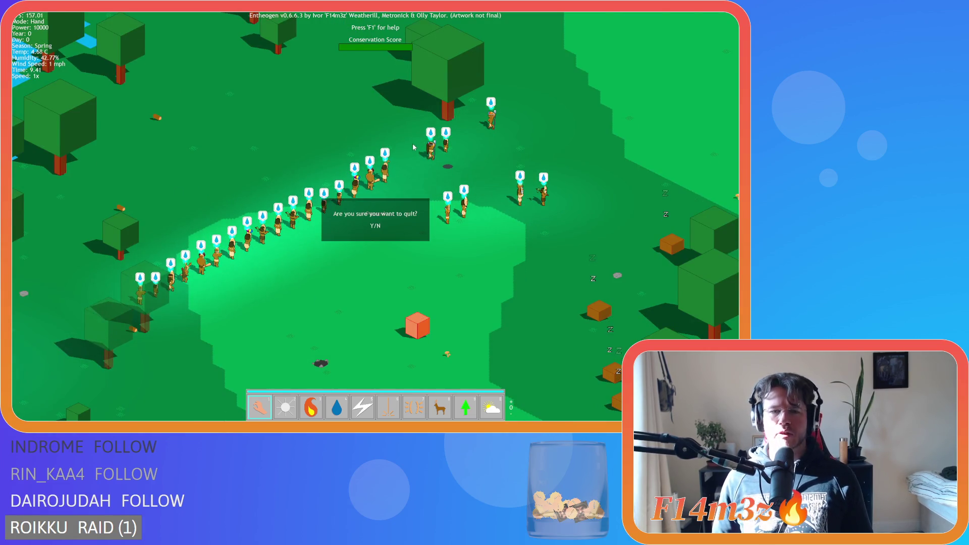
Quit the game with Y, close the sc_loadBuild editor, and focus sc_setInstances at line 64.
key(y)
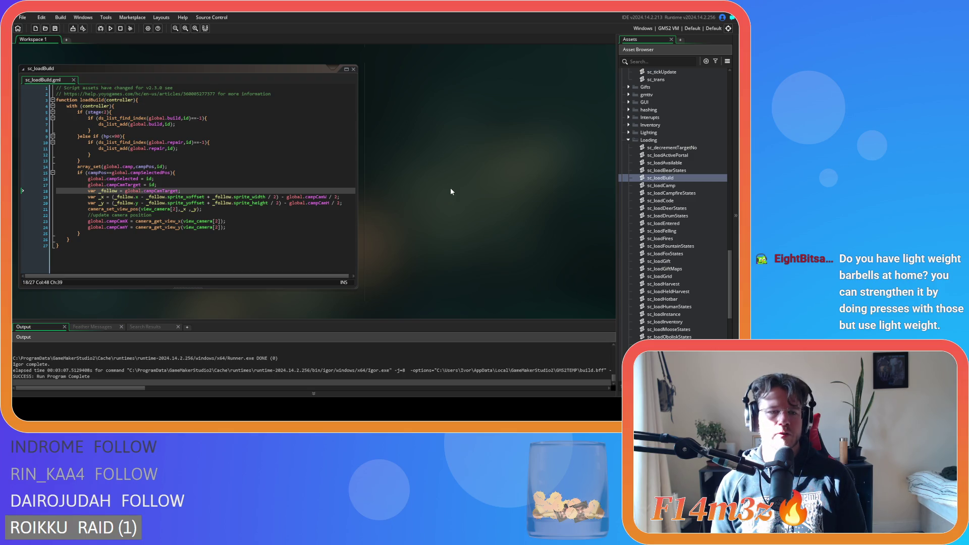
drag(247, 161, 247, 158)
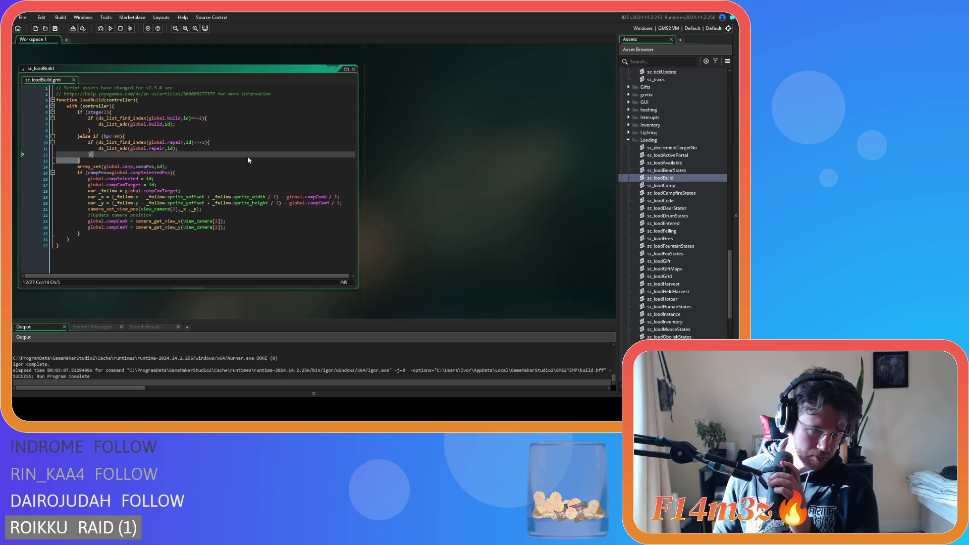
click(354, 69)
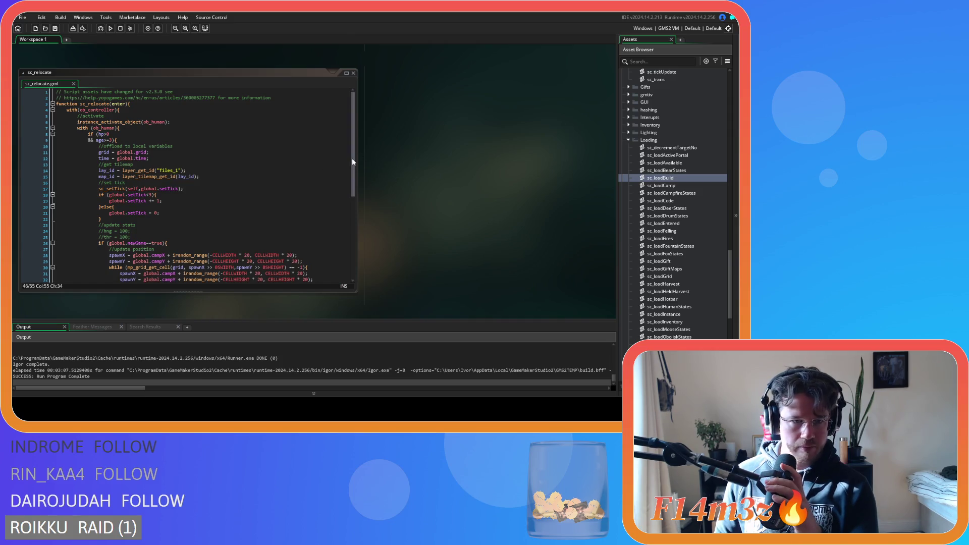
scroll(388, 169, down, 5)
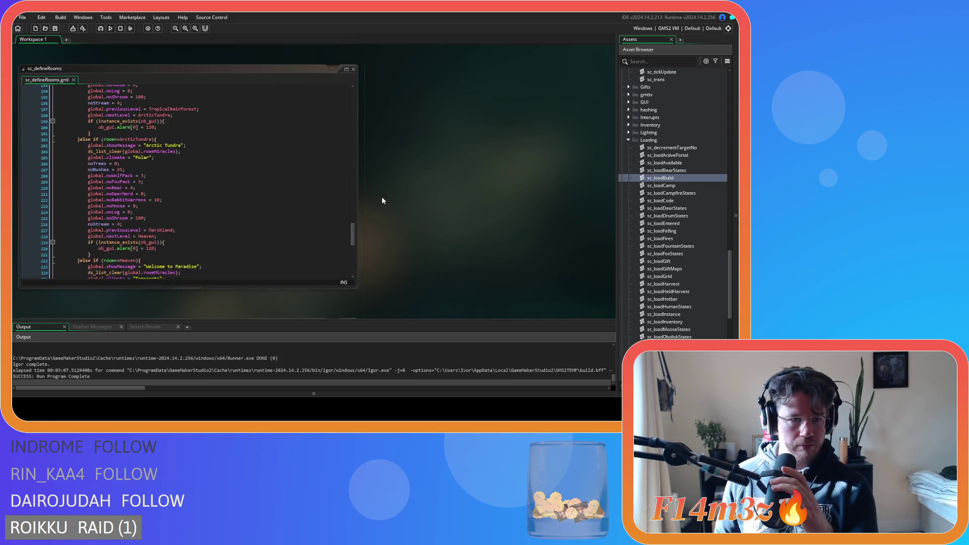
click(163, 241)
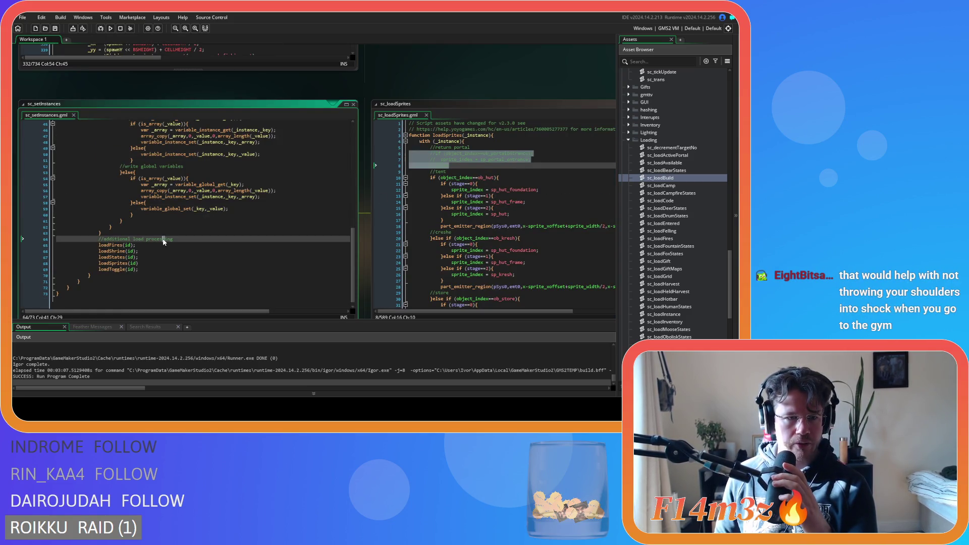
Jump to the loadStates definition in sc_loadStates and scroll through its per-object loaders.
middle_click(120, 257)
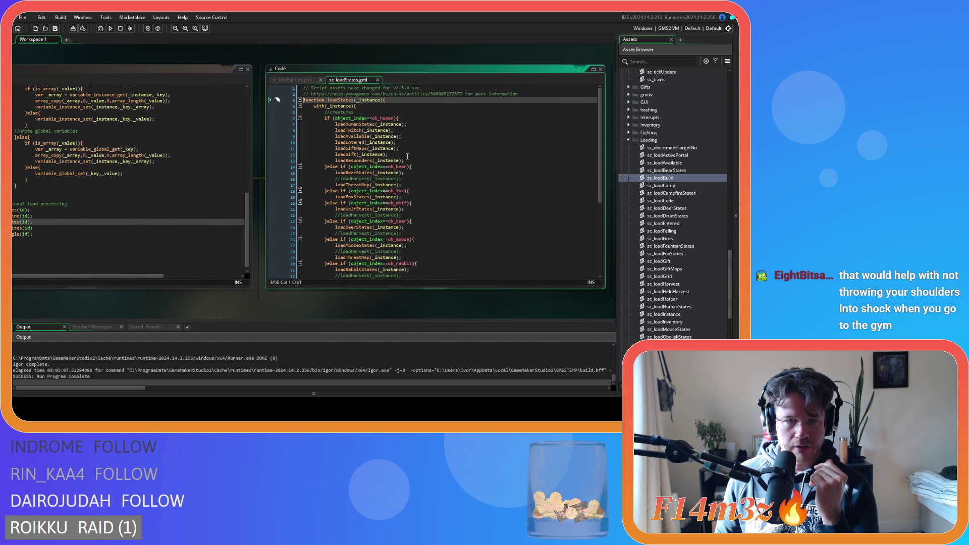
scroll(401, 154, down, 5)
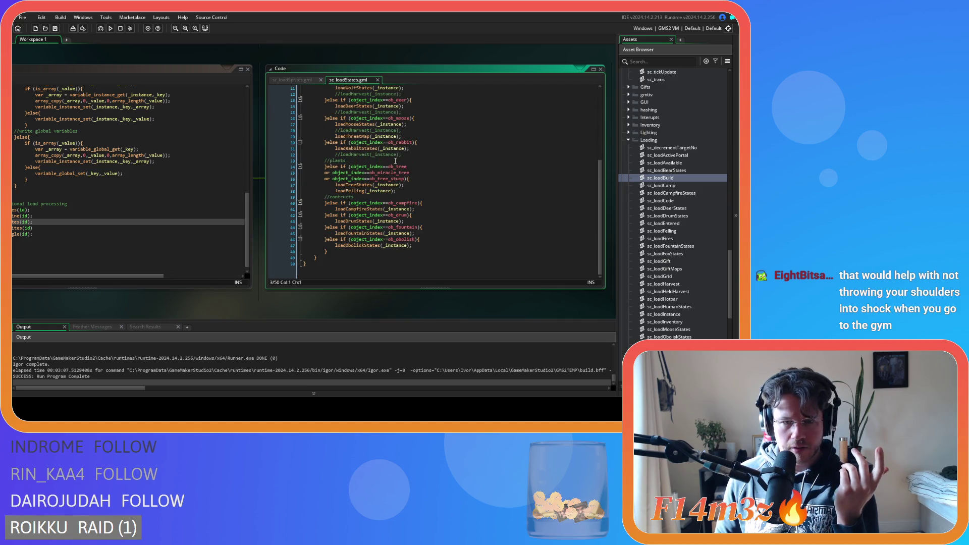
mouse_move(365, 193)
scroll(365, 193, up, 5)
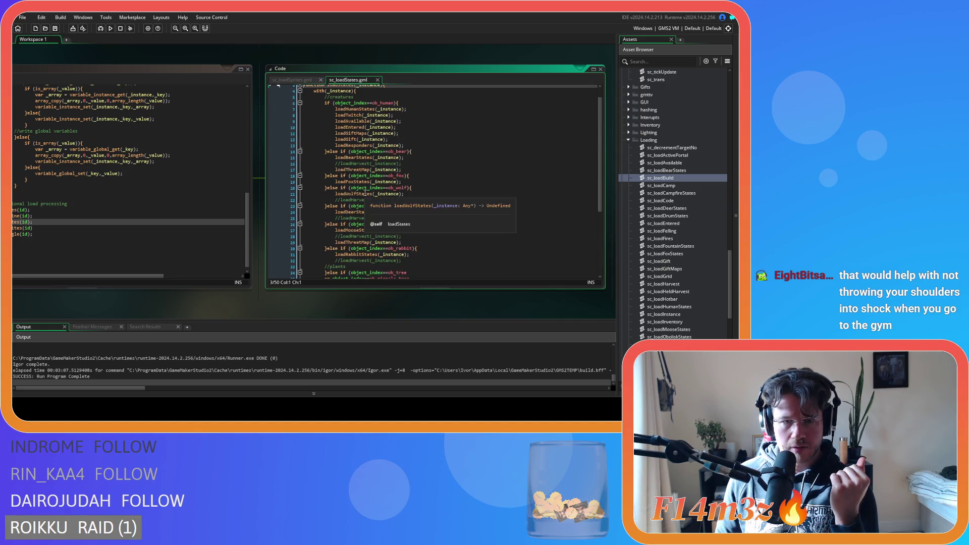
scroll(464, 205, down, 5)
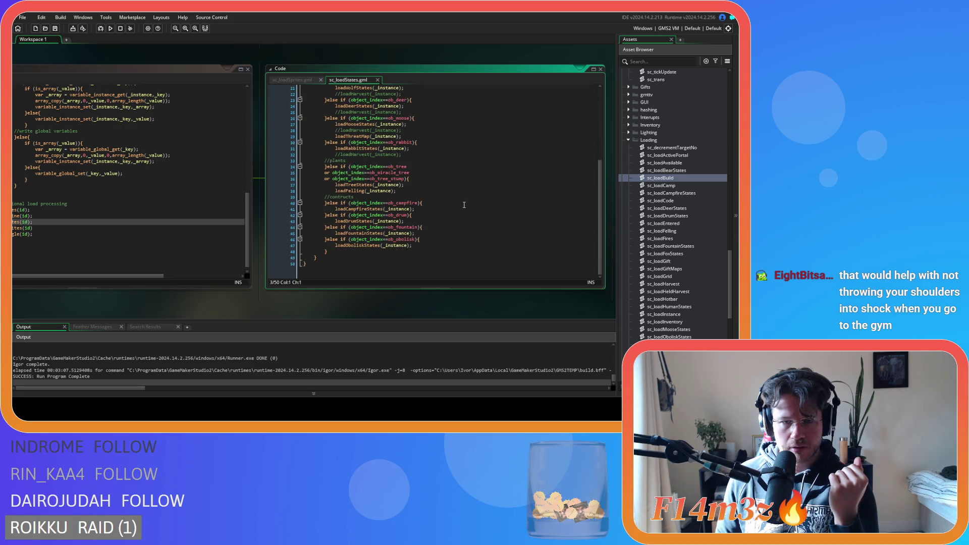
scroll(464, 205, up, 5)
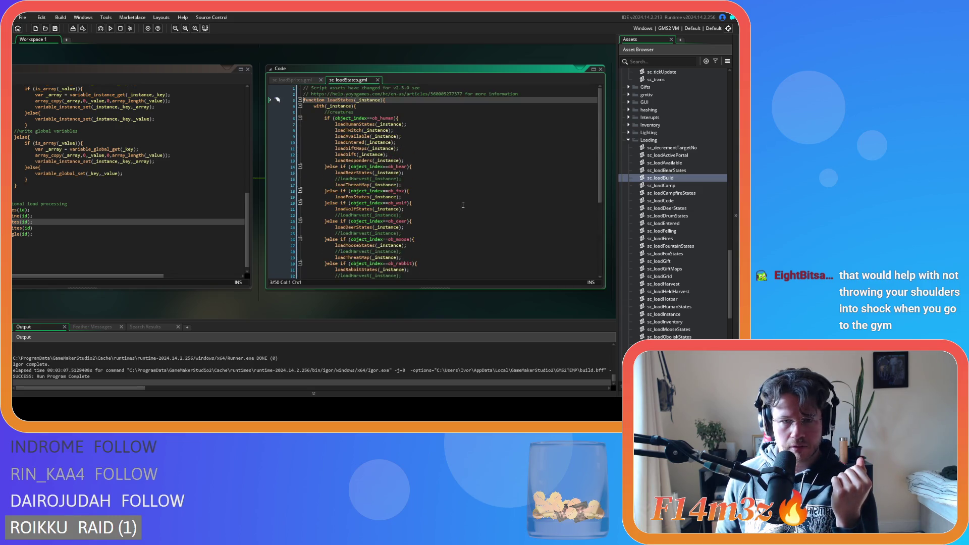
scroll(462, 206, down, 5)
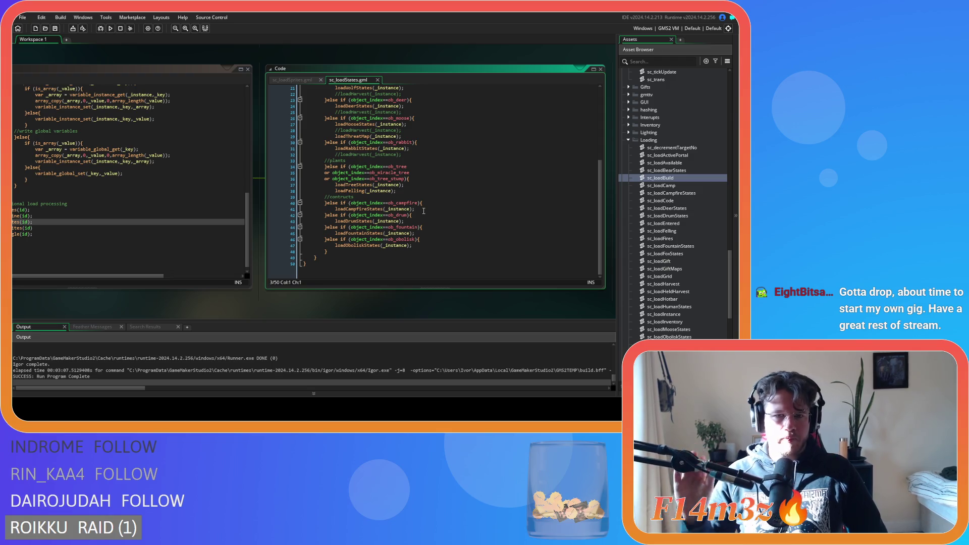
Inspect the loadTreeStates call and ob_miracle_tree check, then open sc_loadBuild from the Asset Browser.
click(354, 194)
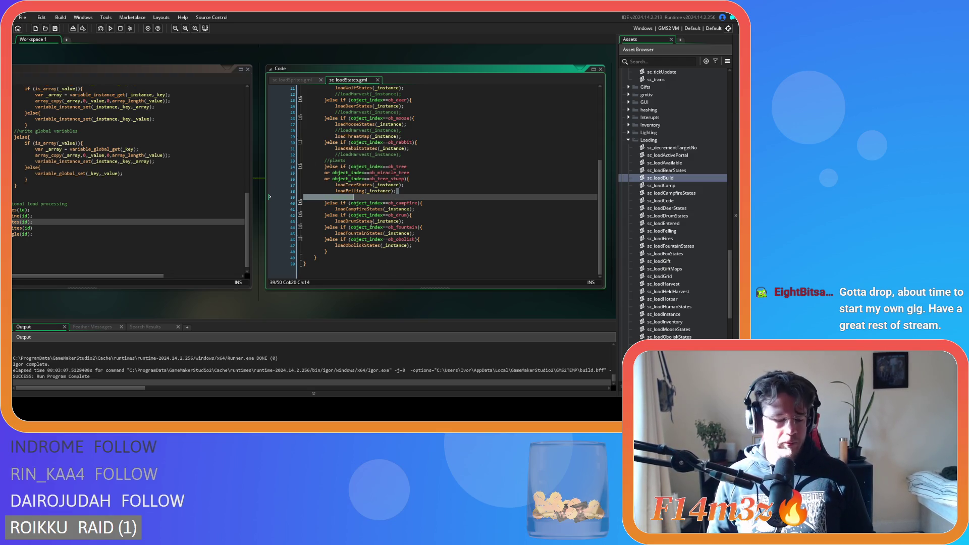
click(363, 172)
click(374, 184)
click(432, 172)
scroll(422, 192, up, 3)
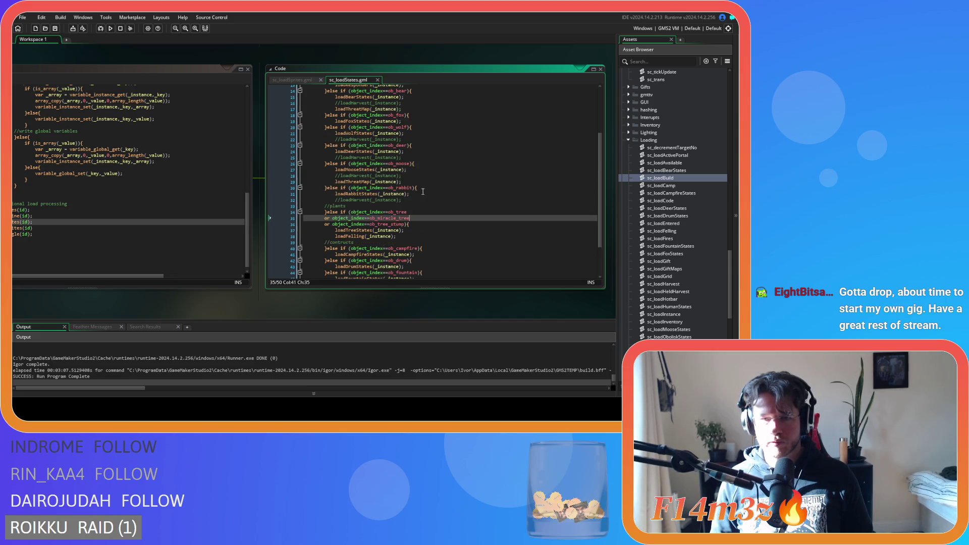
scroll(419, 204, up, 4)
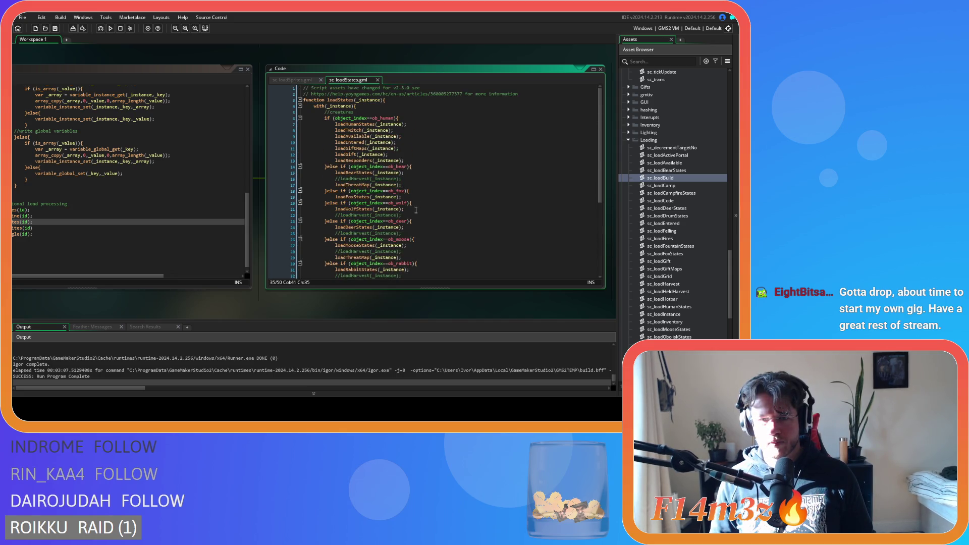
drag(221, 311, 270, 308)
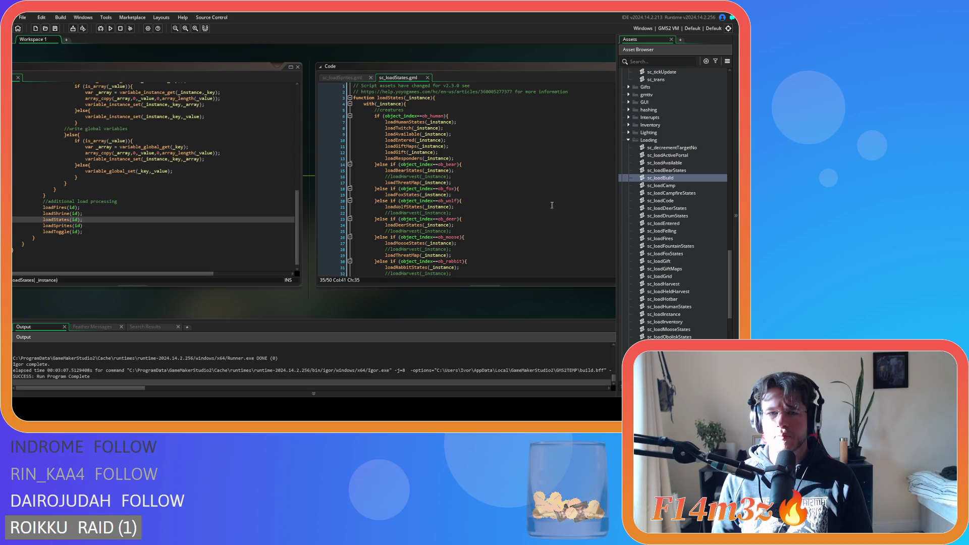
double_click(660, 177)
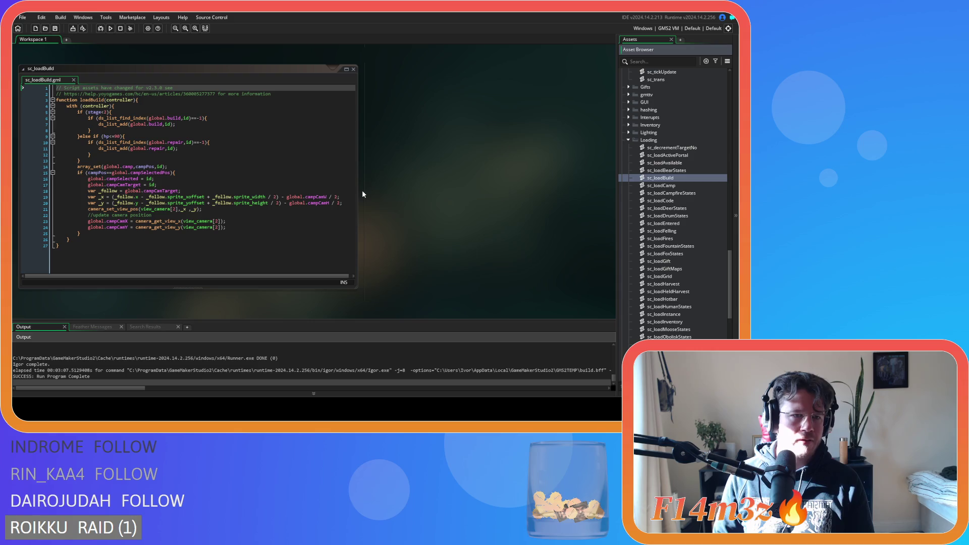
From the ob_drum branch of sc_loadStates, open the loadDrumStates definition, then close sc_loadDrumStates.
scroll(441, 208, down, 5)
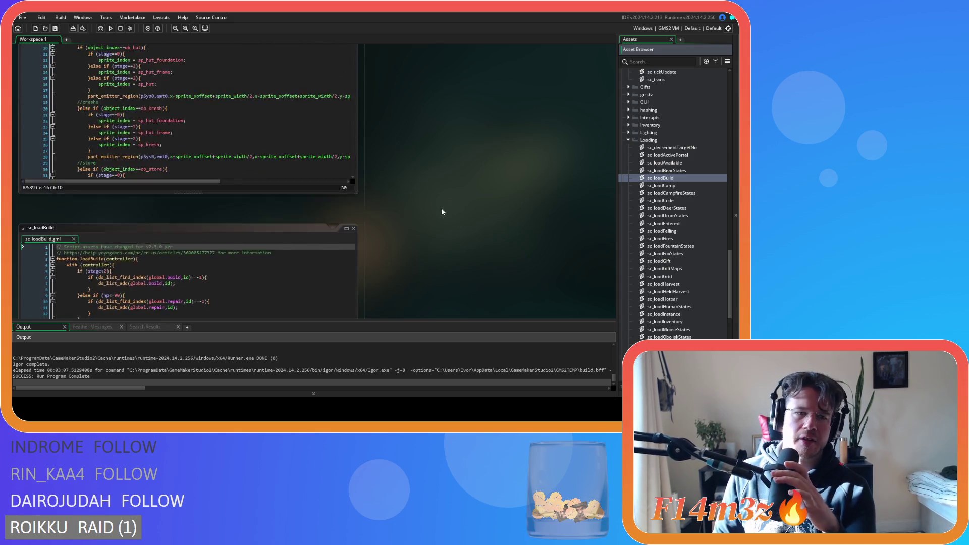
scroll(423, 226, down, 10)
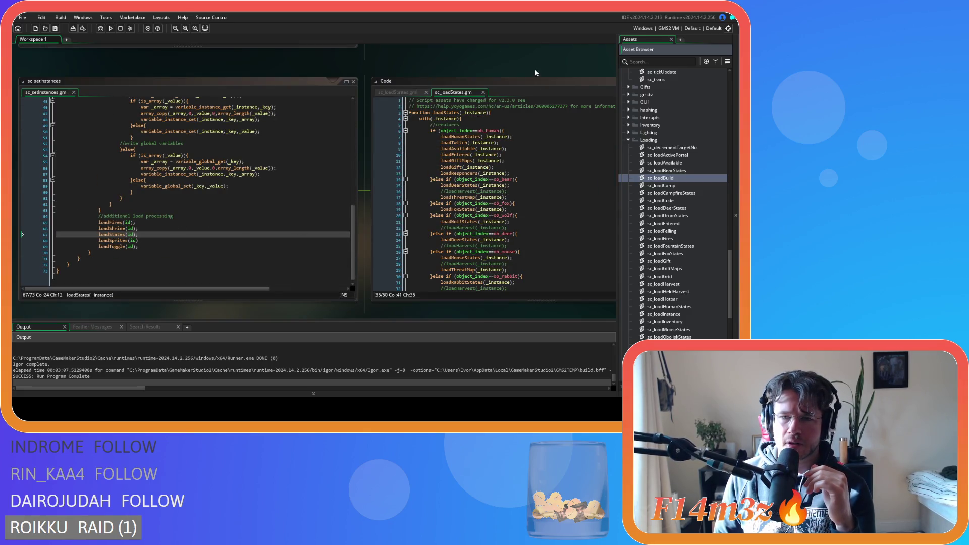
drag(441, 53, 333, 22)
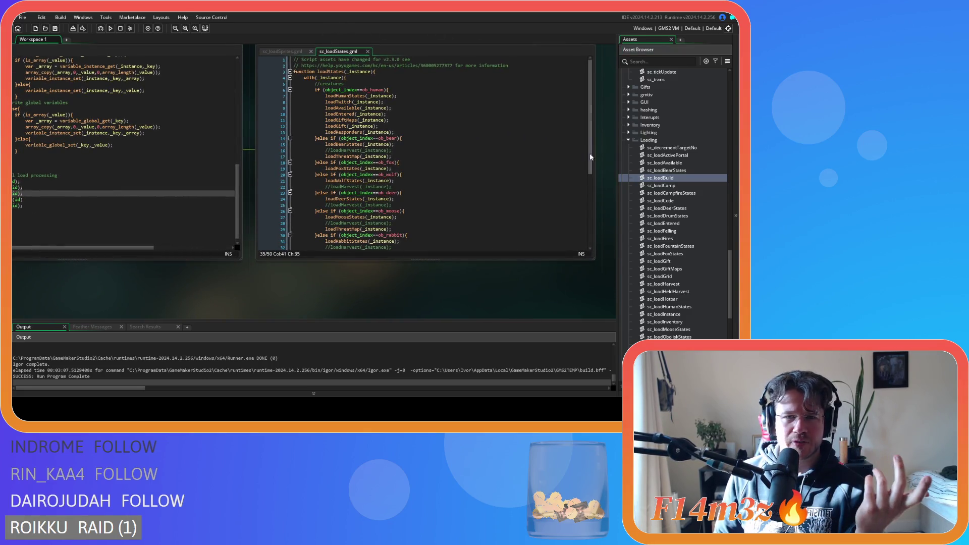
scroll(586, 212, down, 5)
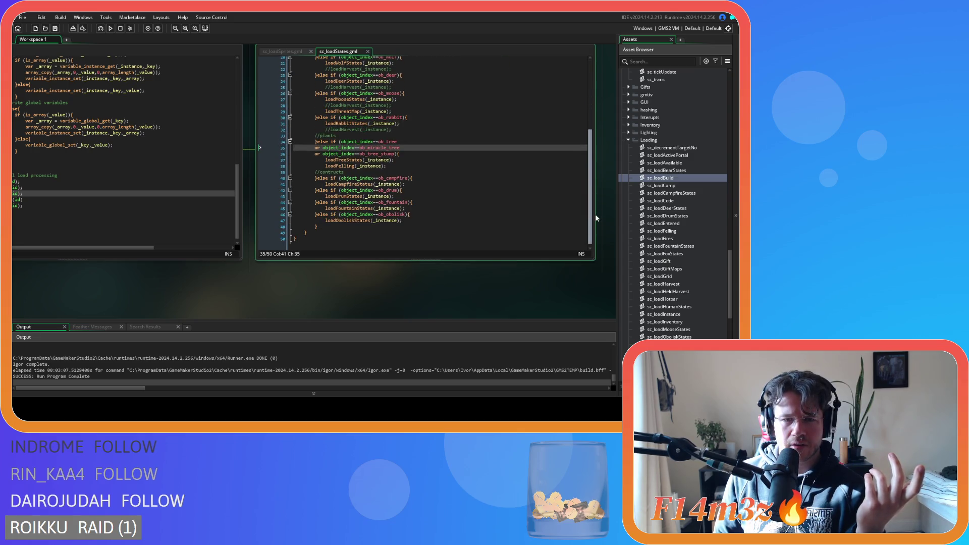
click(404, 190)
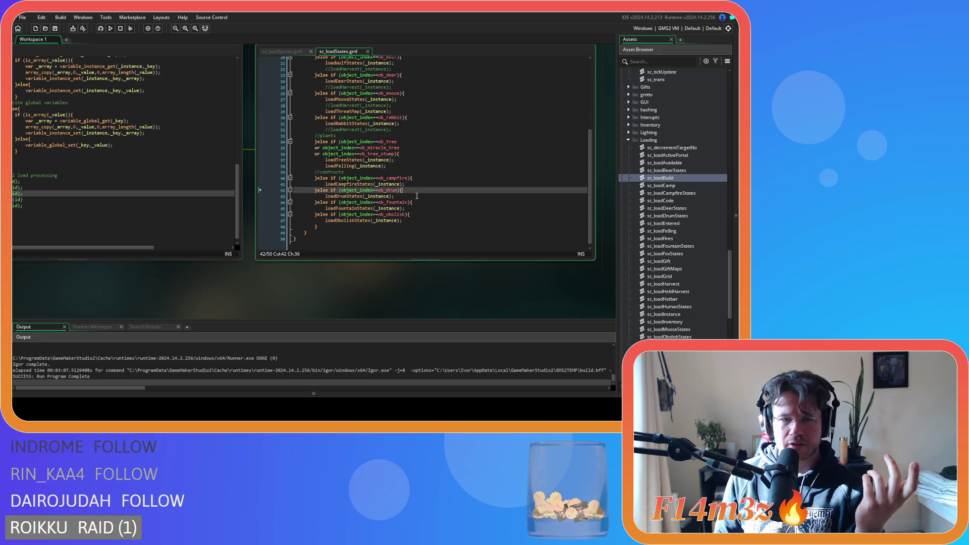
click(407, 214)
click(399, 190)
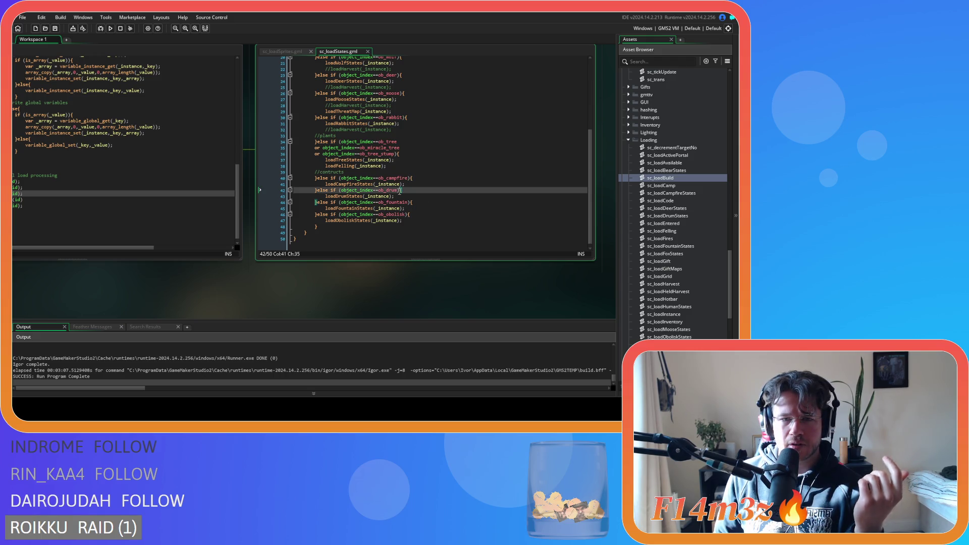
middle_click(354, 196)
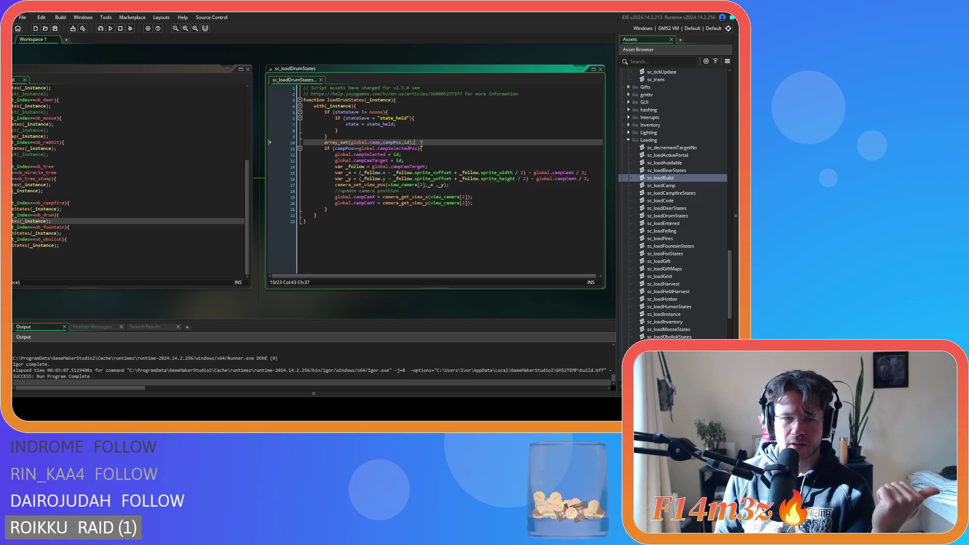
click(320, 80)
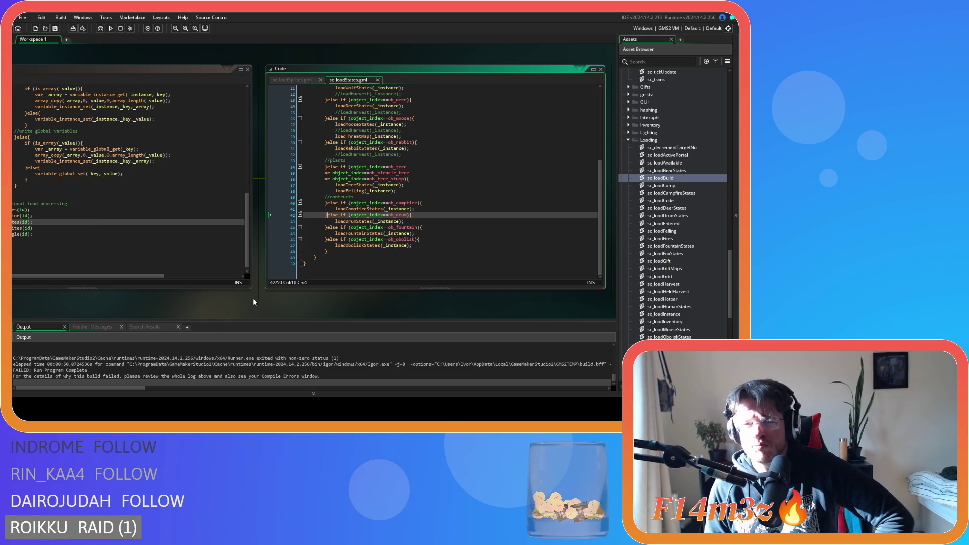
Open the sc_loadTents script from the Asset Browser.
scroll(255, 298, down, 2)
scroll(645, 286, down, 5)
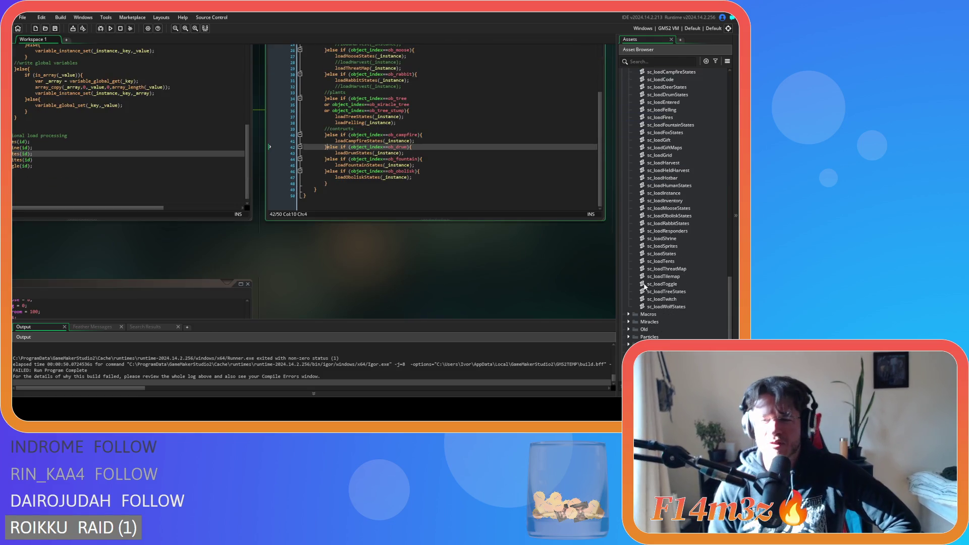
double_click(670, 263)
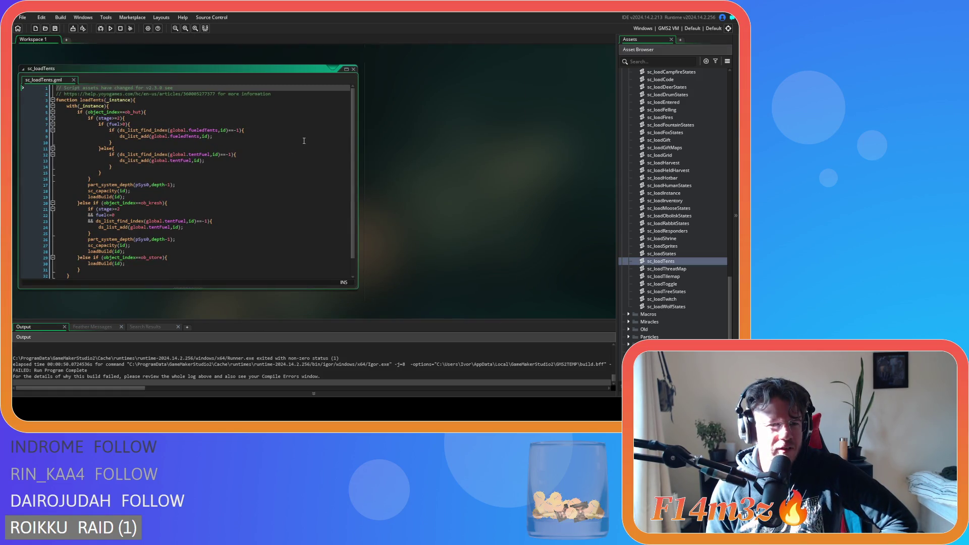
Bring sc_portal's room-transition reset code, around line 292, into view.
scroll(441, 214, up, 10)
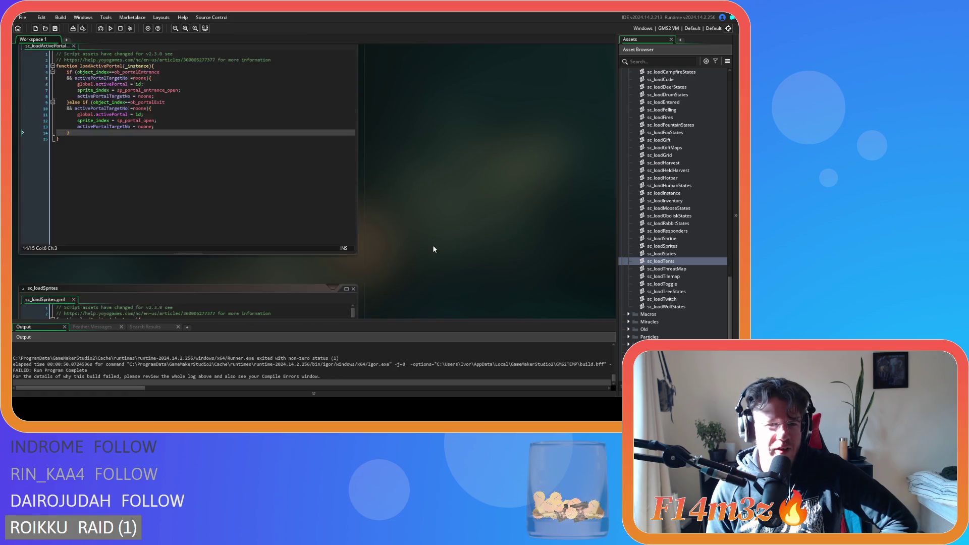
scroll(432, 253, up, 3)
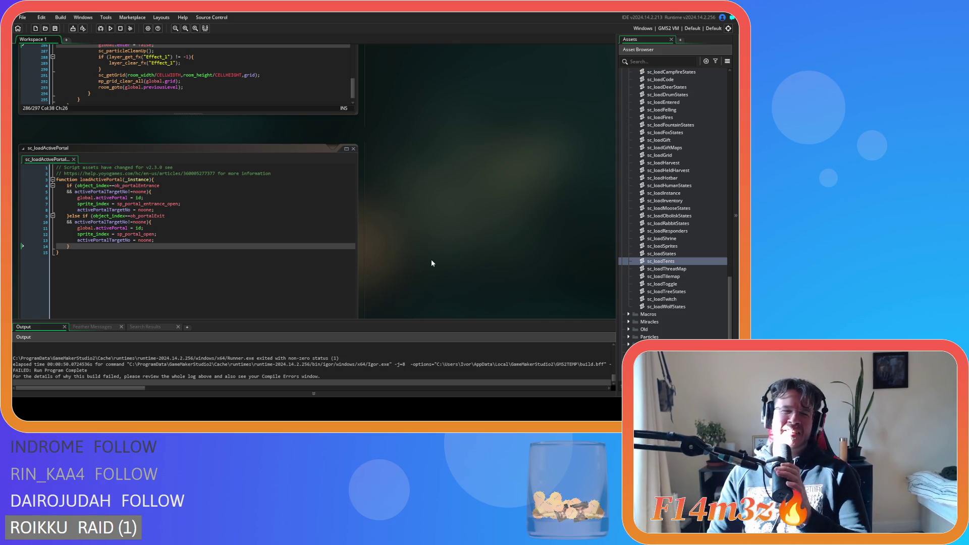
scroll(431, 259, up, 5)
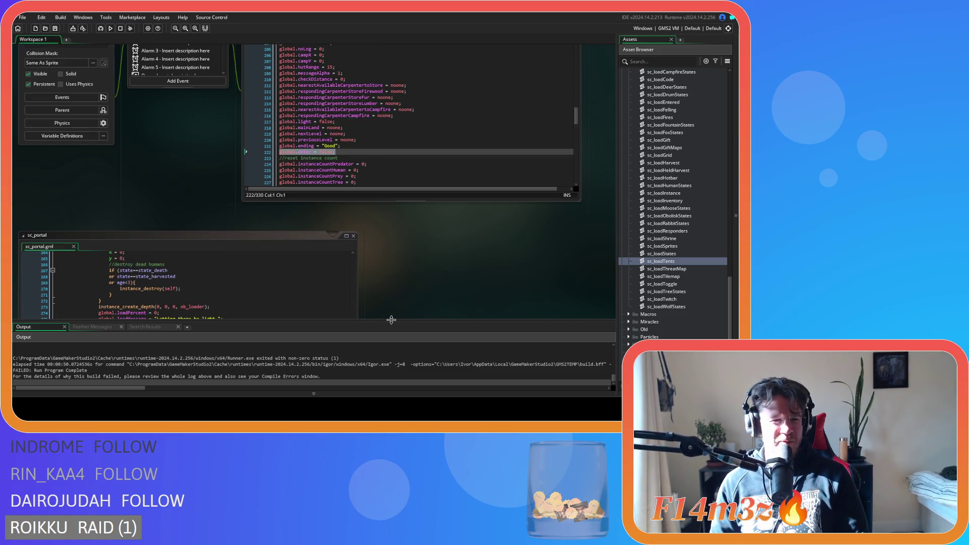
scroll(391, 319, down, 5)
click(262, 247)
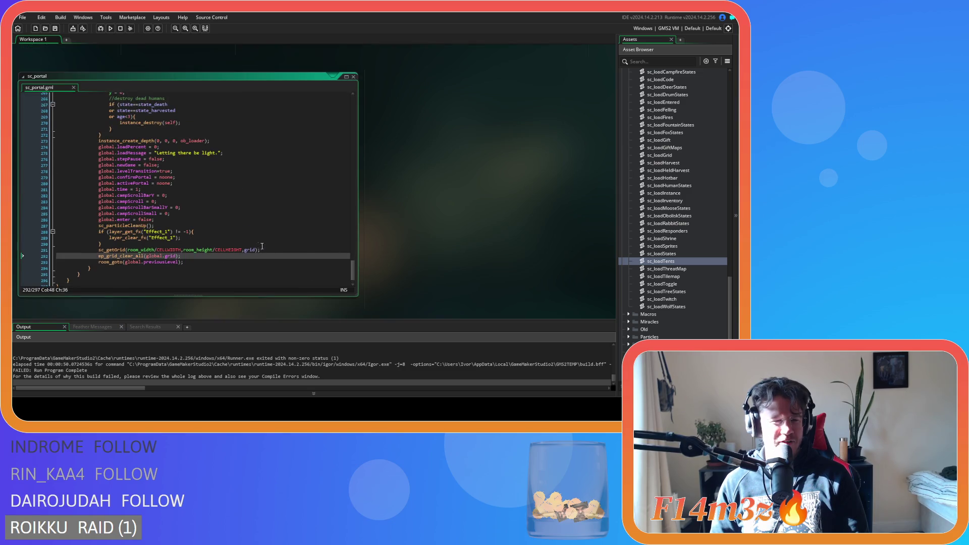
scroll(303, 242, down, 2)
scroll(316, 235, up, 5)
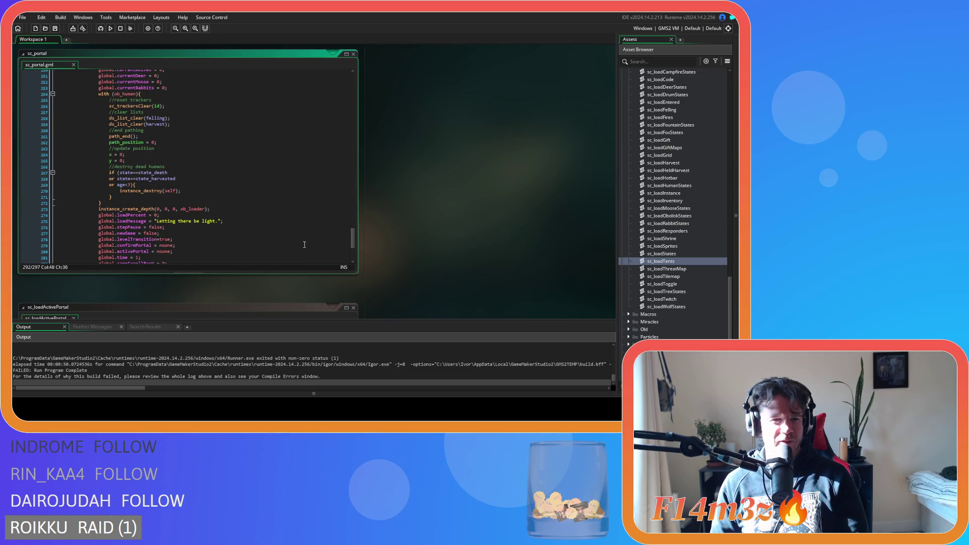
scroll(301, 256, up, 3)
scroll(245, 218, down, 8)
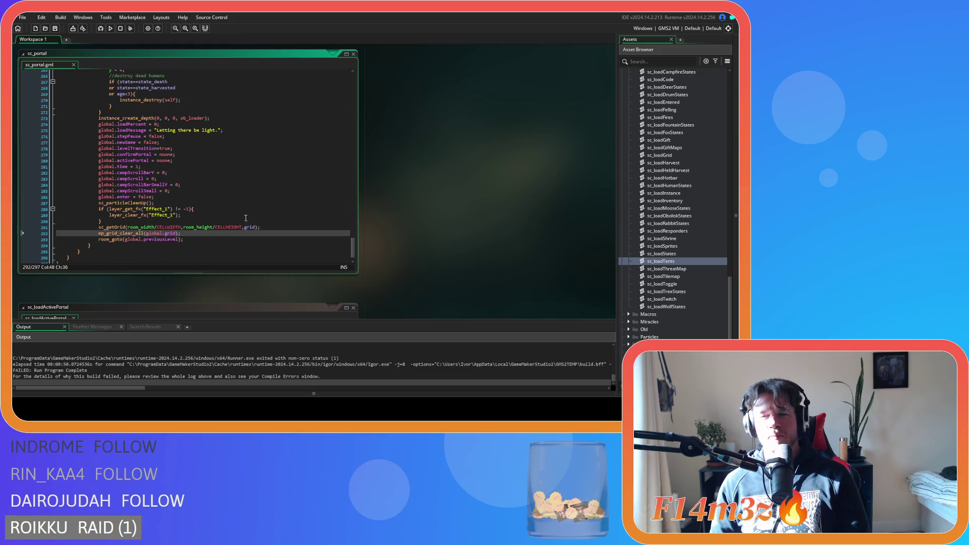
scroll(689, 234, up, 4)
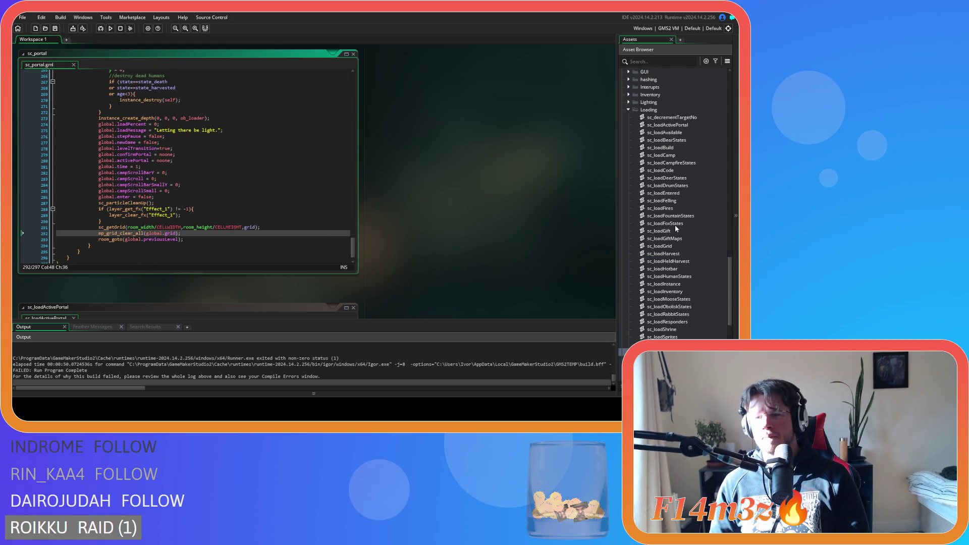
Open sc_loadCode and jump to the loadInstance function's definition.
double_click(666, 170)
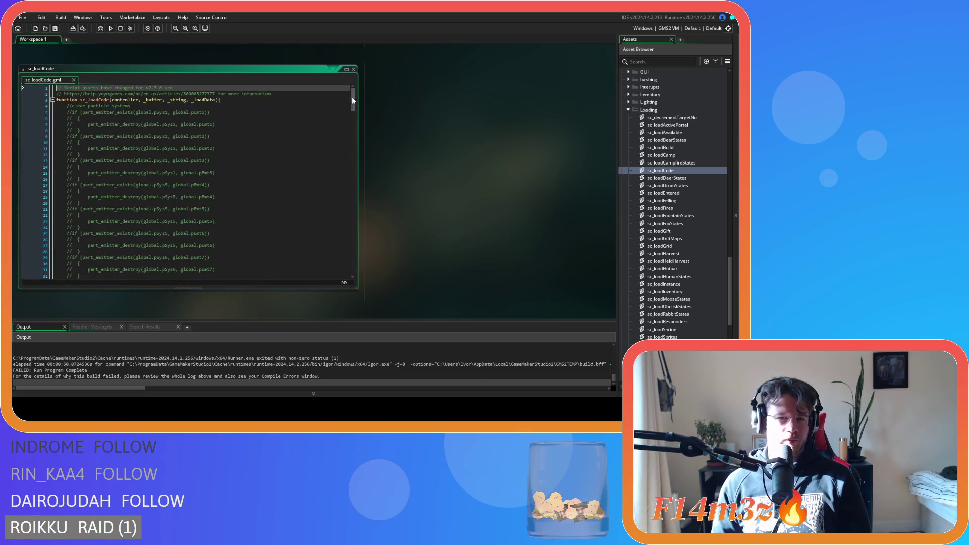
drag(352, 101, 349, 261)
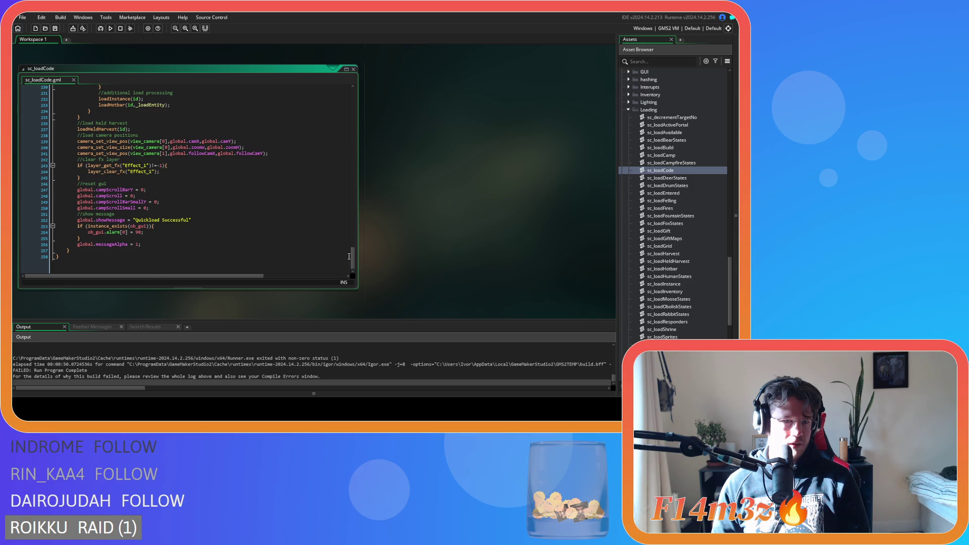
scroll(111, 157, up, 2)
middle_click(115, 144)
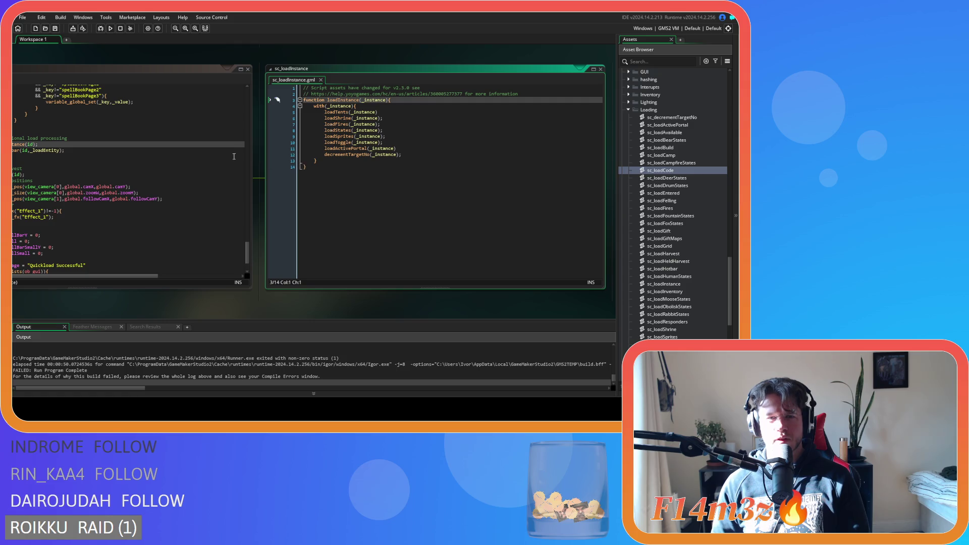
Scroll the loading scripts to sc_setInstances' loadStates call beside sc_loadStates.
scroll(235, 162, down, 5)
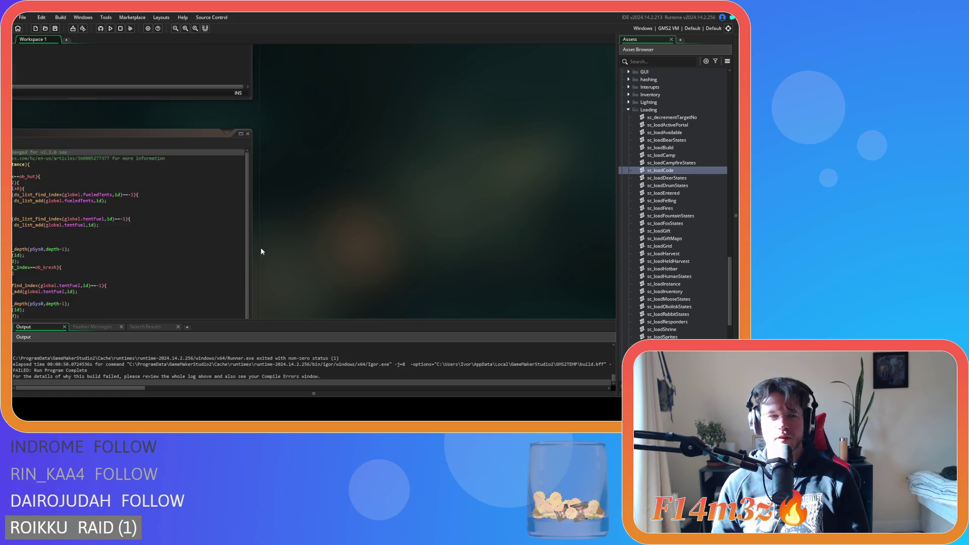
scroll(476, 216, down, 8)
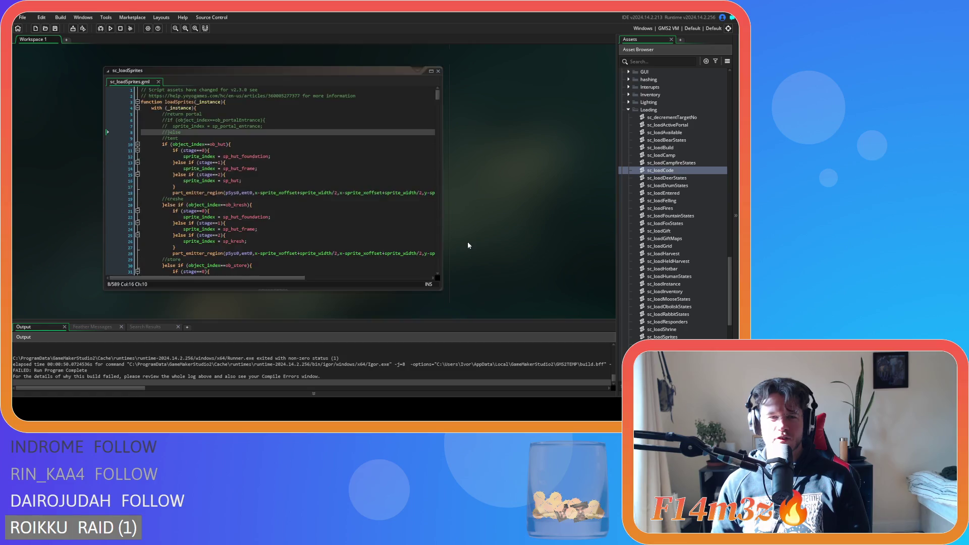
scroll(465, 246, down, 8)
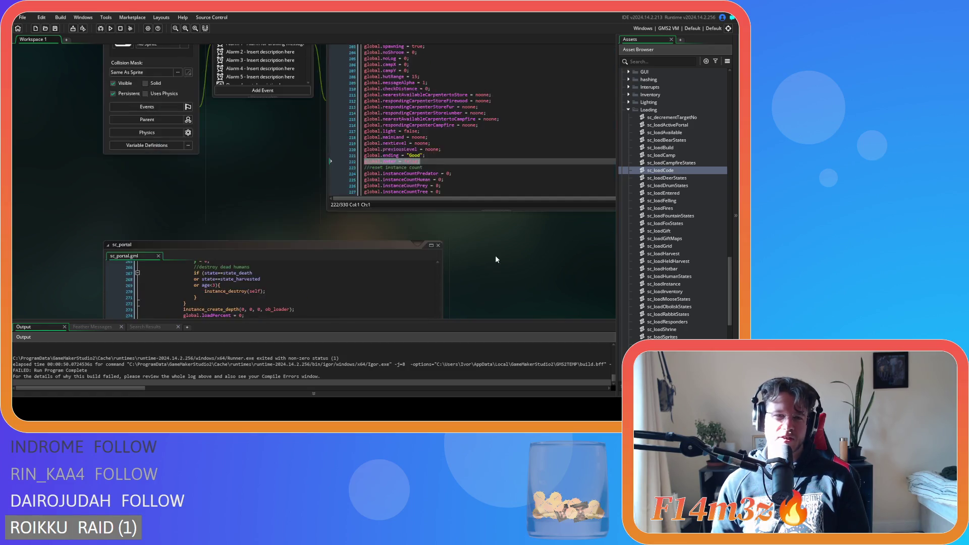
scroll(429, 241, up, 3)
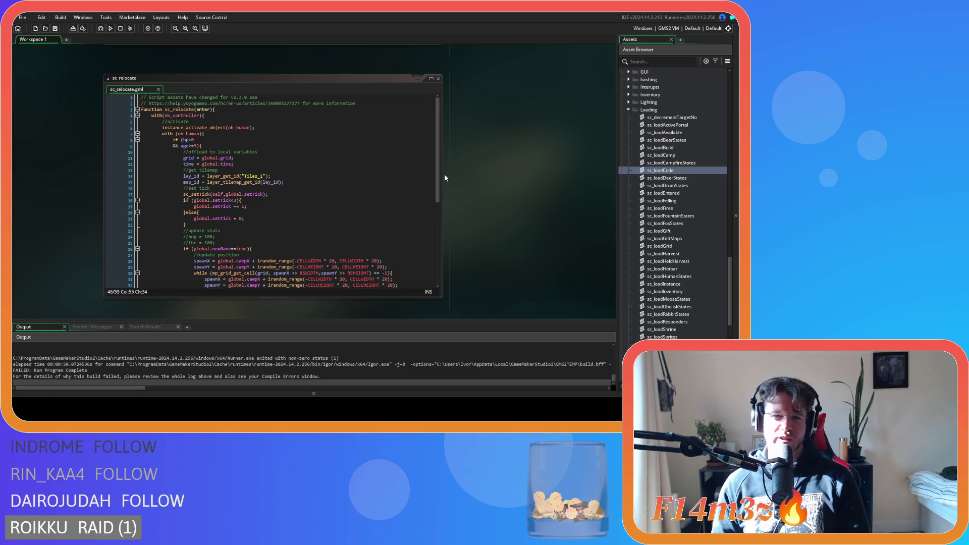
drag(438, 177, 436, 262)
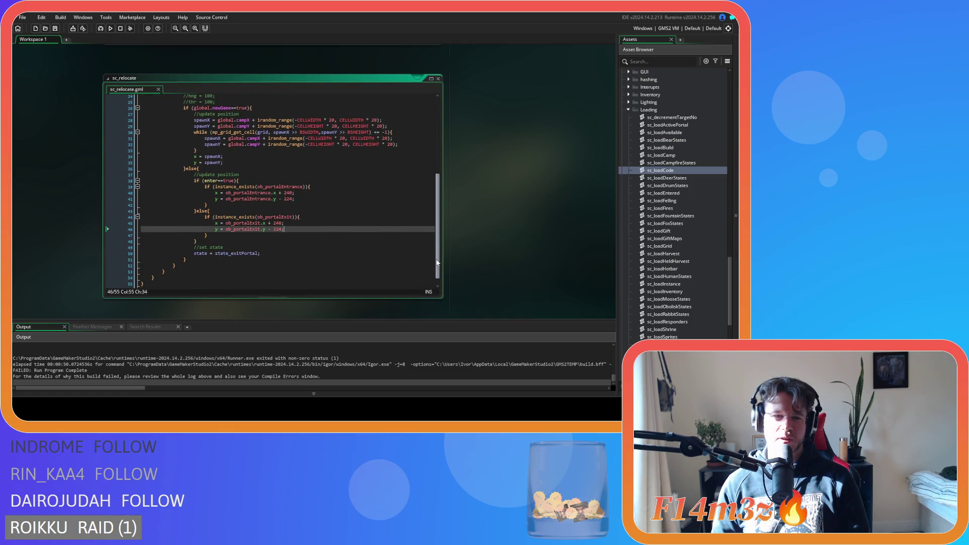
scroll(470, 242, up, 9)
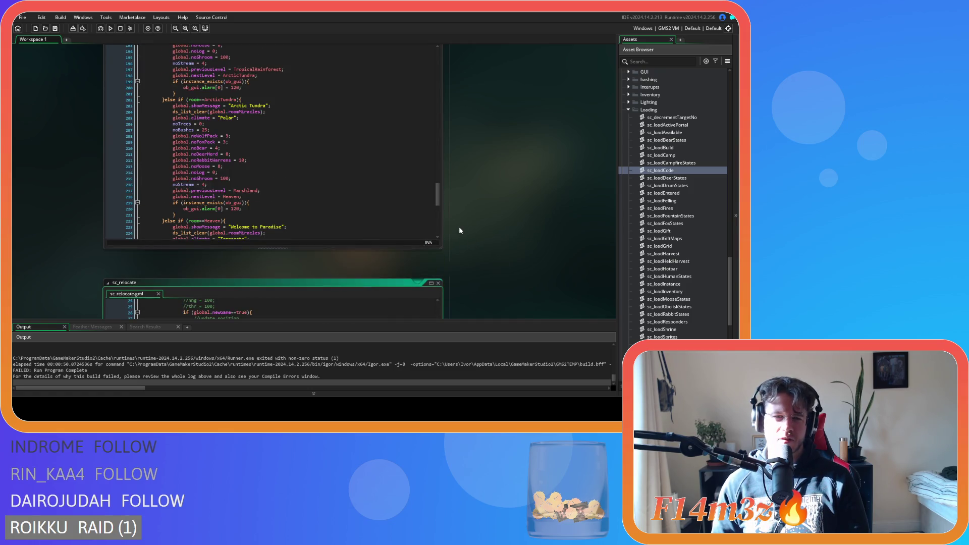
scroll(459, 231, up, 3)
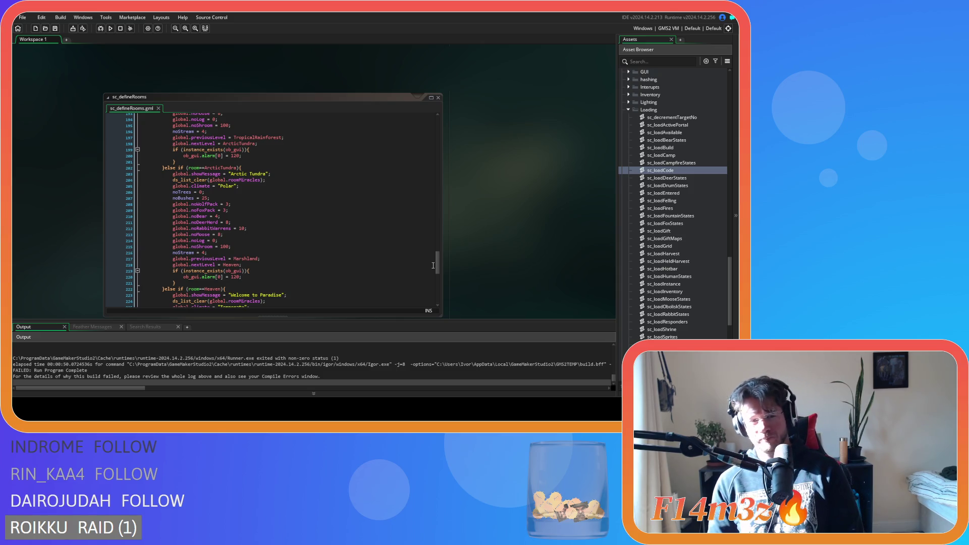
mouse_move(437, 265)
mouse_down()
mouse_move(434, 288)
mouse_move(454, 153)
mouse_up()
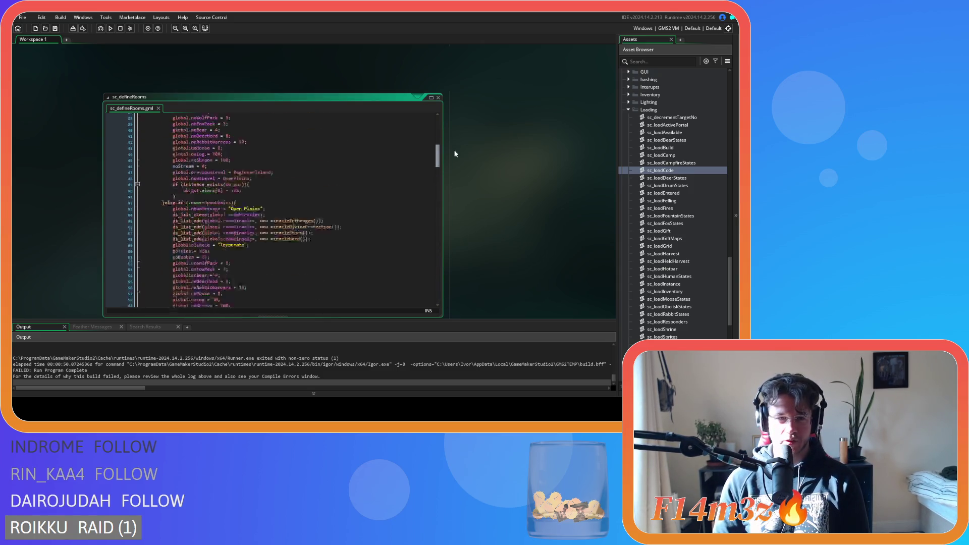
scroll(559, 232, down, 5)
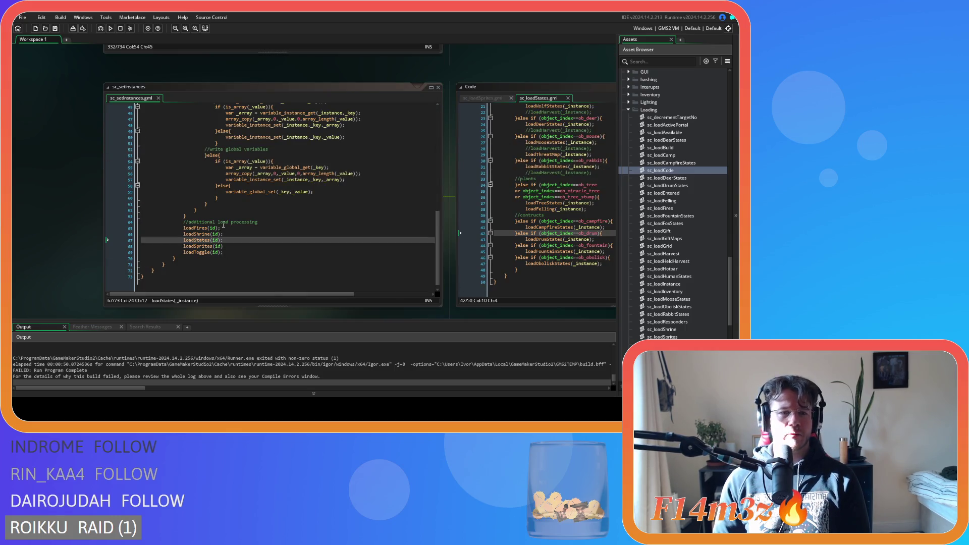
Add loadTents(id); under //additional load processing and check its definition with F12.
click(298, 223)
key(Return)
text(loa)
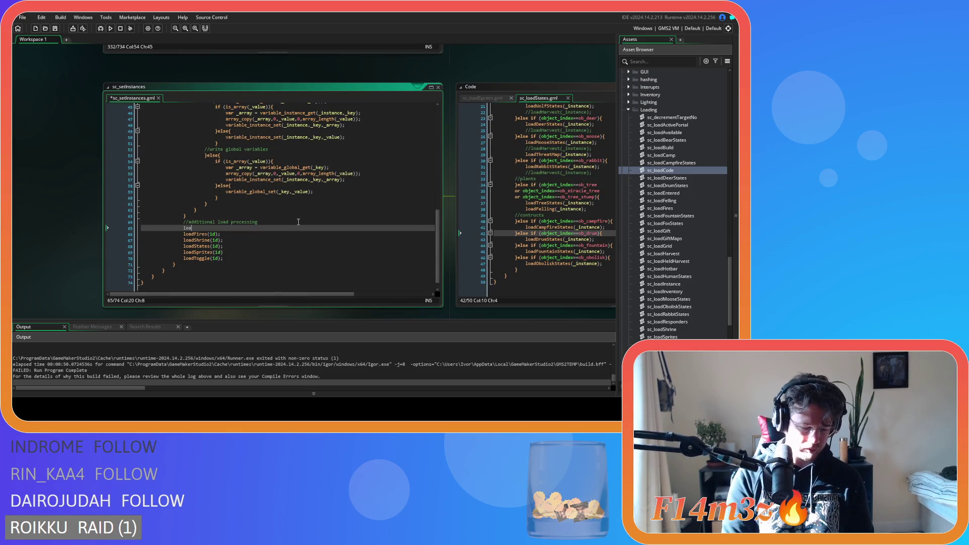
text(dTents(id);)
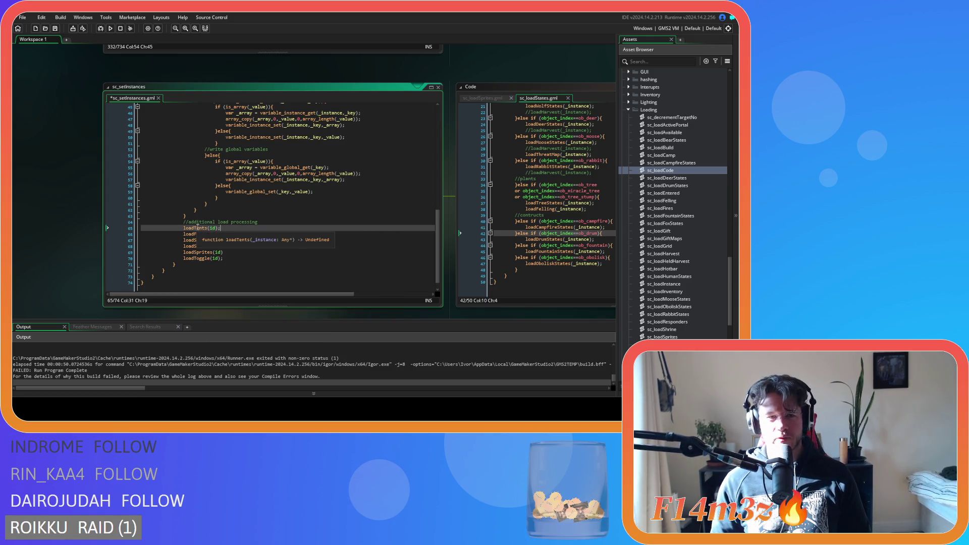
key(F12)
scroll(454, 176, down, 2)
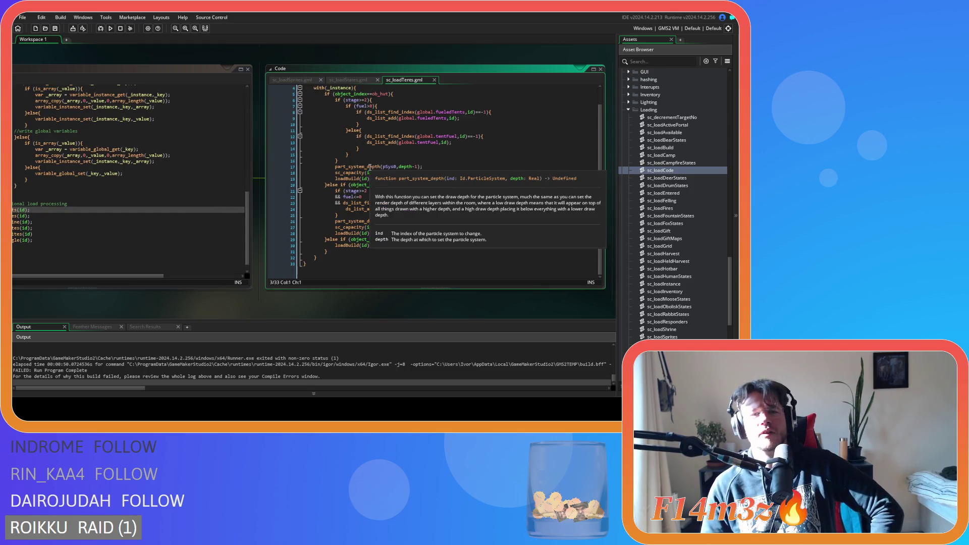
scroll(464, 181, up, 2)
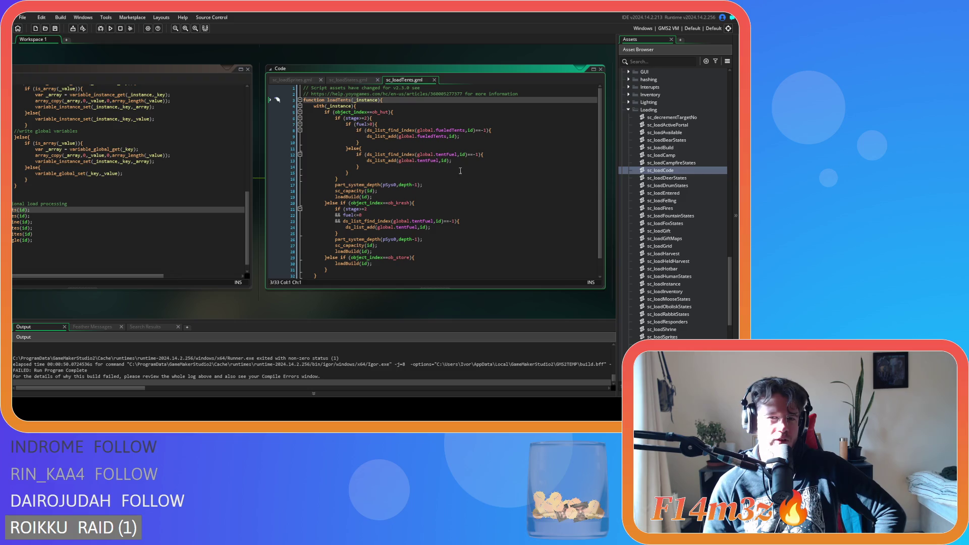
Close the sc_loadTents, sc_loadStates and sc_loadSprites tabs and the sc_setInstances window.
click(434, 80)
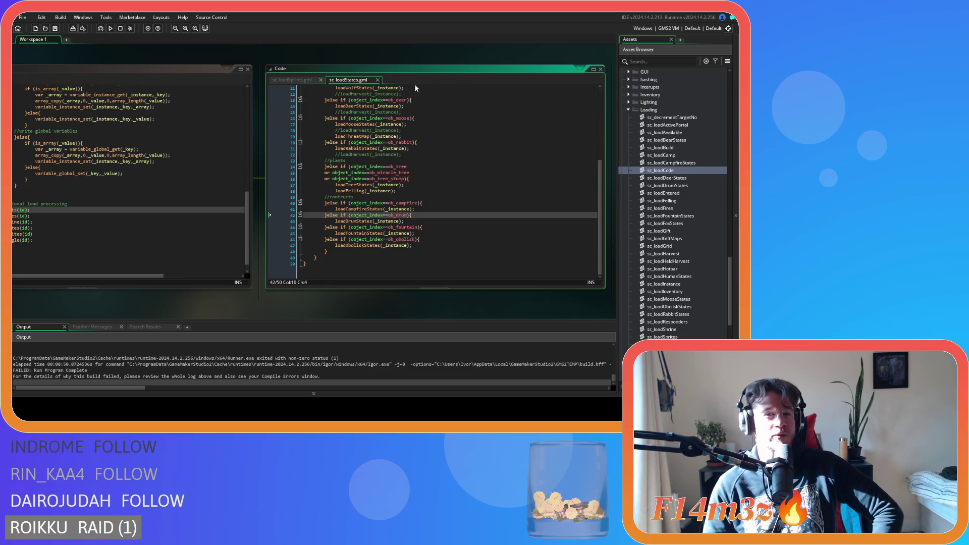
click(378, 80)
click(321, 79)
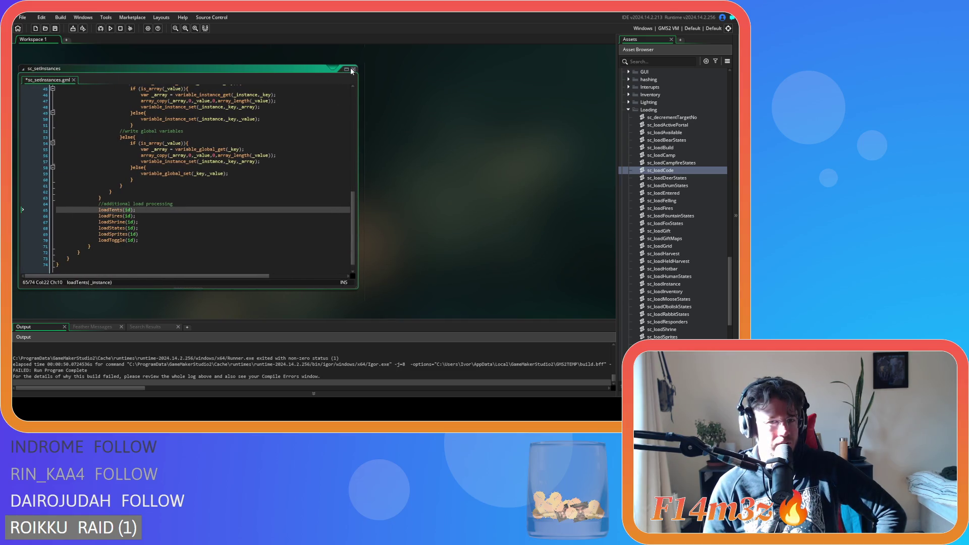
click(351, 69)
Close the remaining sc_setInstances script window using the workspace options.
right_click(392, 121)
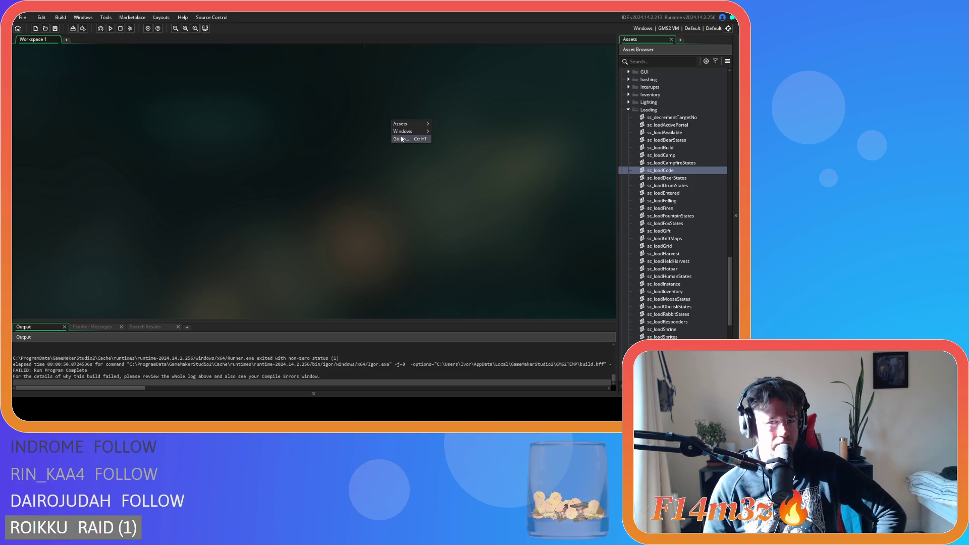
mouse_move(404, 131)
click(444, 217)
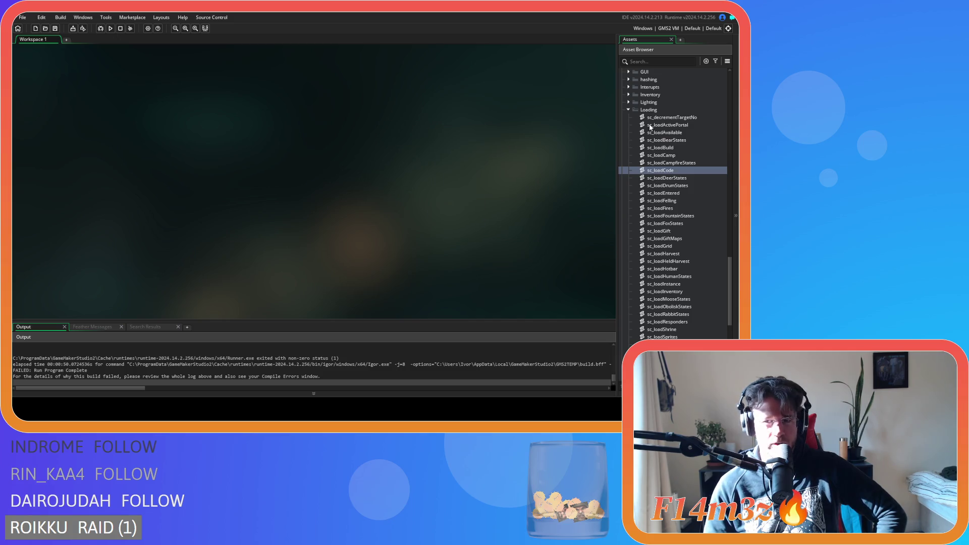
Collapse the Loading scripts, Game, Definitions and Objects folders, then build and run with F5.
click(629, 110)
scroll(636, 217, up, 10)
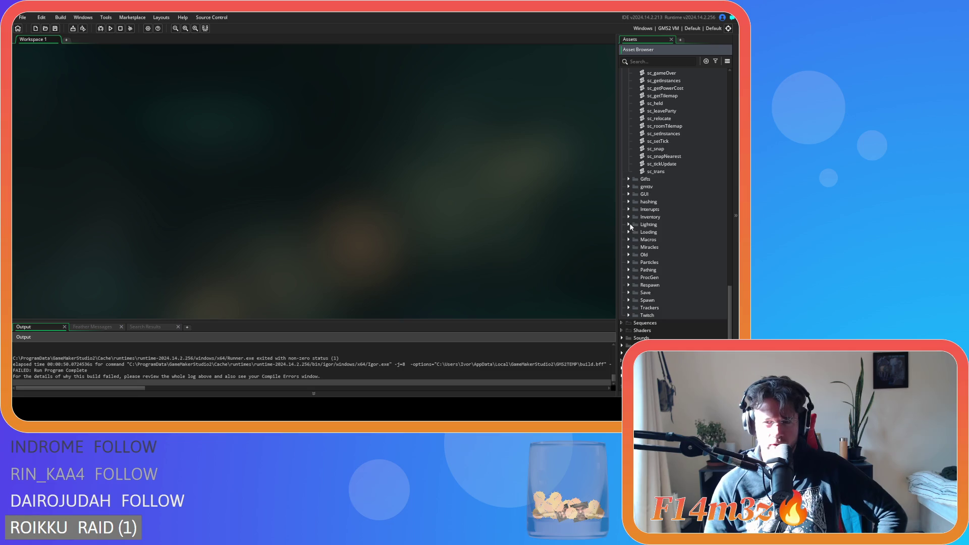
click(628, 194)
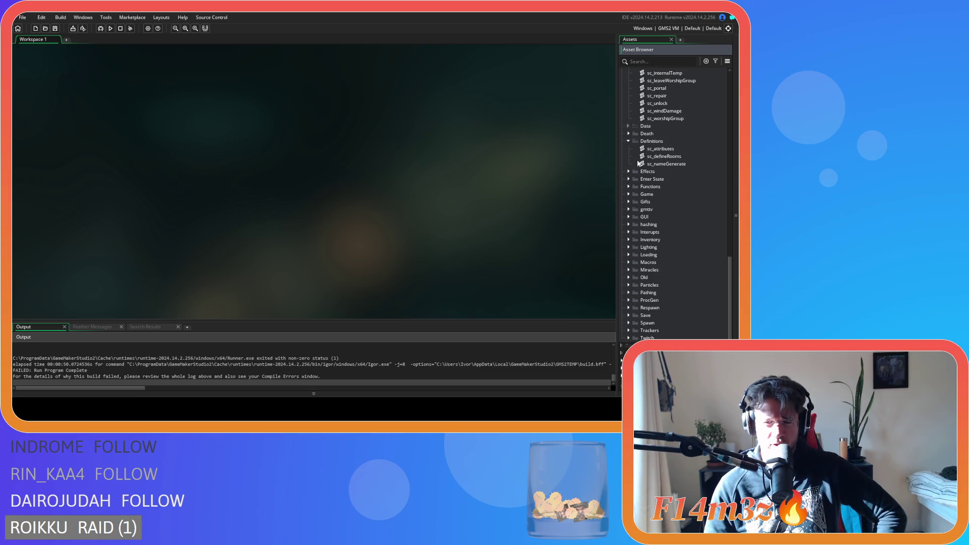
click(629, 156)
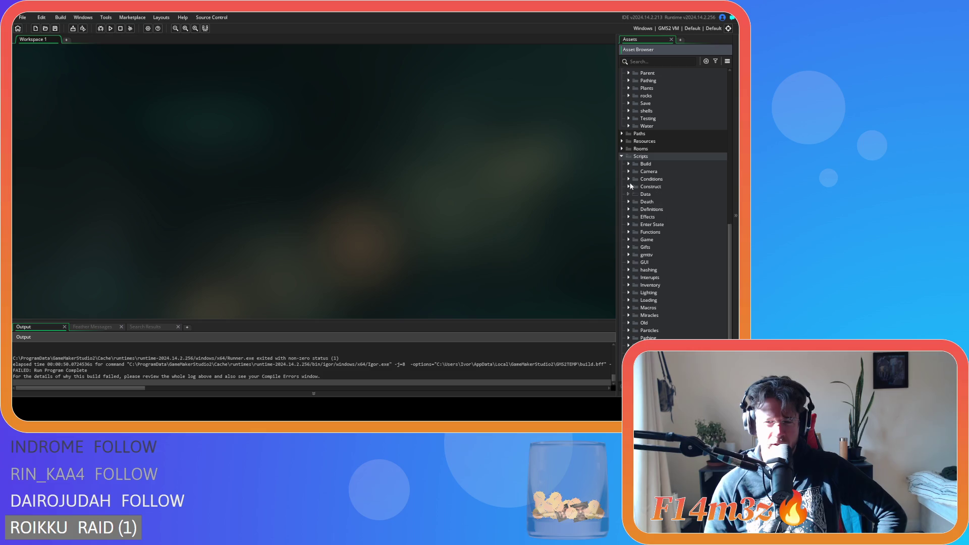
scroll(624, 172, up, 10)
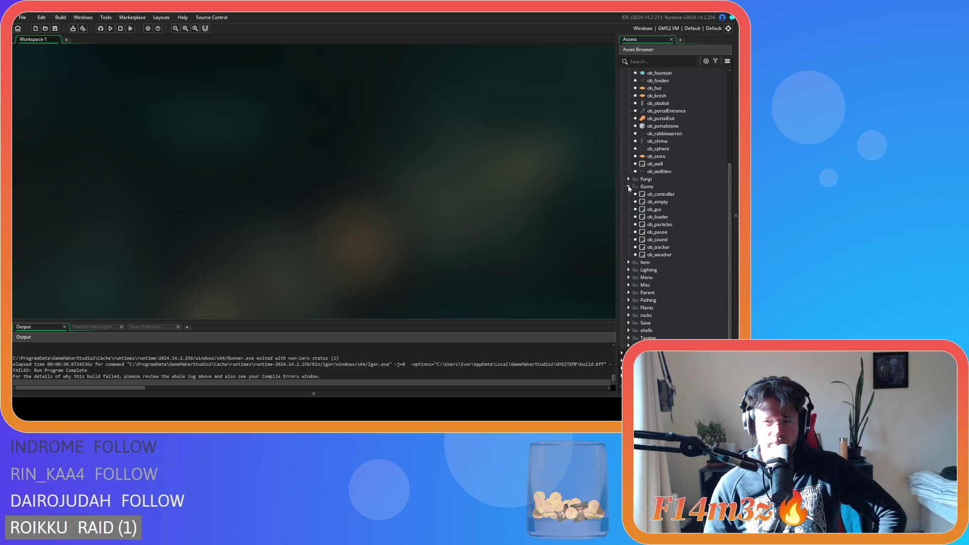
scroll(629, 188, up, 10)
click(622, 172)
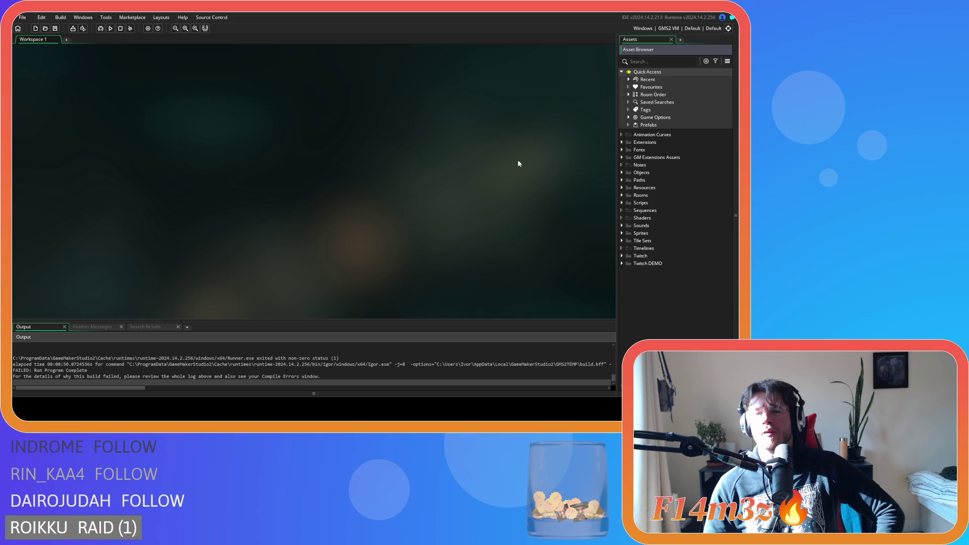
key(F5)
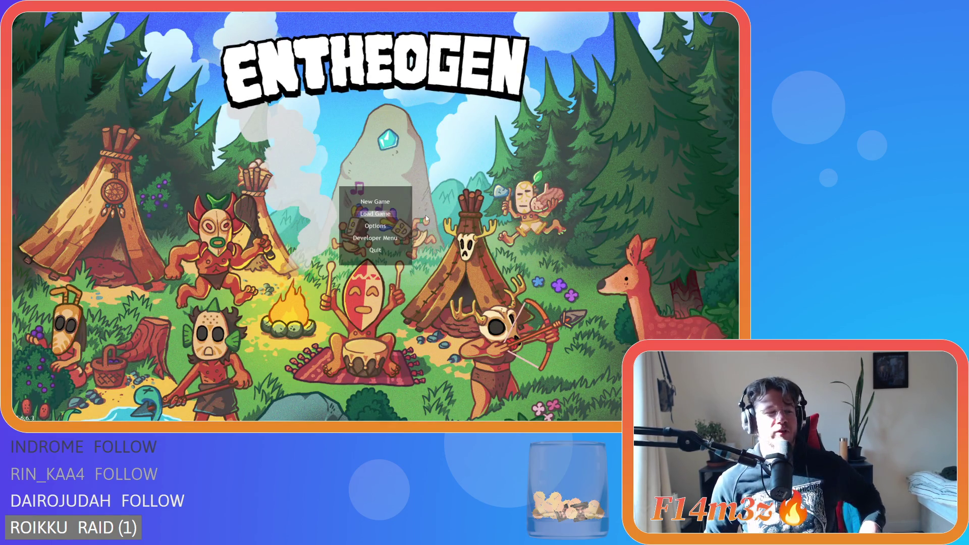
Quickload the save, centre on the temple at 8x speed and advance to the next map.
key(Return)
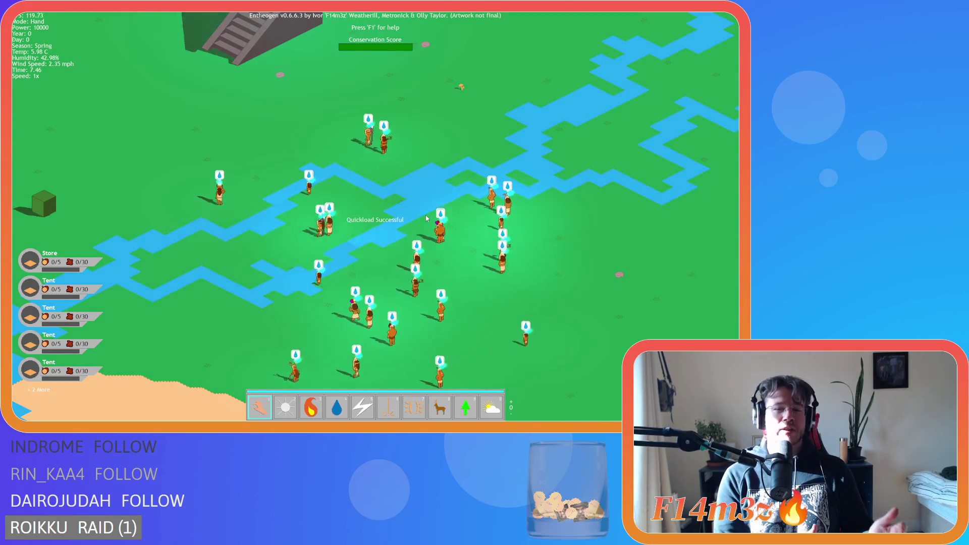
key(w)
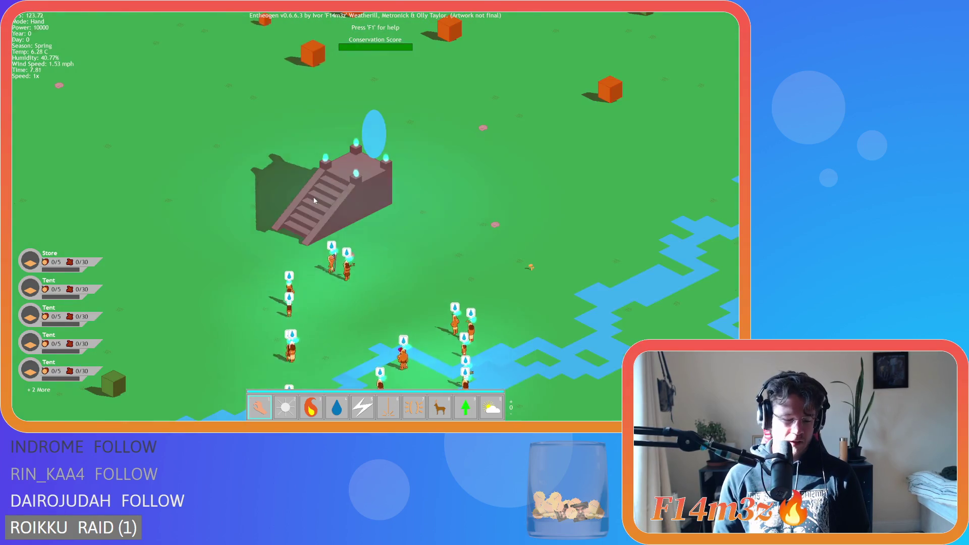
key(plus)
key(plus)
key(plus)
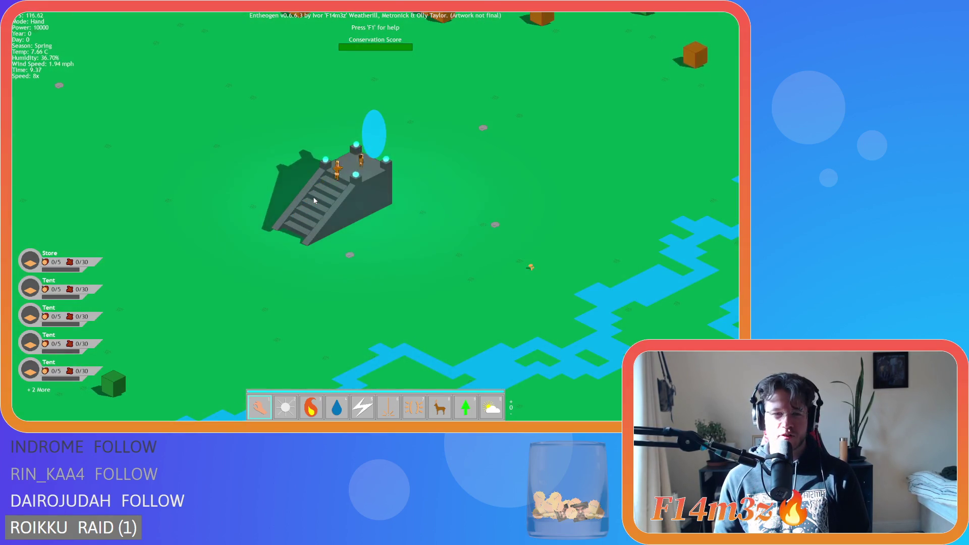
key(F9)
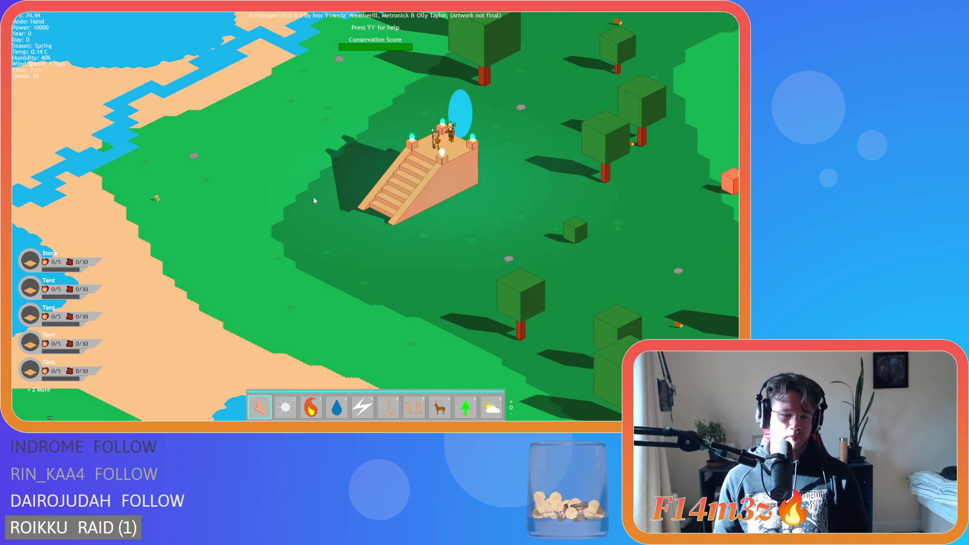
Check the camp overview, then set the game speed down to 2x.
key(c)
scroll(244, 216, down, 2)
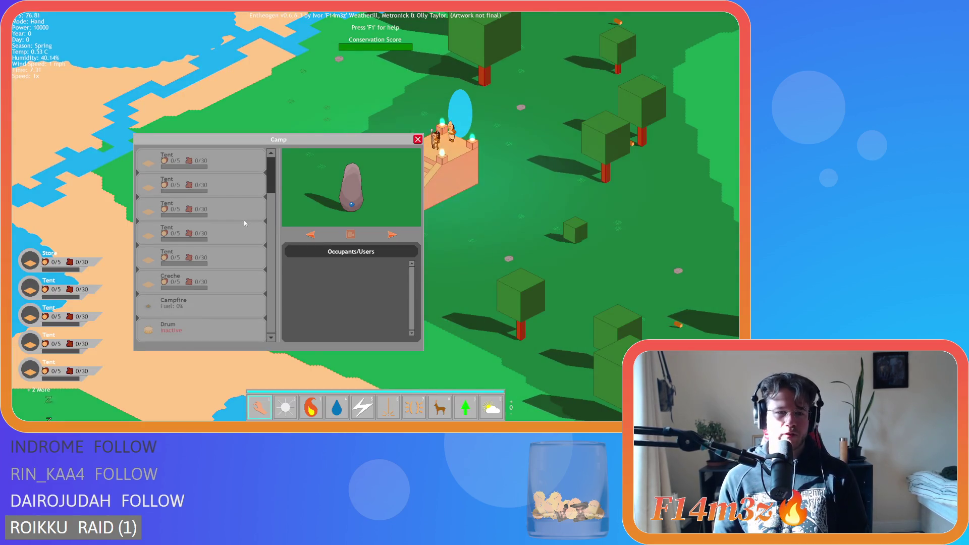
key(plus)
key(plus)
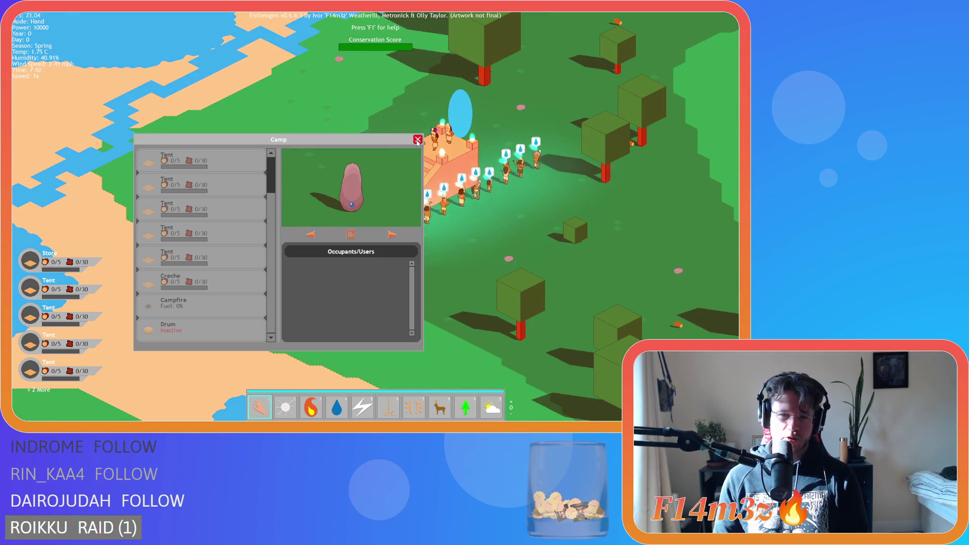
click(417, 140)
key(minus)
key(minus)
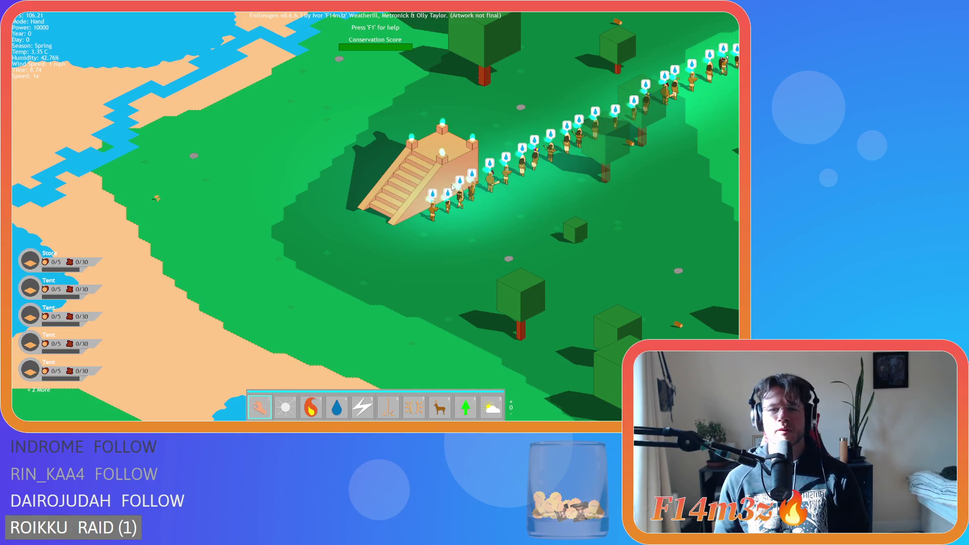
Quicksave with F5 and quickload with F9, then zoom around the temple portal to confirm it's open.
key(F5)
scroll(440, 211, down, 6)
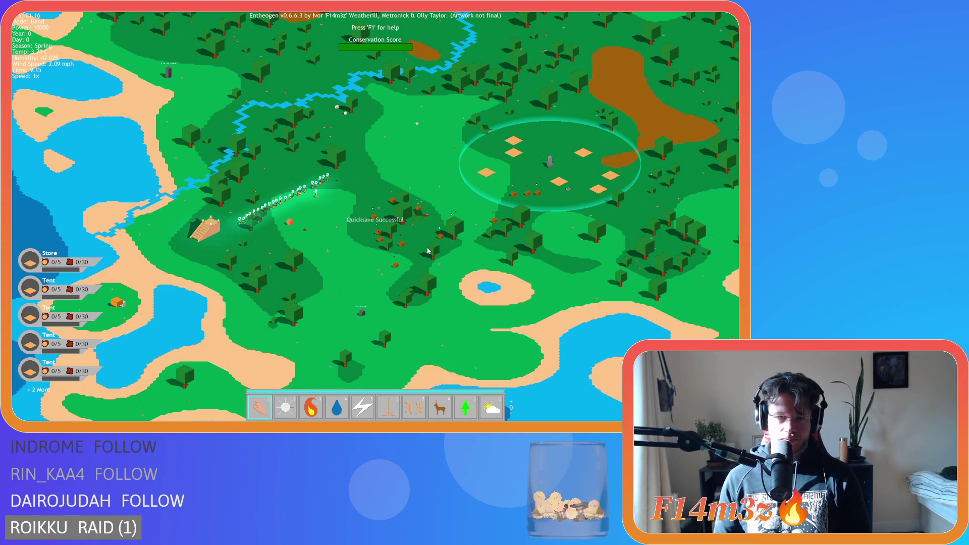
key(F9)
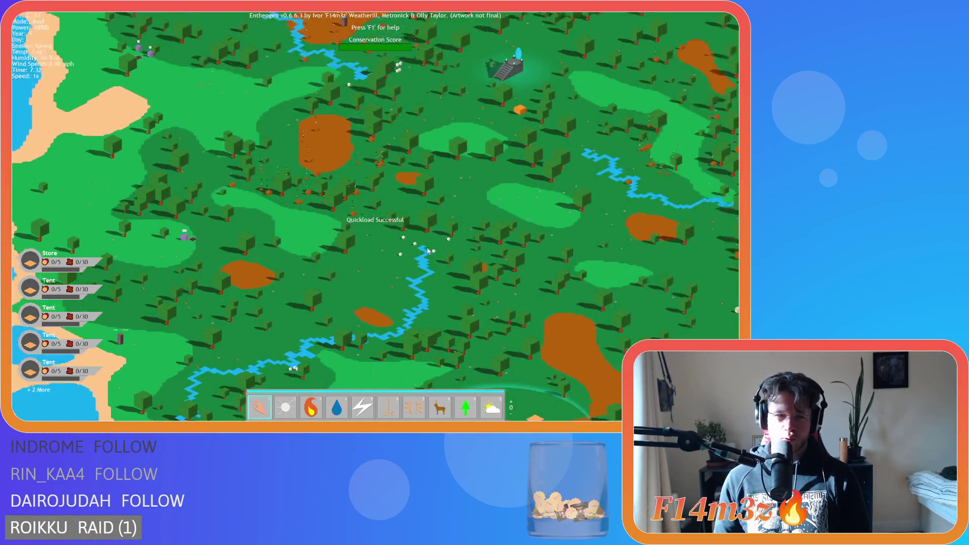
scroll(354, 250, up, 5)
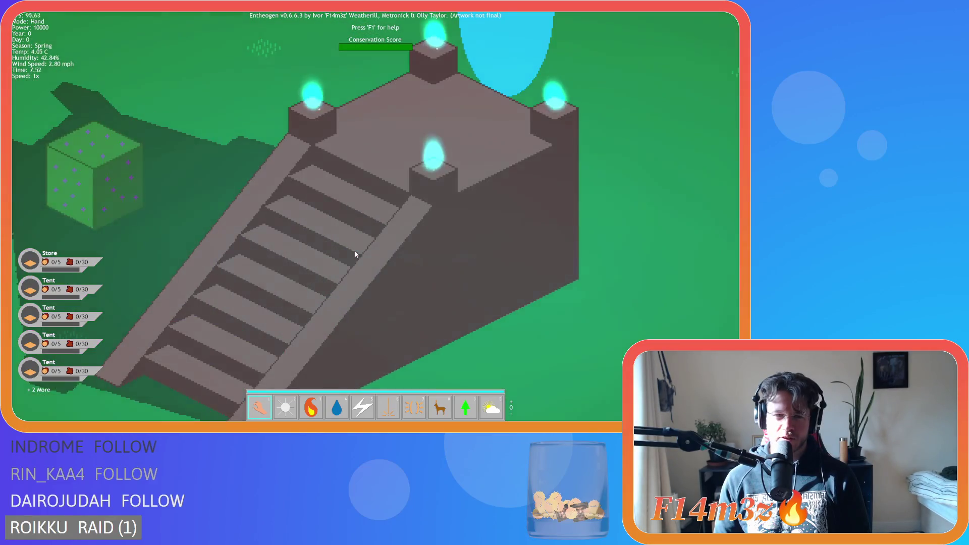
scroll(354, 254, down, 5)
scroll(354, 253, up, 5)
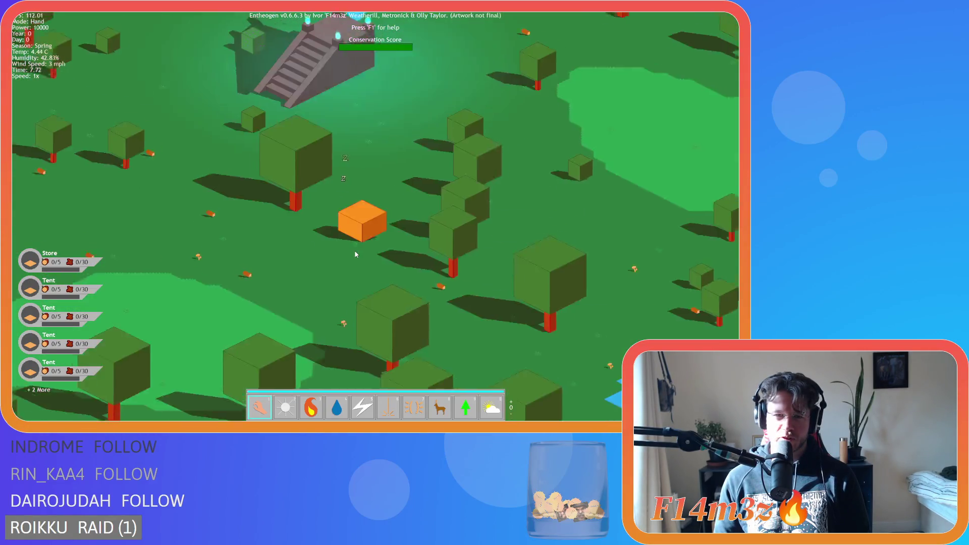
scroll(301, 246, up, 5)
scroll(301, 246, down, 5)
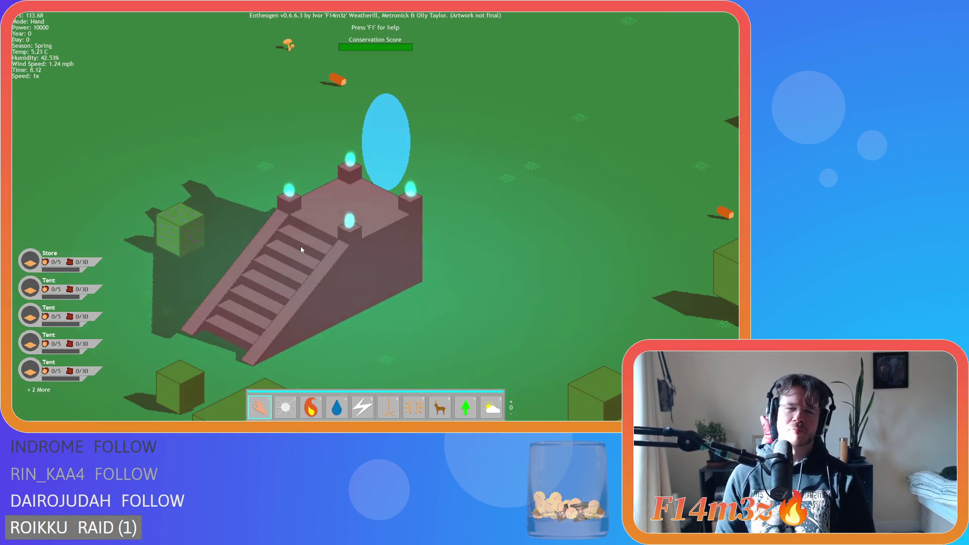
Quit the game, cancelling once before confirming with Y, then expand the Sprites folder.
key(Escape)
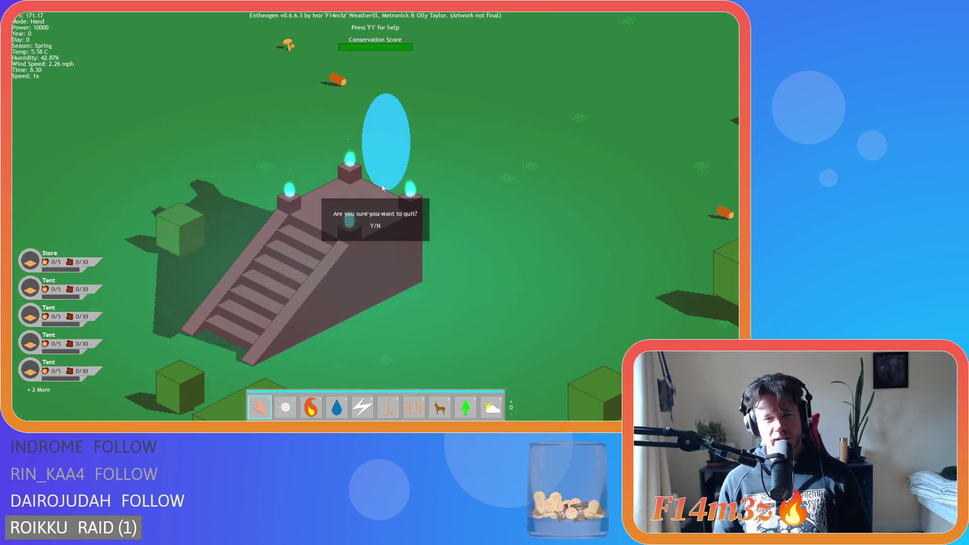
key(n)
scroll(403, 271, down, 5)
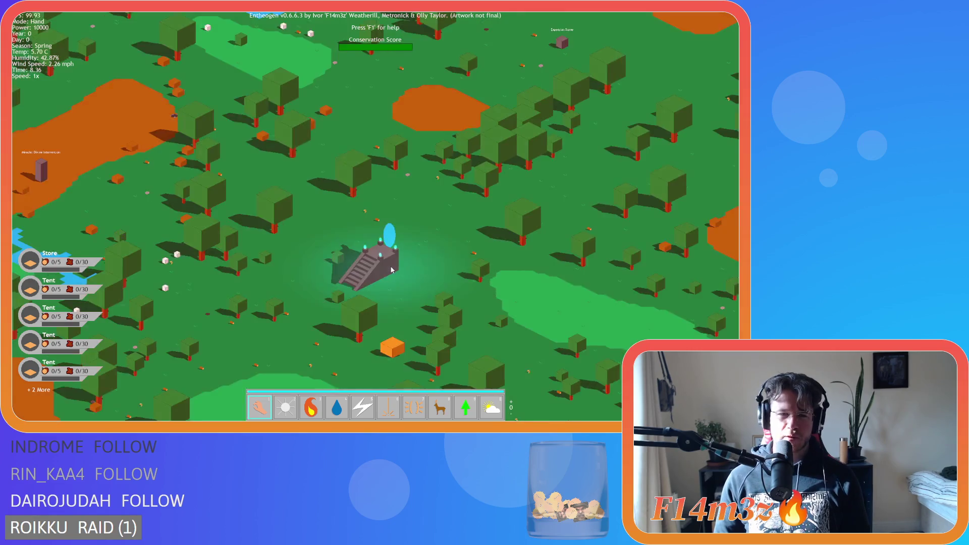
scroll(392, 270, down, 5)
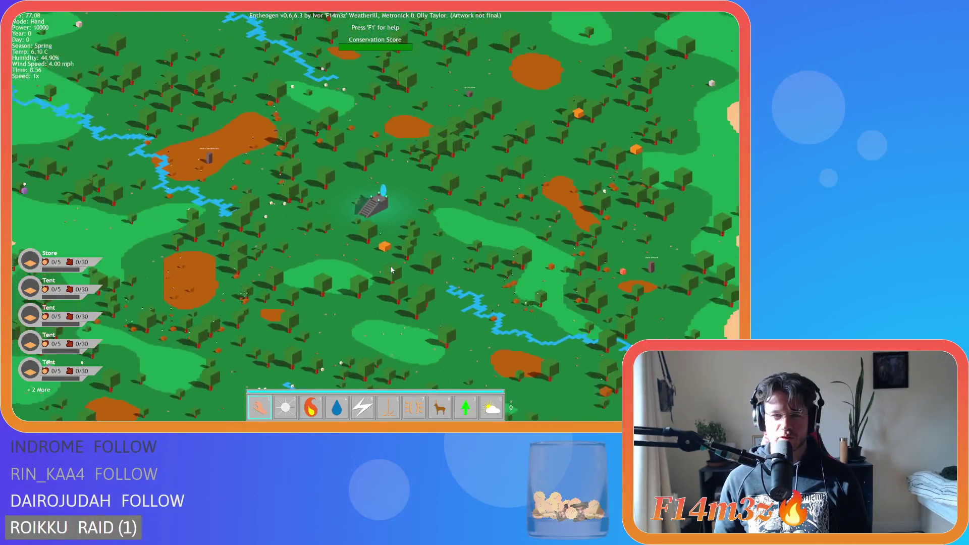
scroll(391, 270, up, 10)
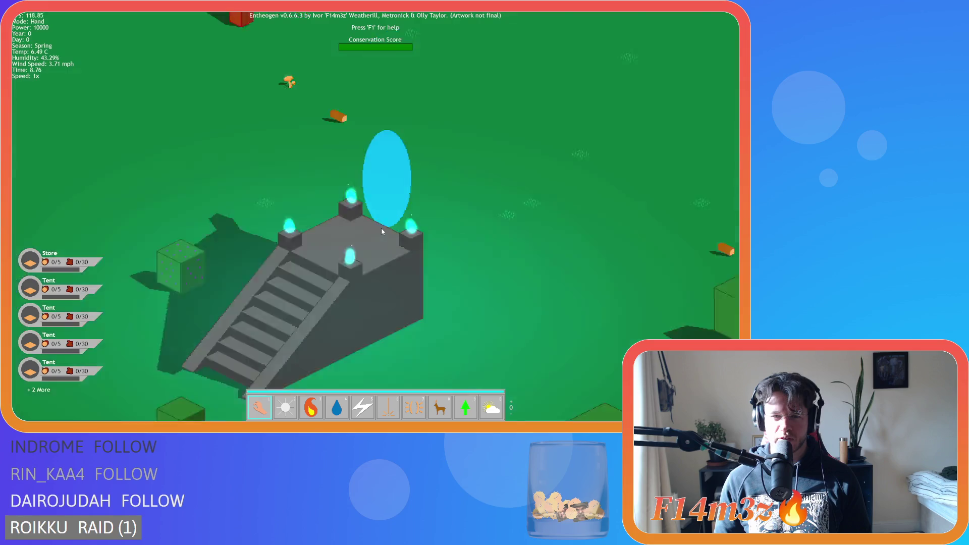
scroll(382, 231, down, 5)
key(Escape)
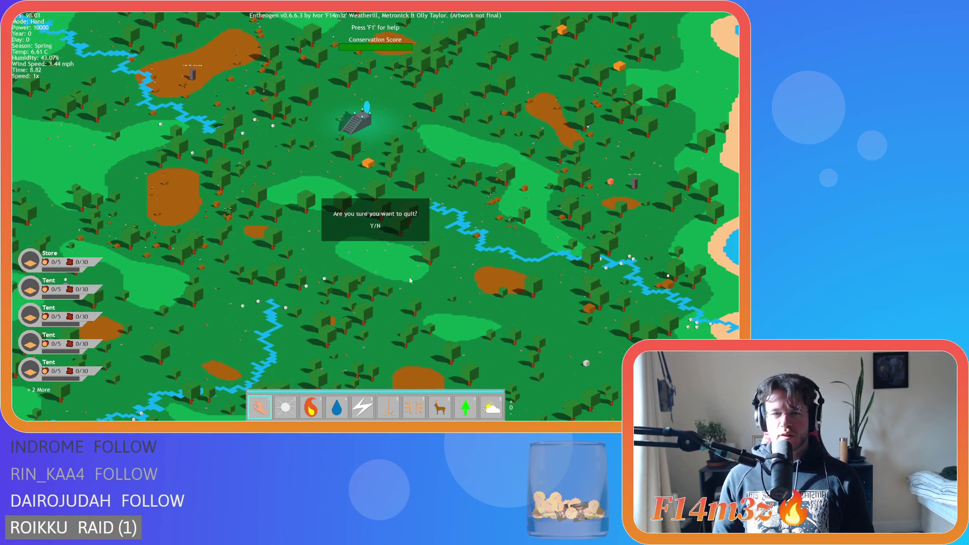
key(y)
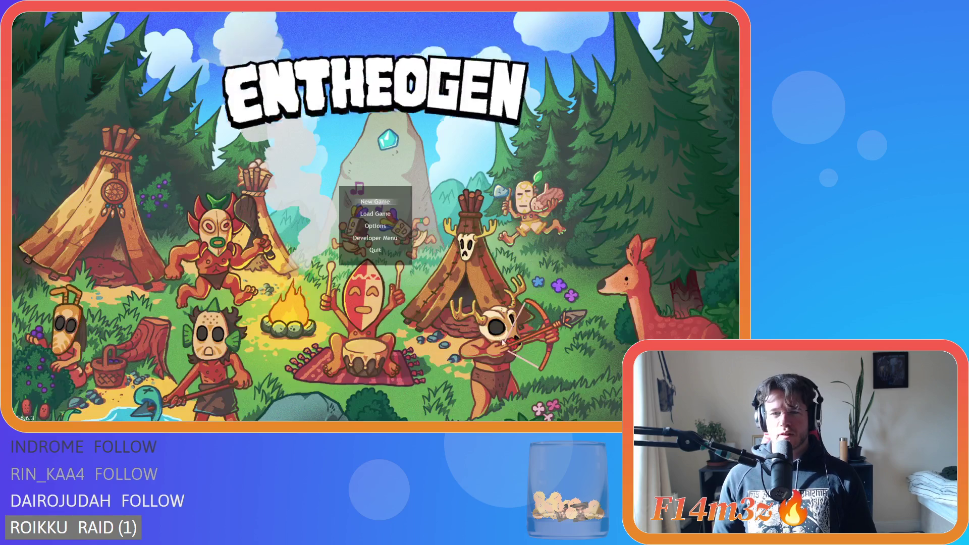
click(620, 233)
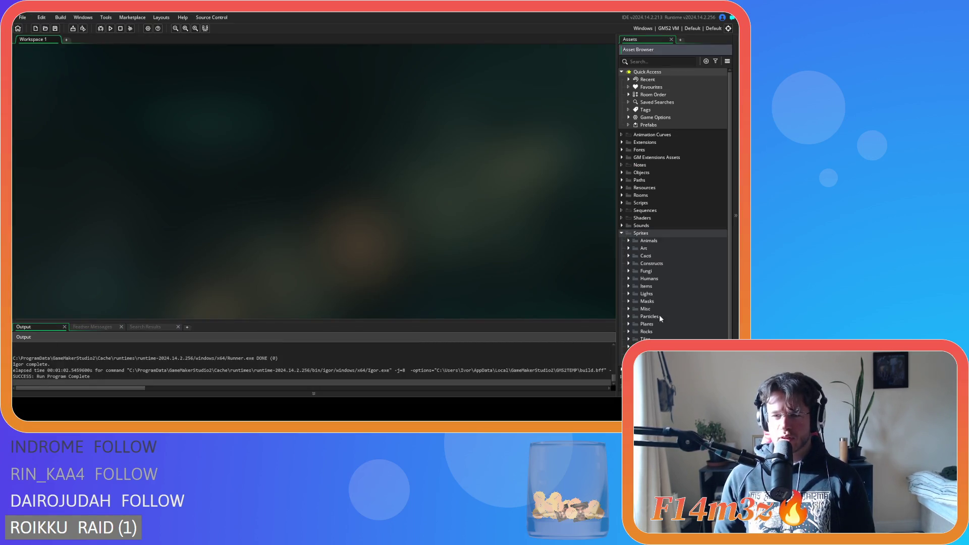
Open the sp_portal_entrance_open sprite from Sprites > Constructs.
scroll(658, 318, down, 1)
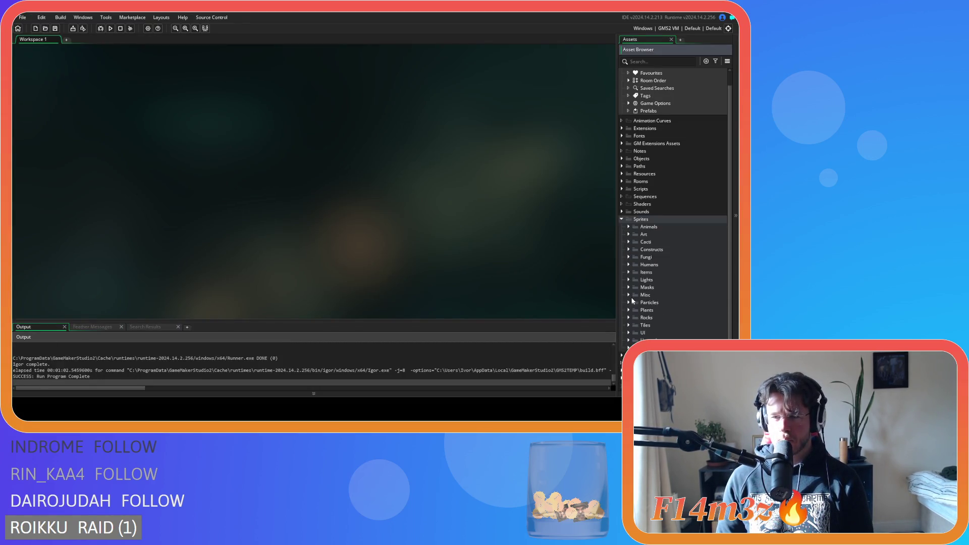
click(628, 249)
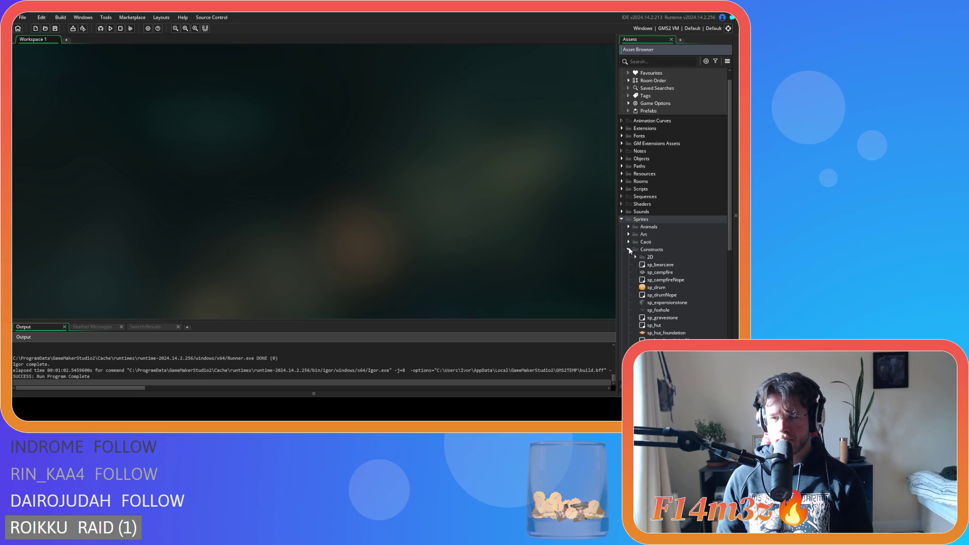
scroll(632, 260, down, 5)
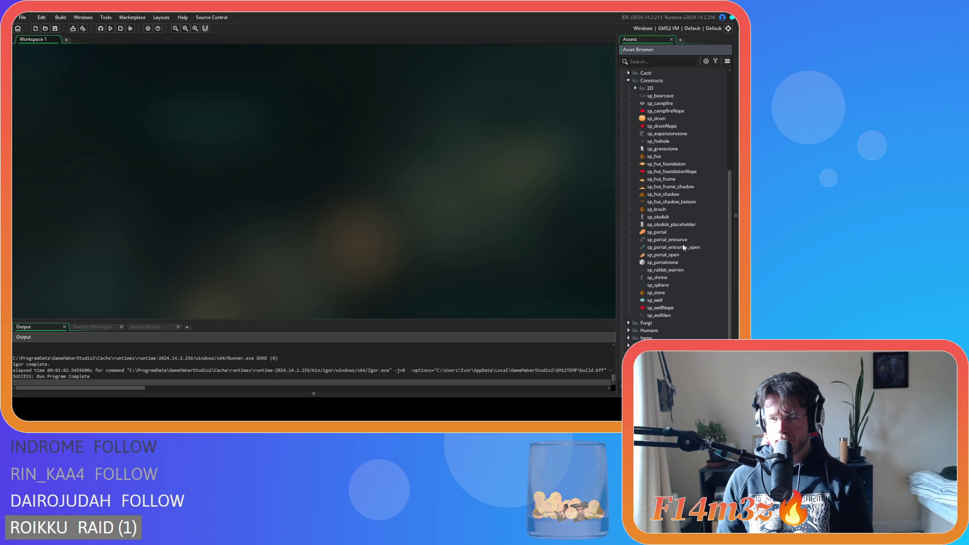
double_click(685, 247)
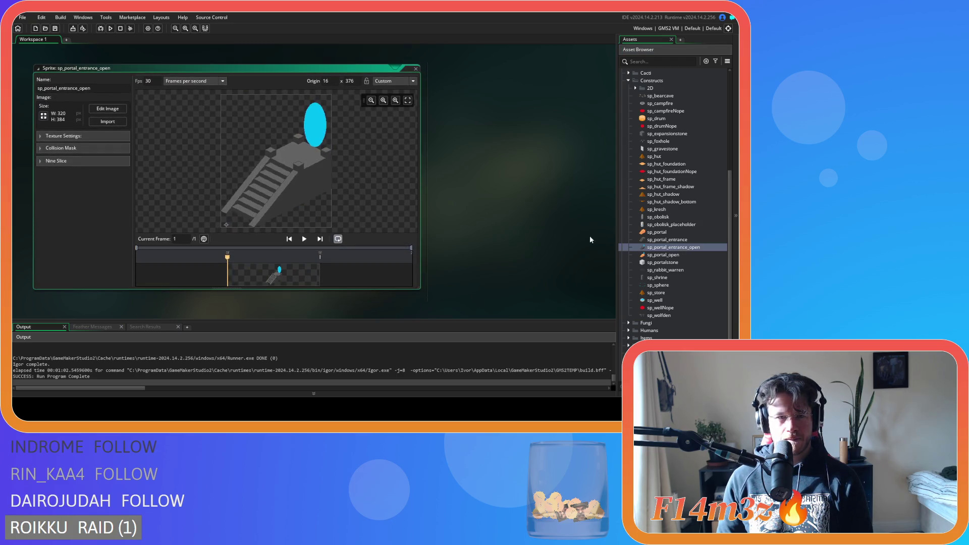
Zoom in on the portal artwork in the image editor, then close the editor and sprite.
click(107, 108)
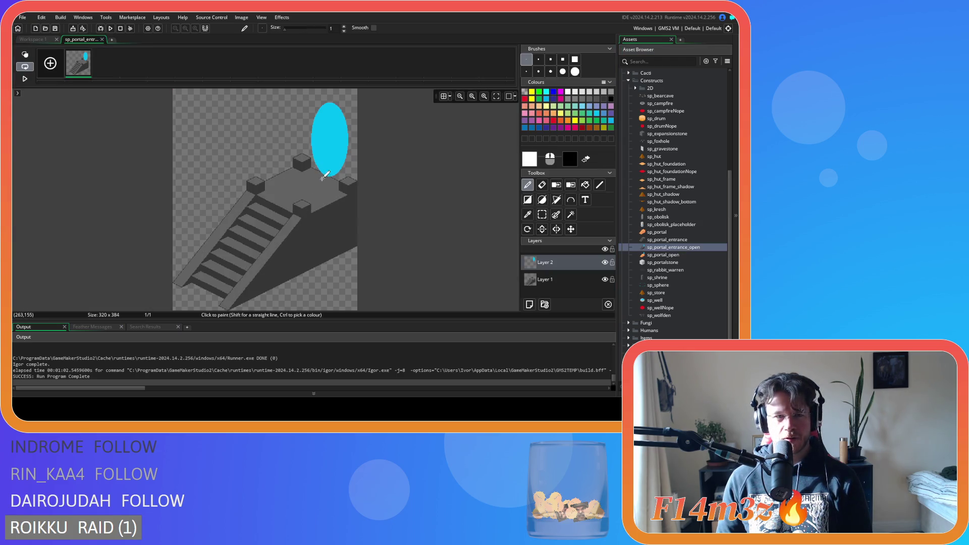
click(468, 98)
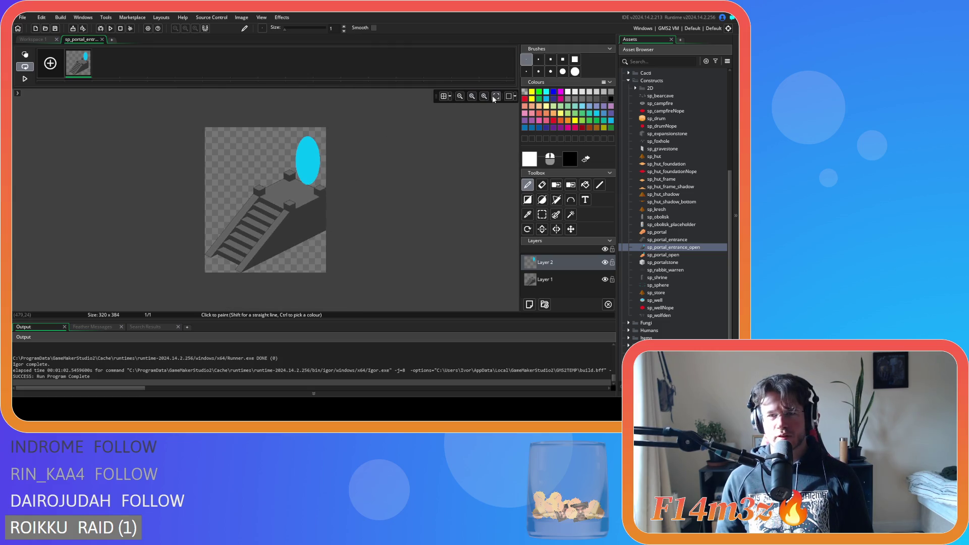
click(493, 96)
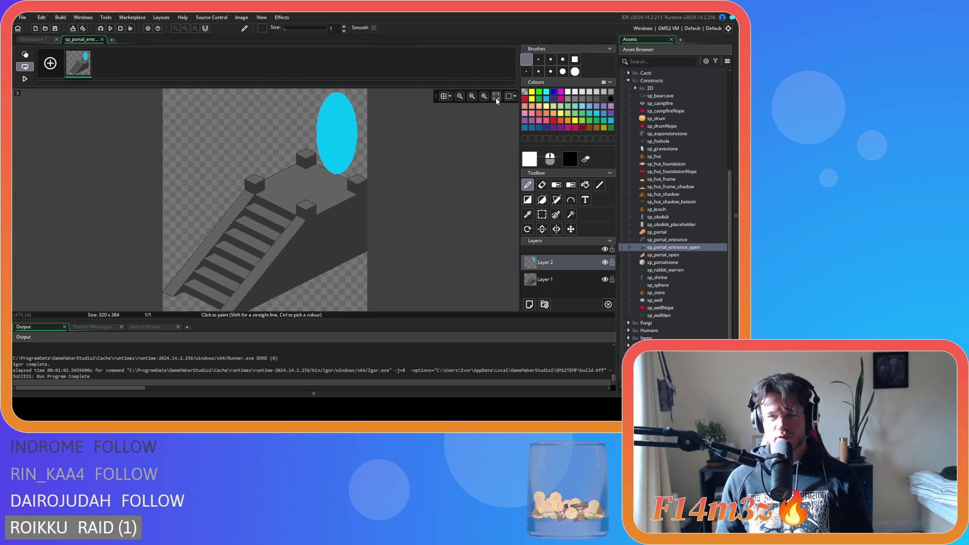
click(483, 96)
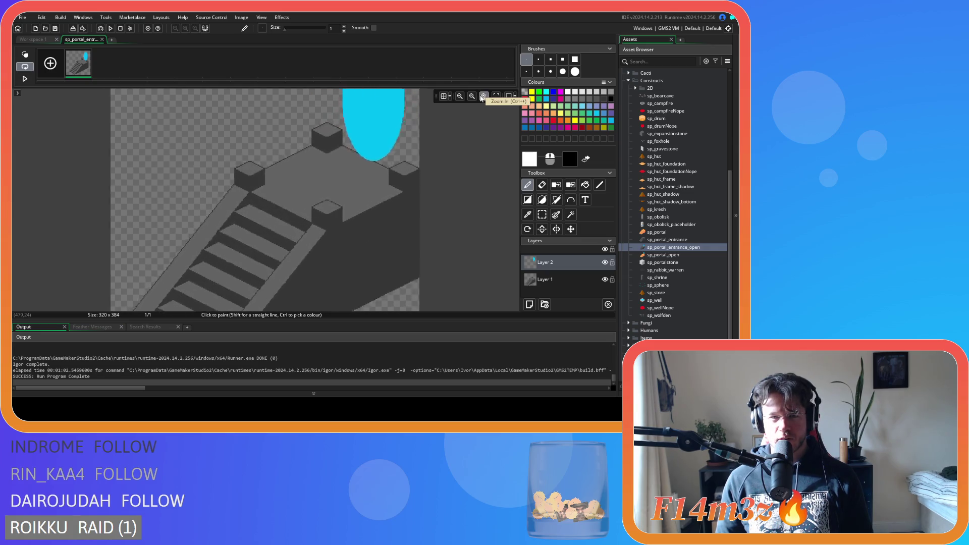
click(482, 96)
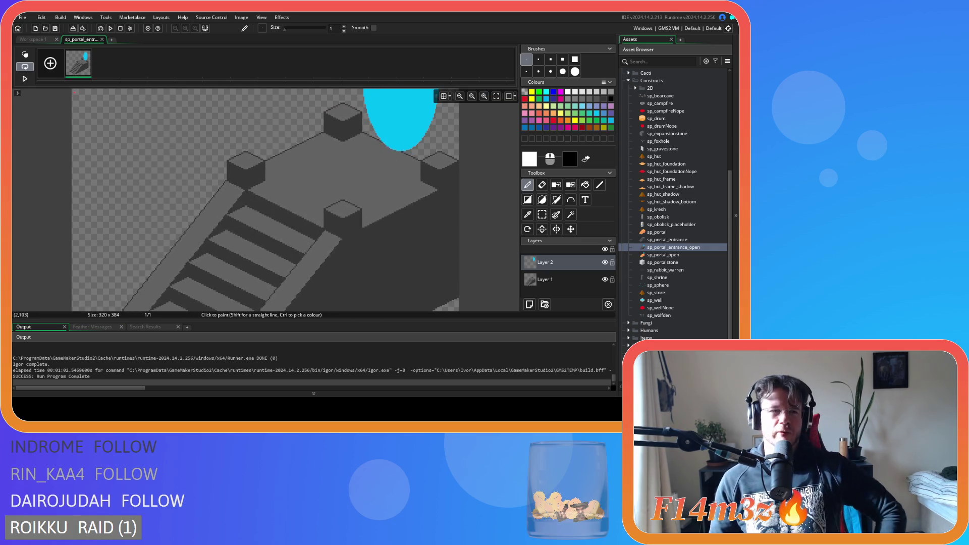
click(102, 40)
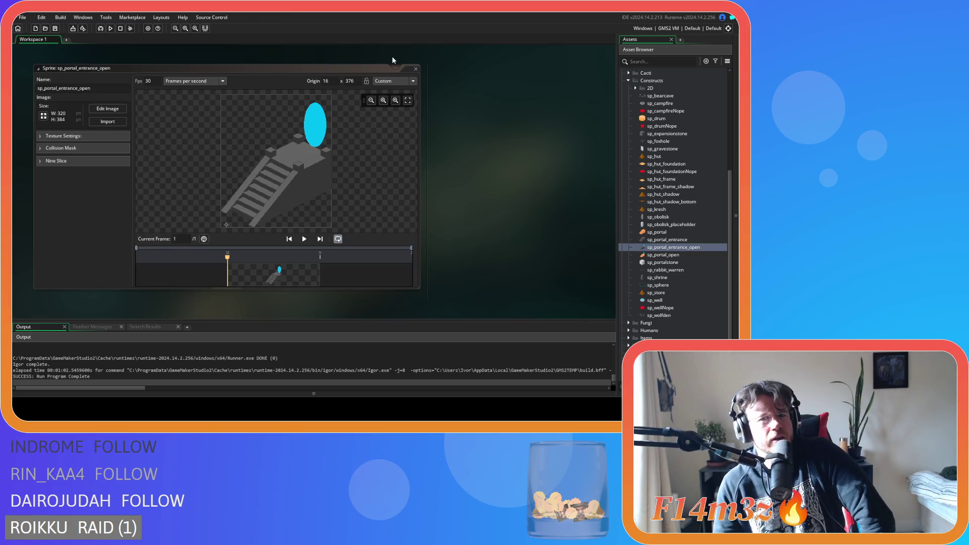
click(416, 68)
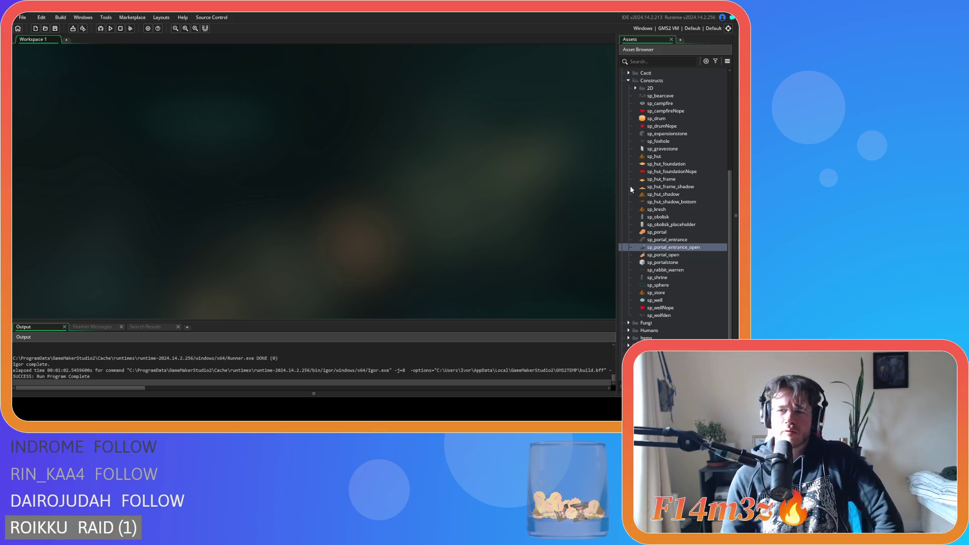
Open the ob_save object from Objects > Save objects.
scroll(676, 227, up, 5)
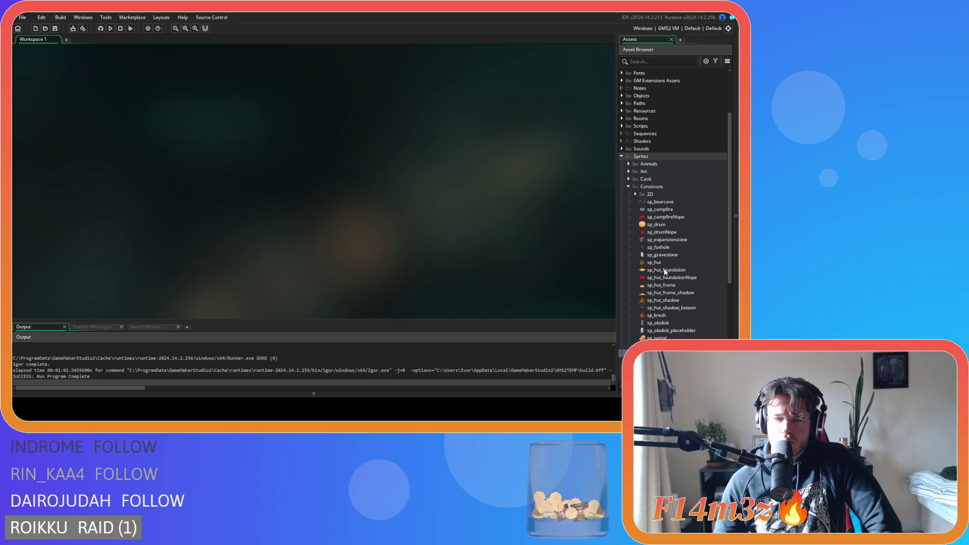
scroll(665, 272, up, 3)
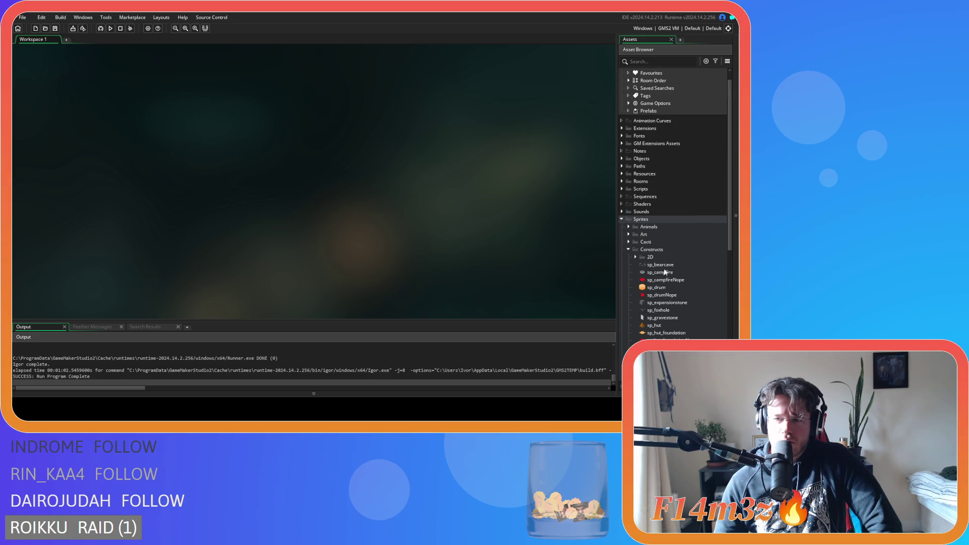
click(626, 160)
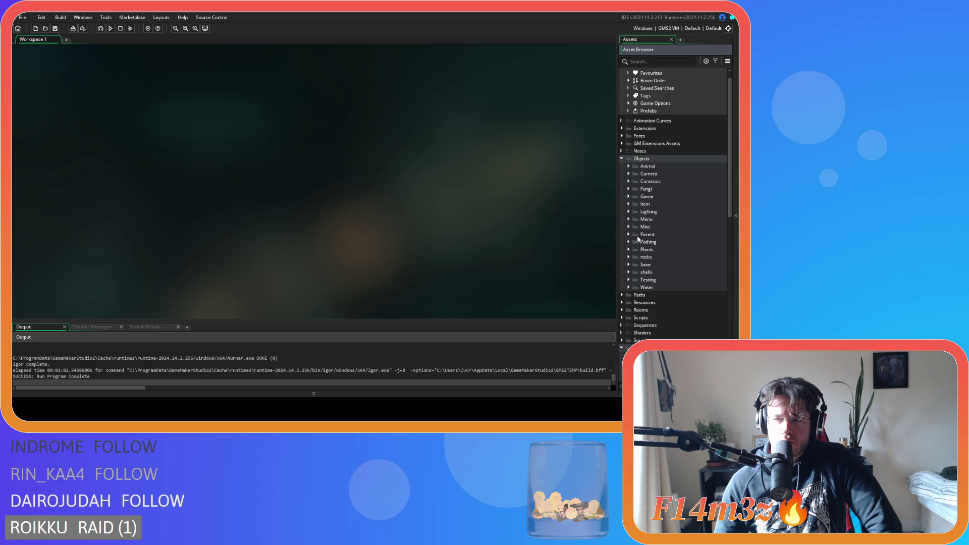
click(628, 264)
double_click(655, 280)
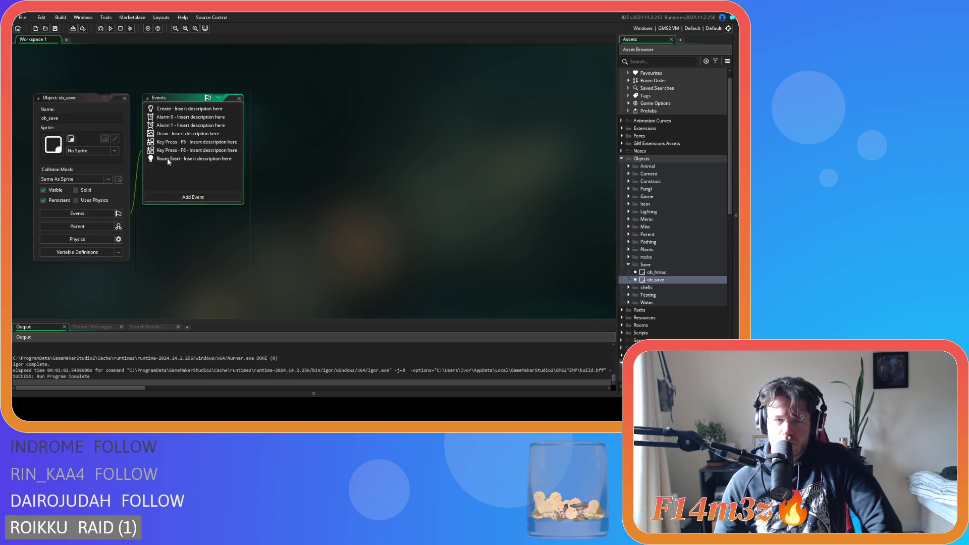
Read ob_save's Key Press - F5 quicksave code, then open the Key Press - F6 quickload code.
click(183, 150)
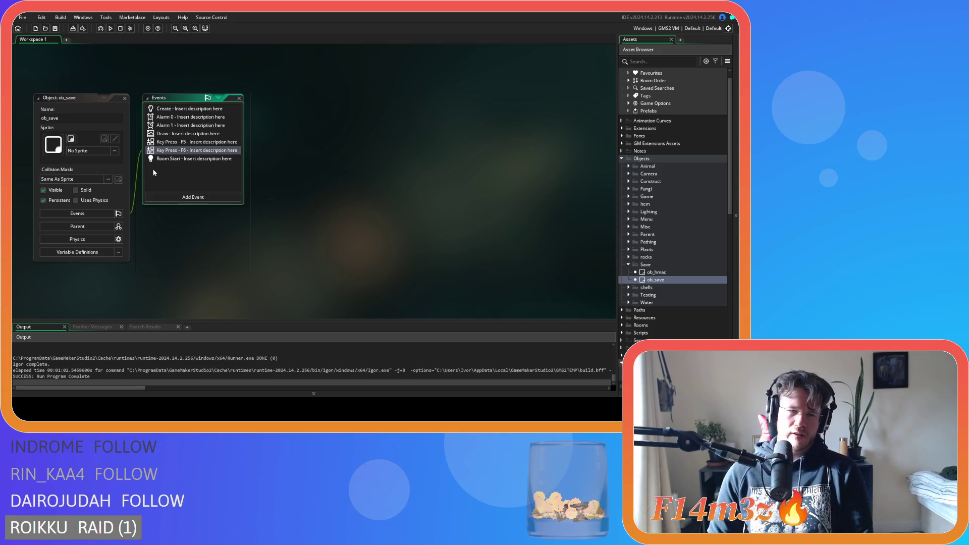
double_click(195, 143)
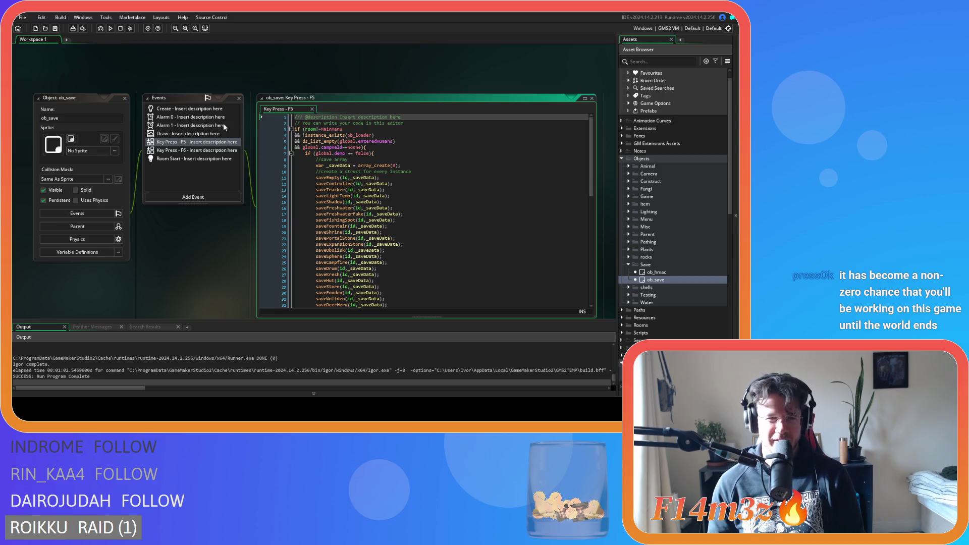
click(291, 123)
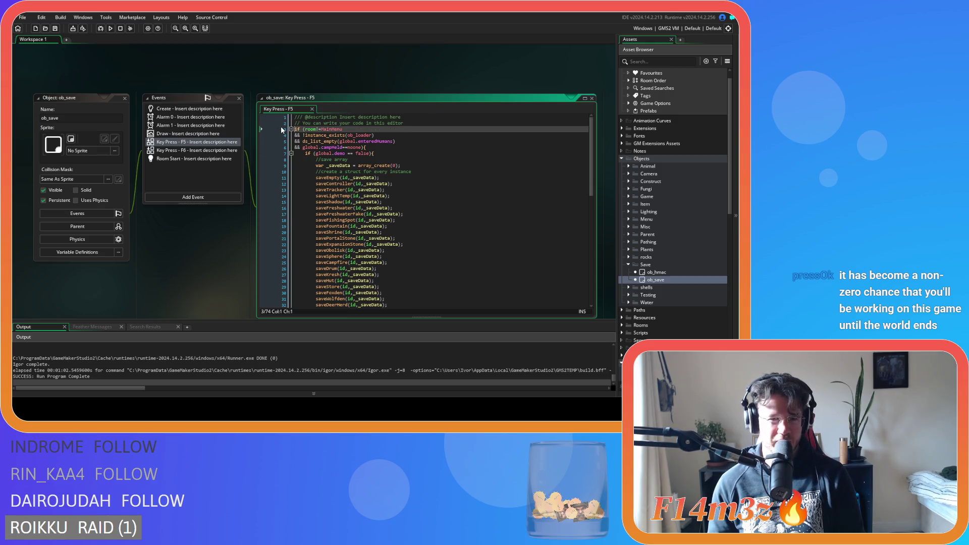
click(314, 109)
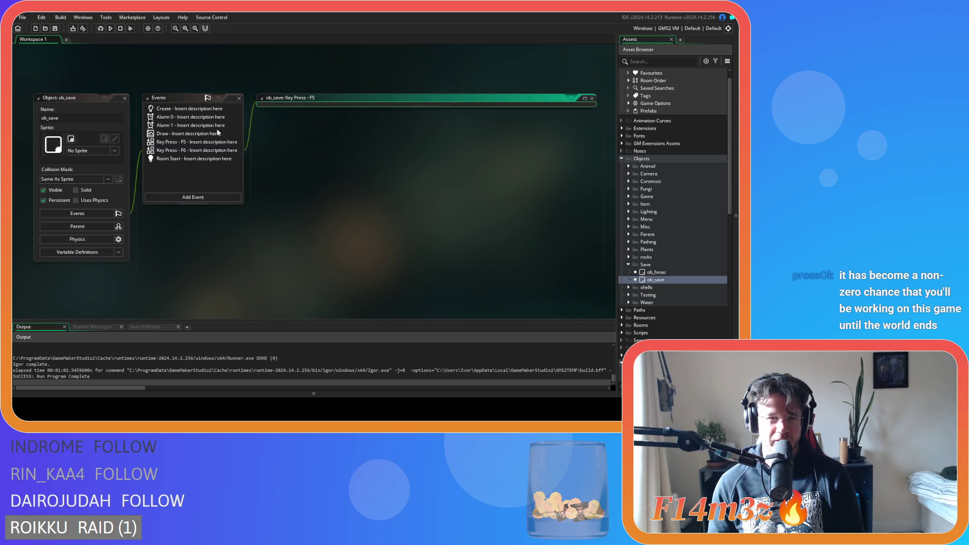
click(187, 150)
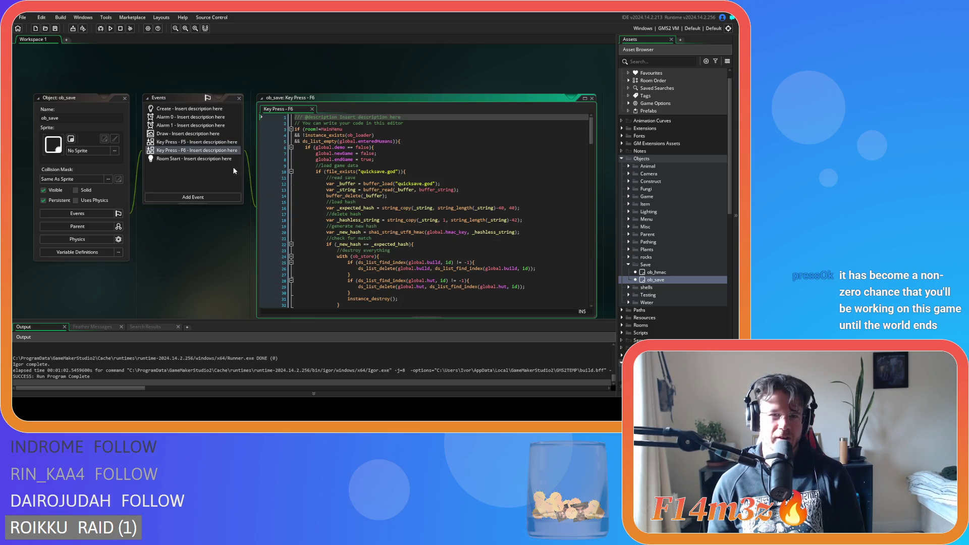
Search the F6 quickload code for 'entrance' with Ctrl+F, then close Find.
scroll(592, 125, down, 1)
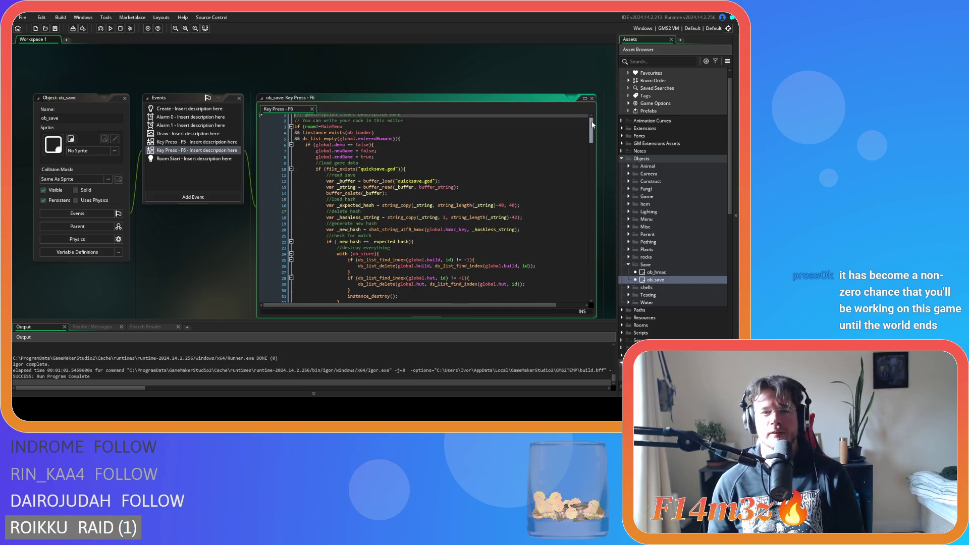
mouse_move(592, 125)
mouse_down()
mouse_move(600, 189)
mouse_move(588, 123)
mouse_up()
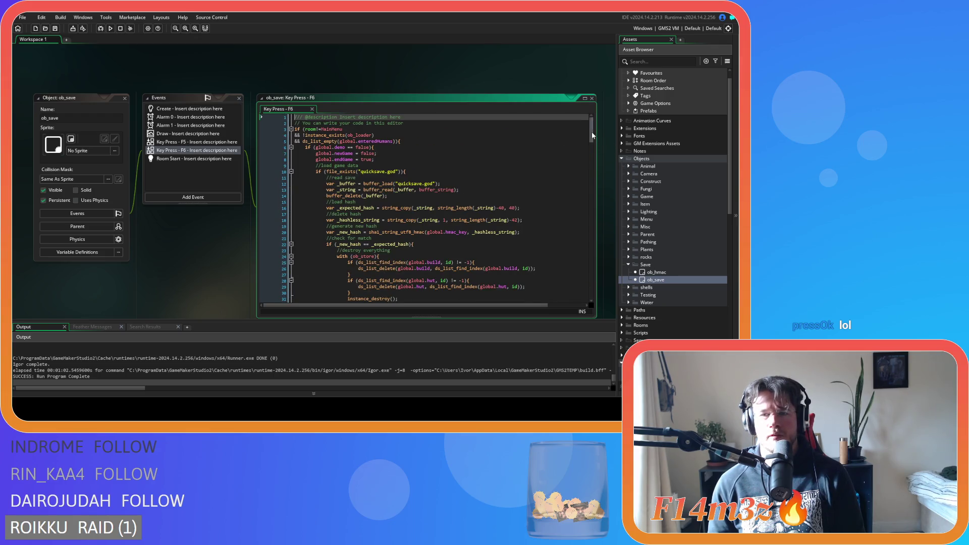
scroll(555, 152, down, 10)
click(514, 178)
key(ctrl+f)
text(e)
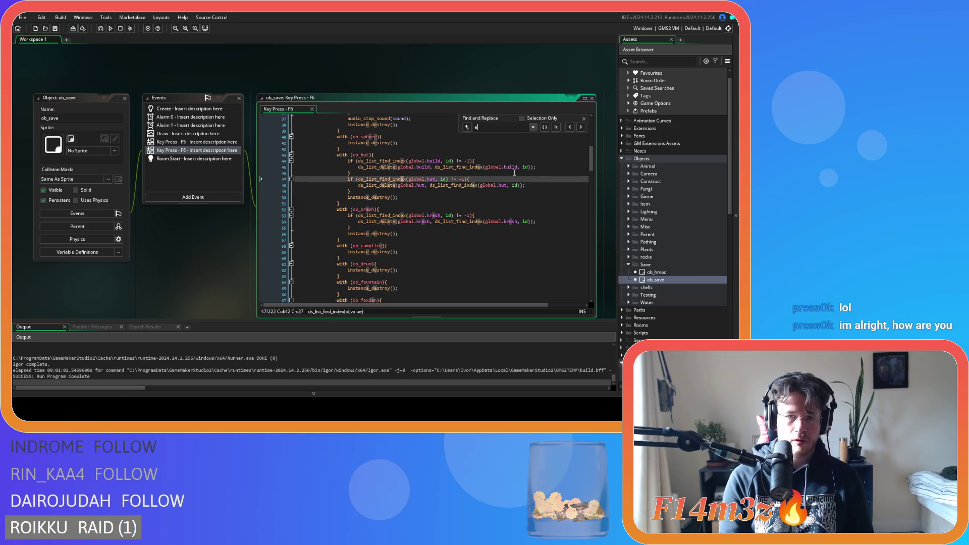
text(nti)
key(BackSpace)
key(BackSpace)
key(BackSpace)
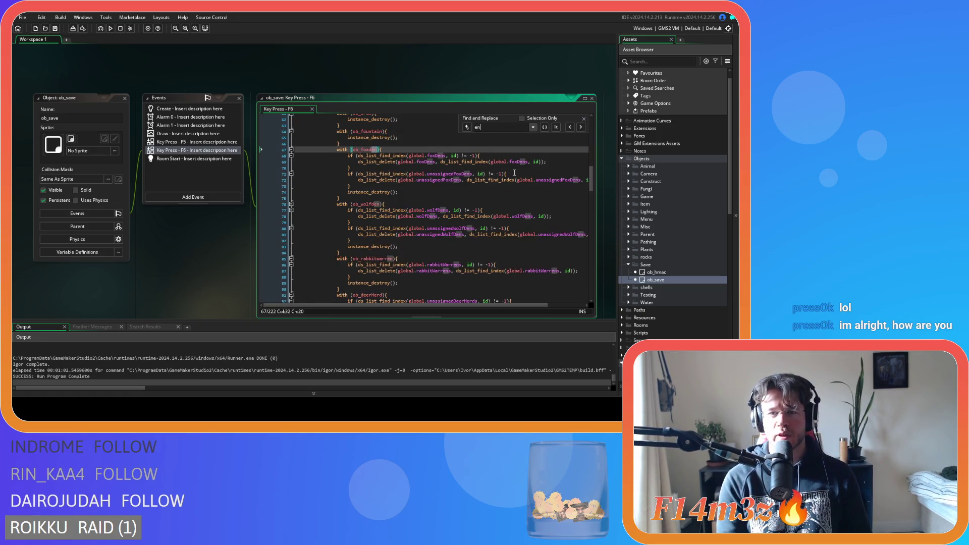
text(tren)
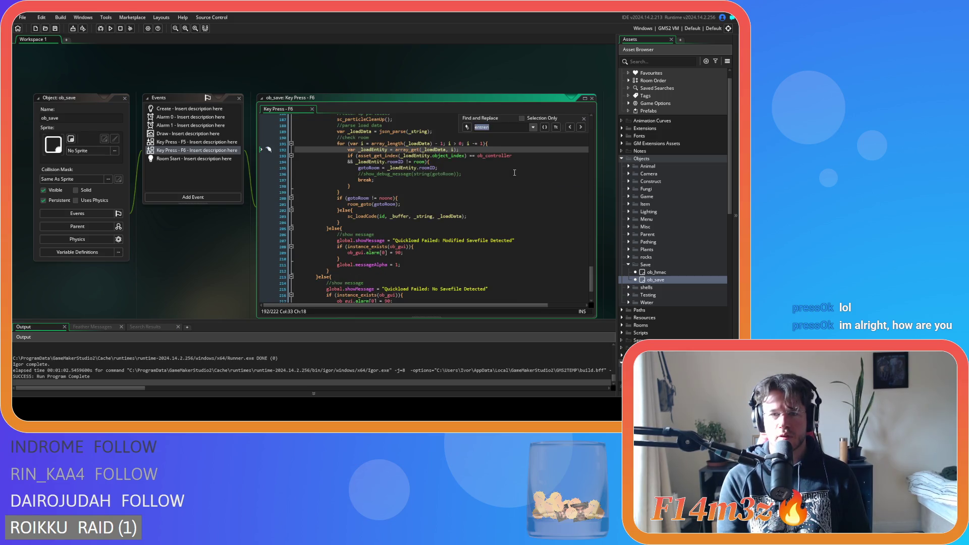
text(entranc)
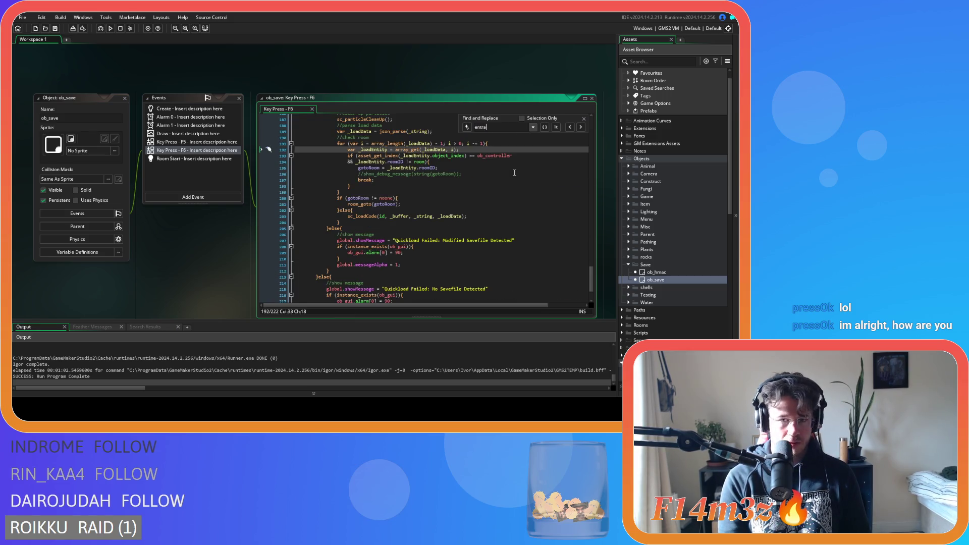
click(584, 118)
Set a breakpoint on line 211's messageAlpha assignment and save the project.
click(297, 264)
key(F9)
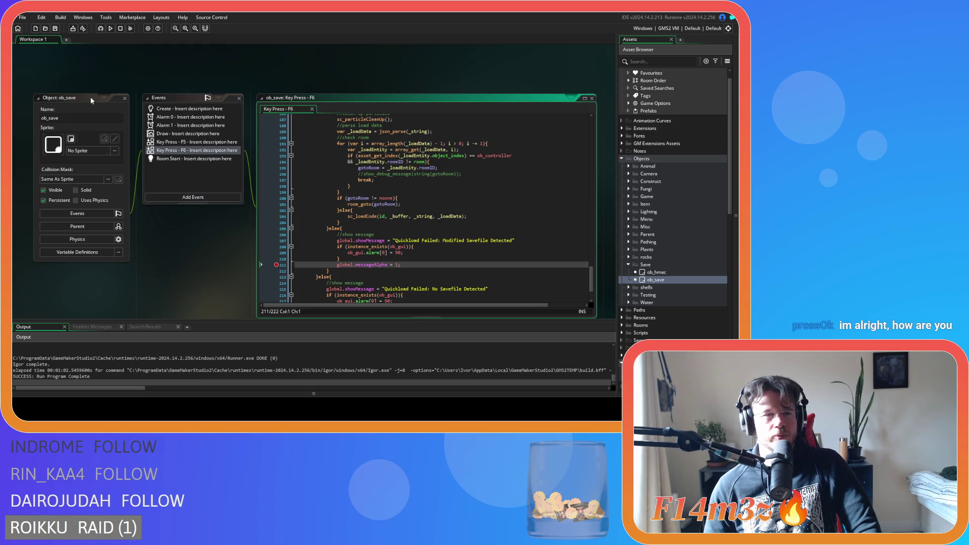
click(53, 29)
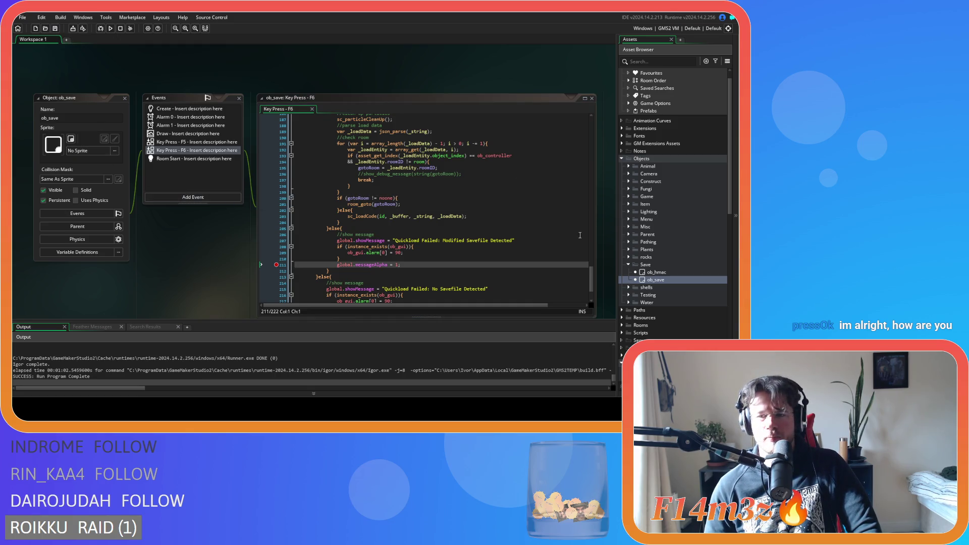
Collapse the Save objects, Constructs and Sprites folders, then expand Objects > Game.
click(629, 264)
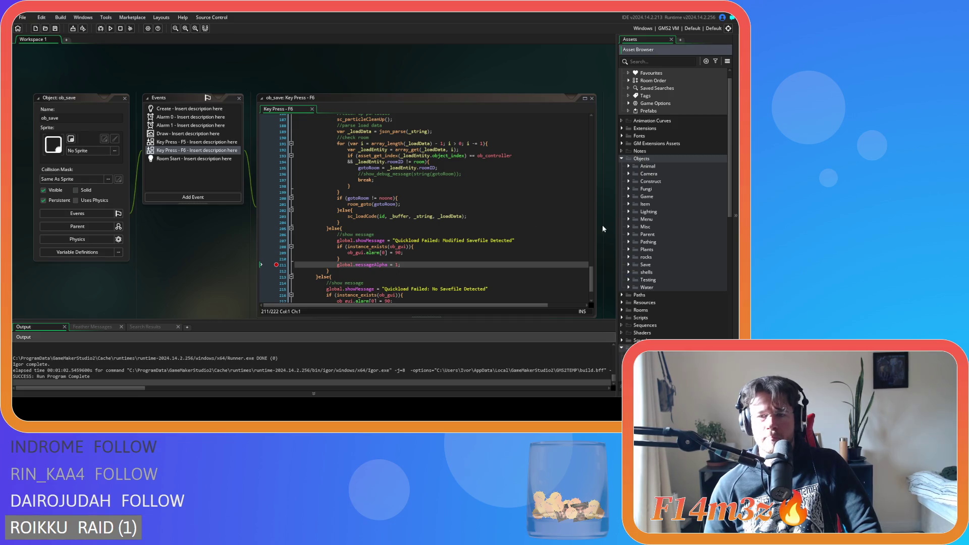
scroll(626, 293, down, 5)
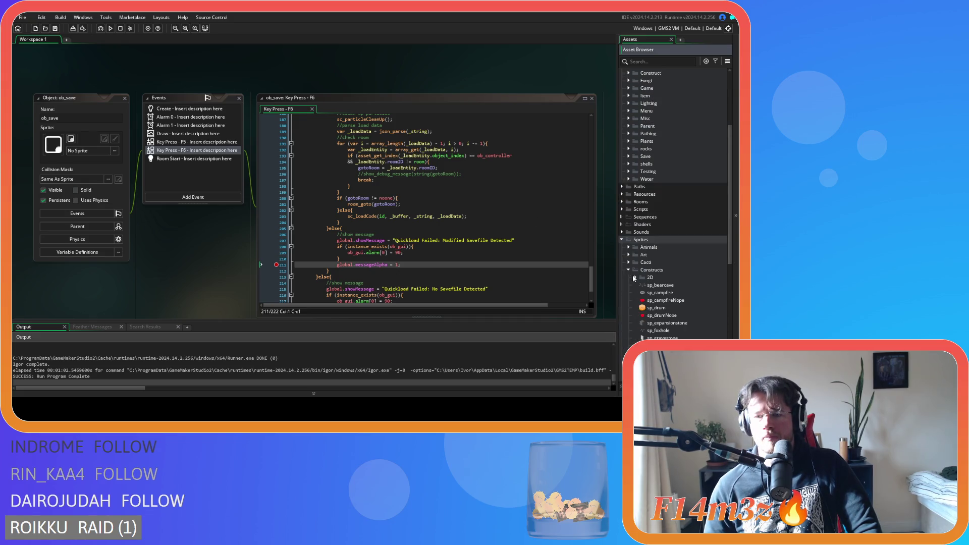
click(629, 270)
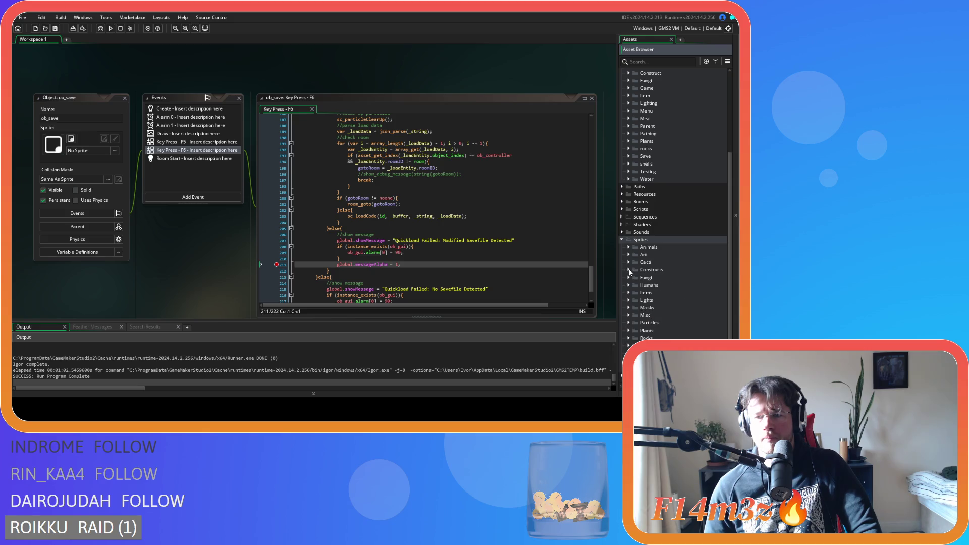
click(621, 239)
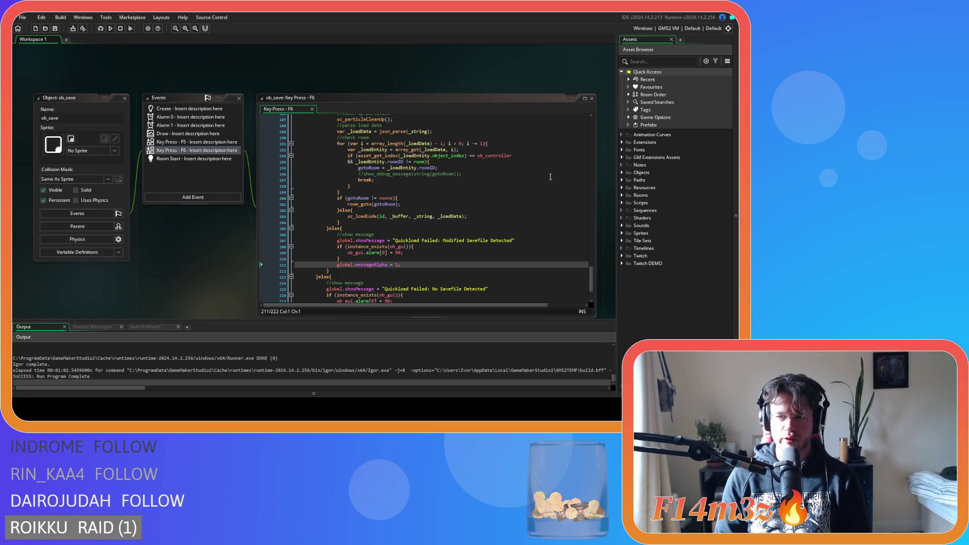
click(622, 173)
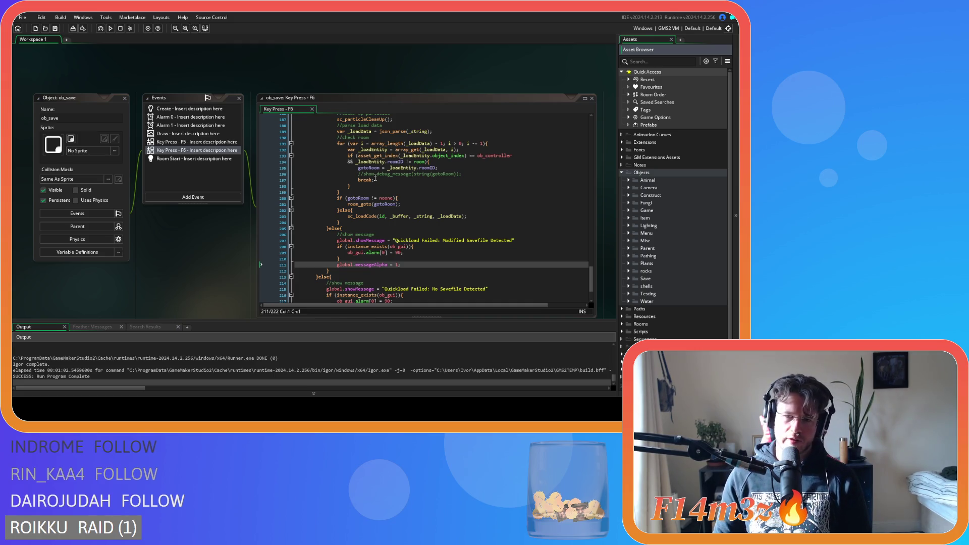
click(628, 210)
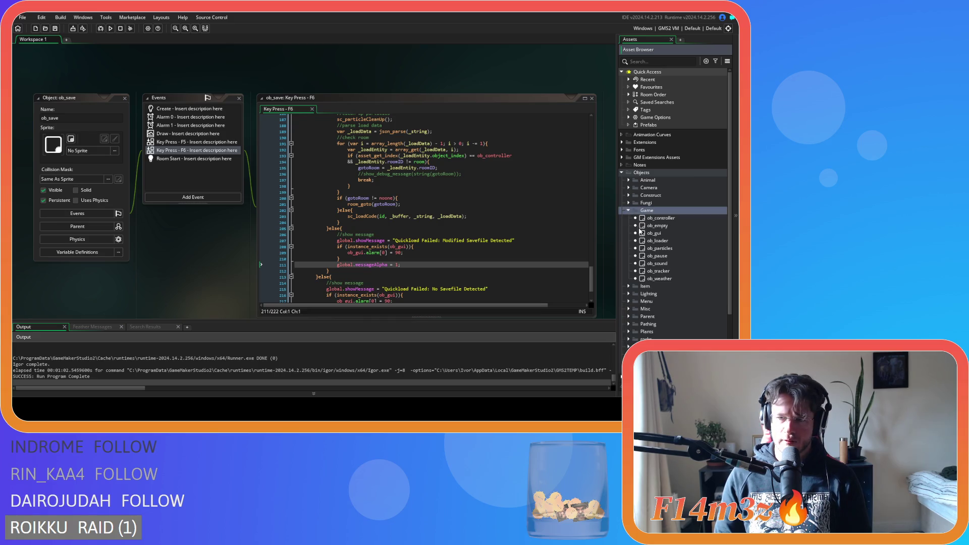
Open ob_gui's Draw GUI event, then duplicate the commented Sun rise debug lines and uncomment the copy.
double_click(656, 241)
double_click(651, 233)
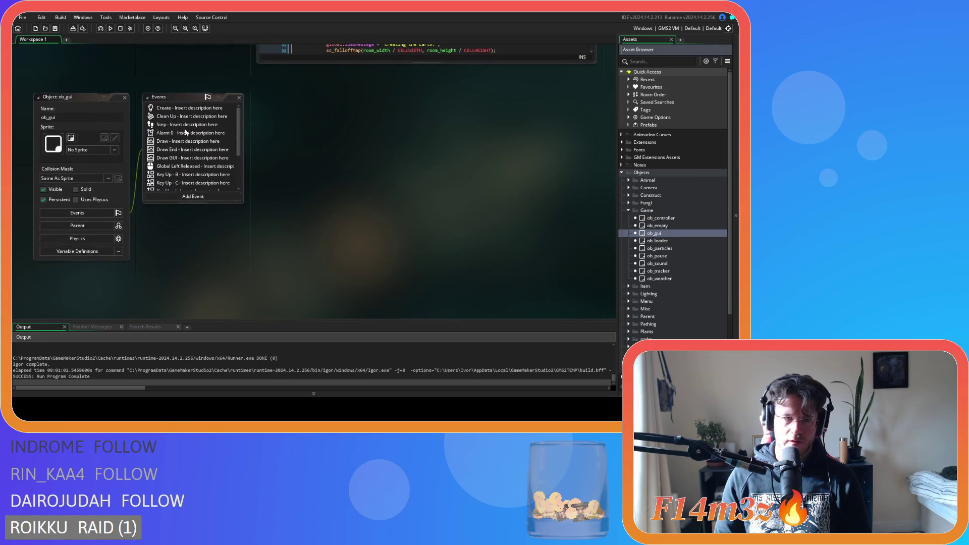
double_click(169, 143)
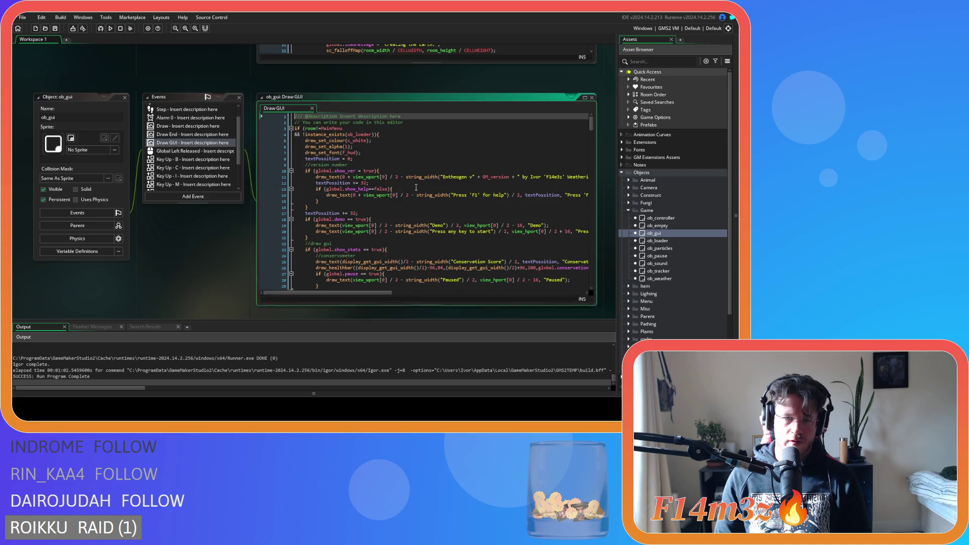
mouse_move(592, 126)
mouse_down()
mouse_move(595, 267)
mouse_move(591, 185)
mouse_up()
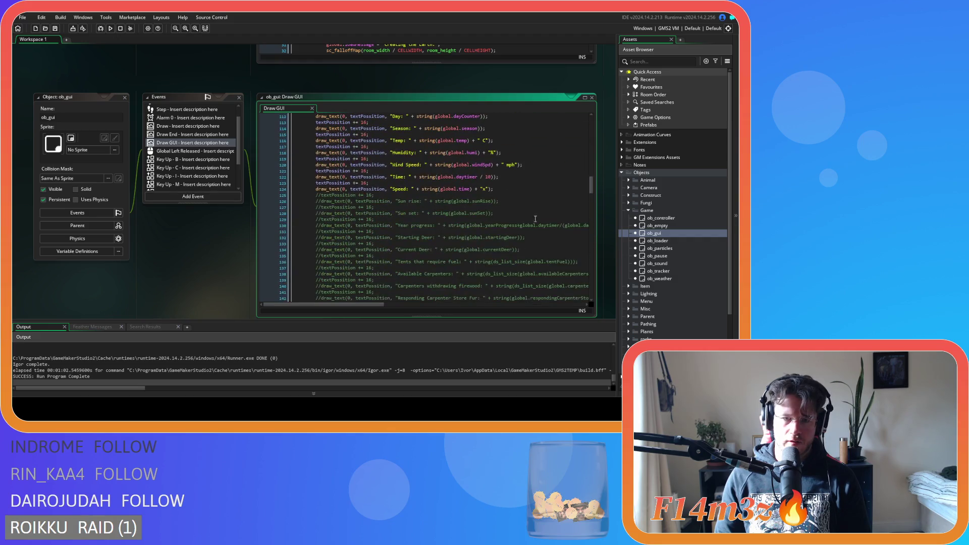
drag(493, 189, 385, 189)
drag(499, 202, 316, 195)
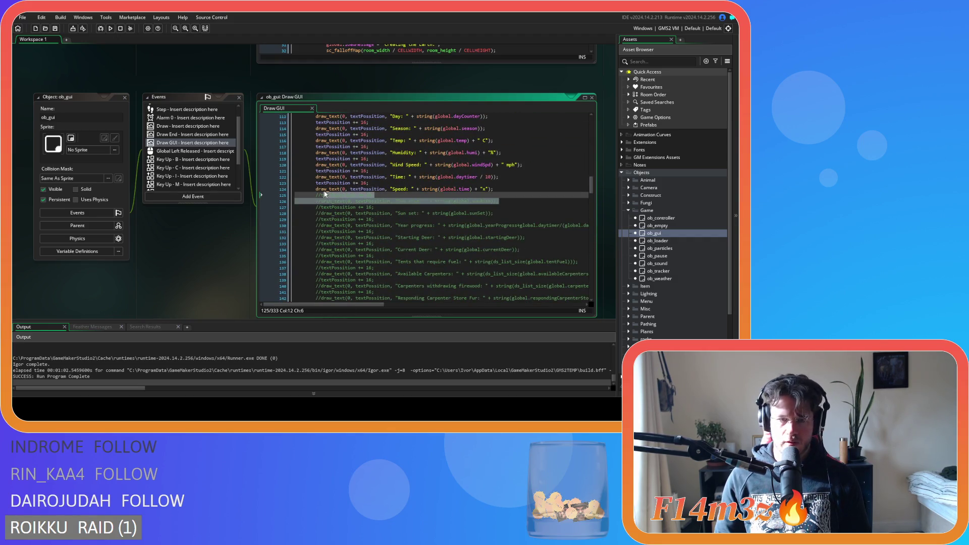
key(ctrl+d)
drag(499, 201, 309, 198)
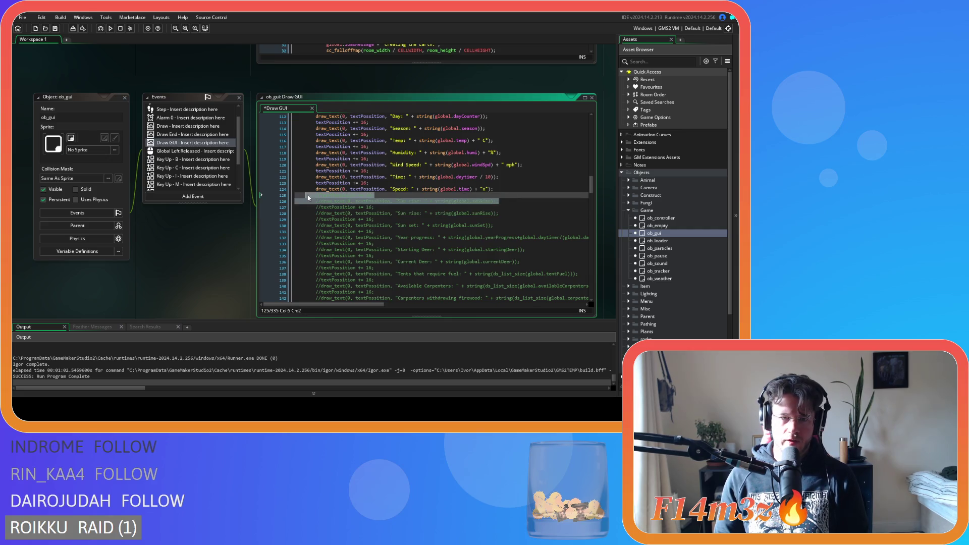
key(ctrl+shift+k)
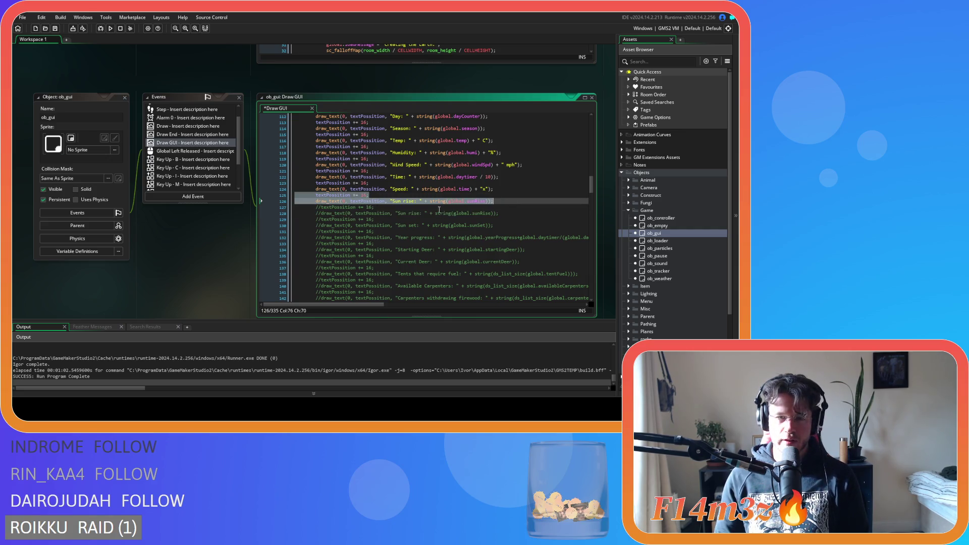
Change line 126 to label 'Entrance Portals' and show instance_number(ob_portalEntrance).
click(394, 201)
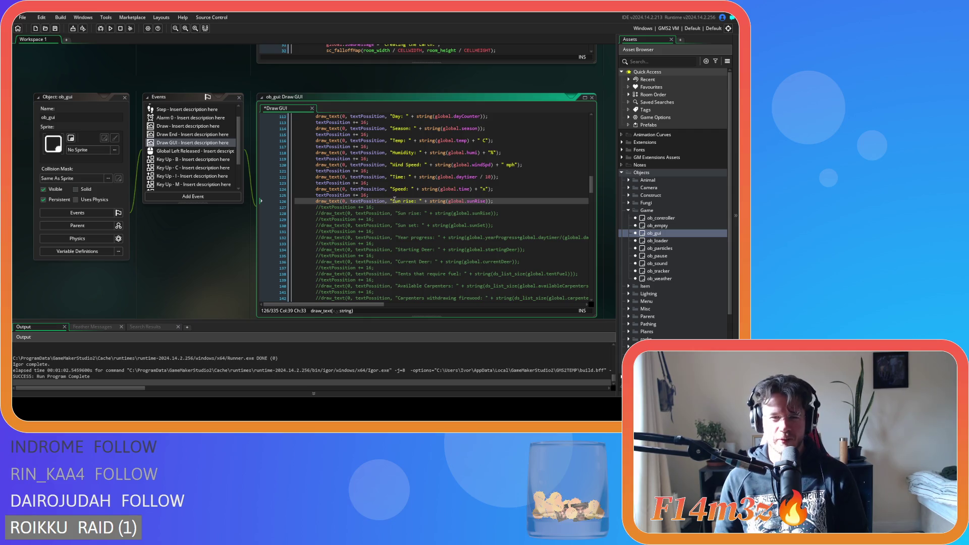
drag(394, 201, 415, 204)
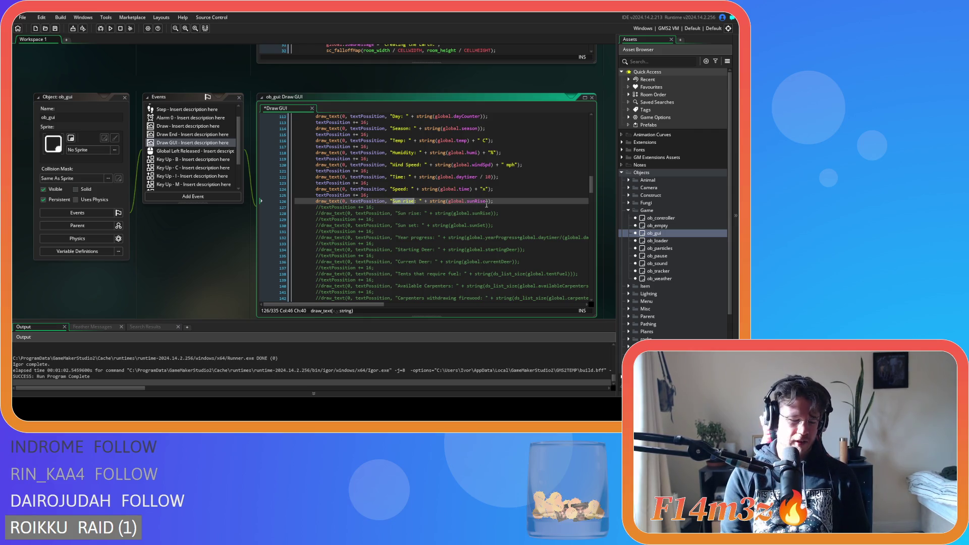
text(Entrance Por)
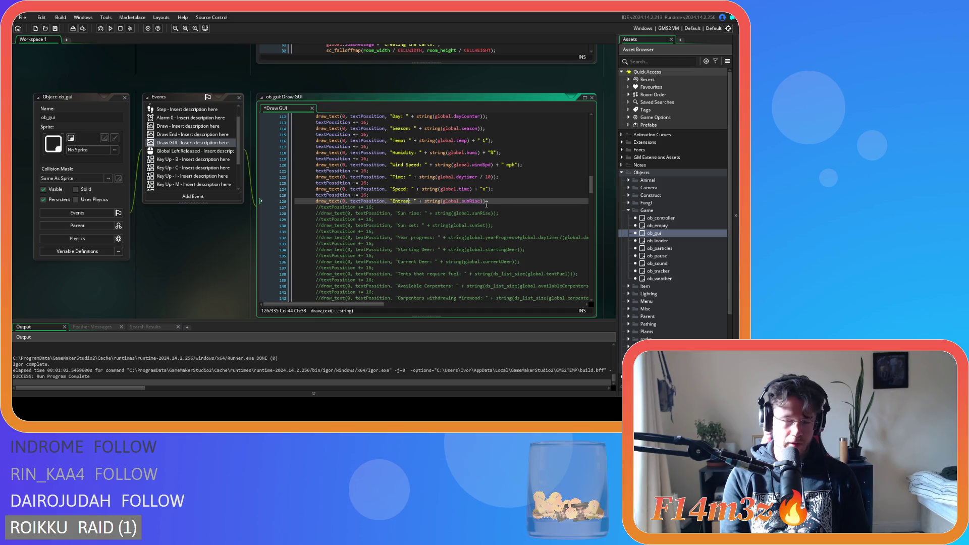
text(tals)
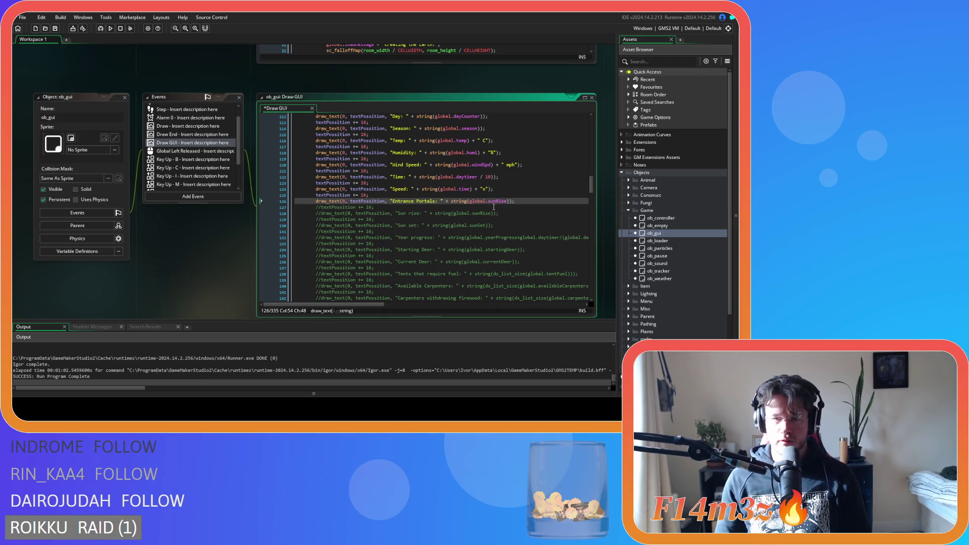
drag(469, 201, 509, 203)
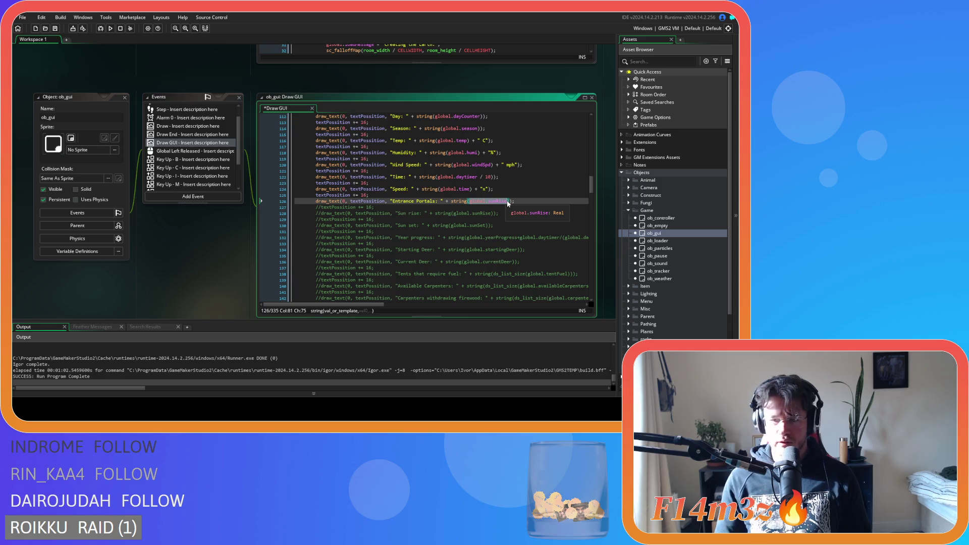
text(instance_num)
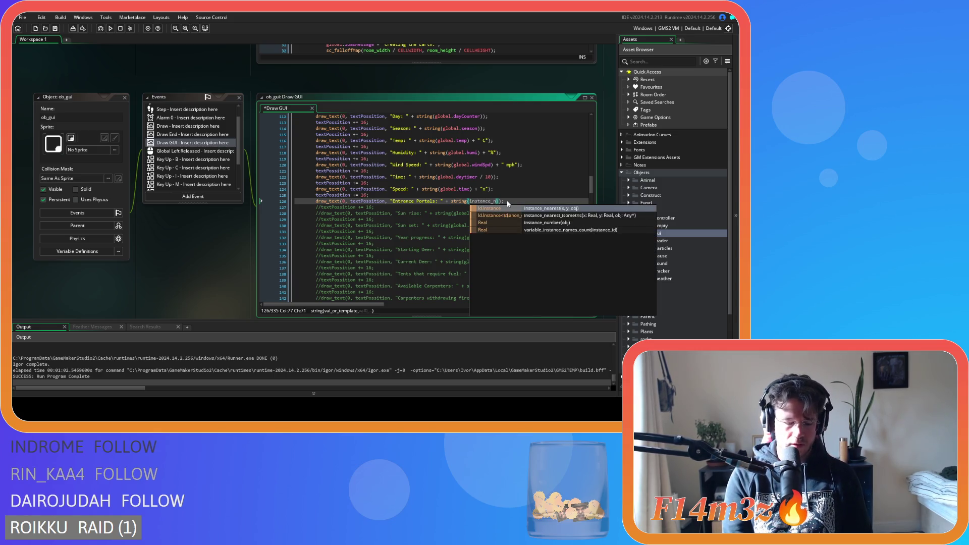
key(Return)
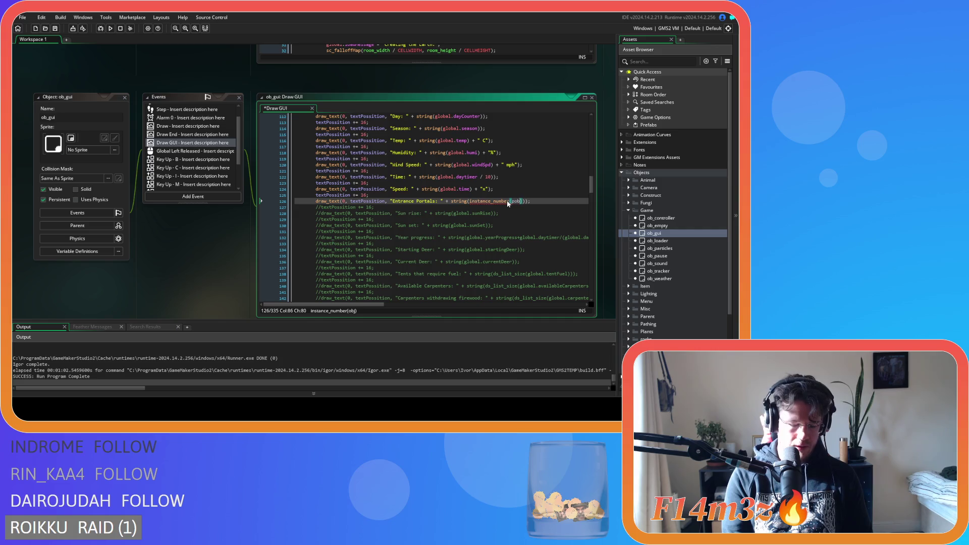
key(BackSpace)
key(BackSpace)
key(BackSpace)
text(ob_e)
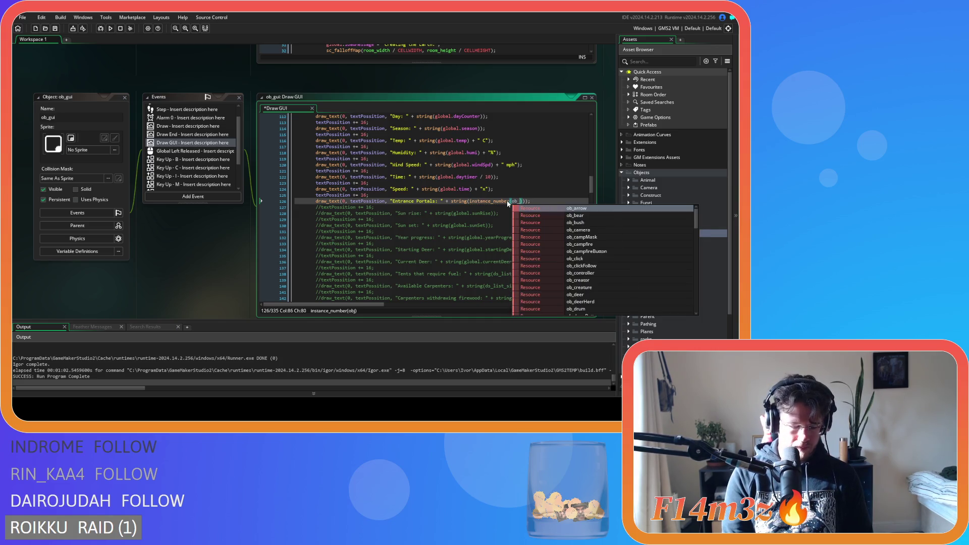
text(nt)
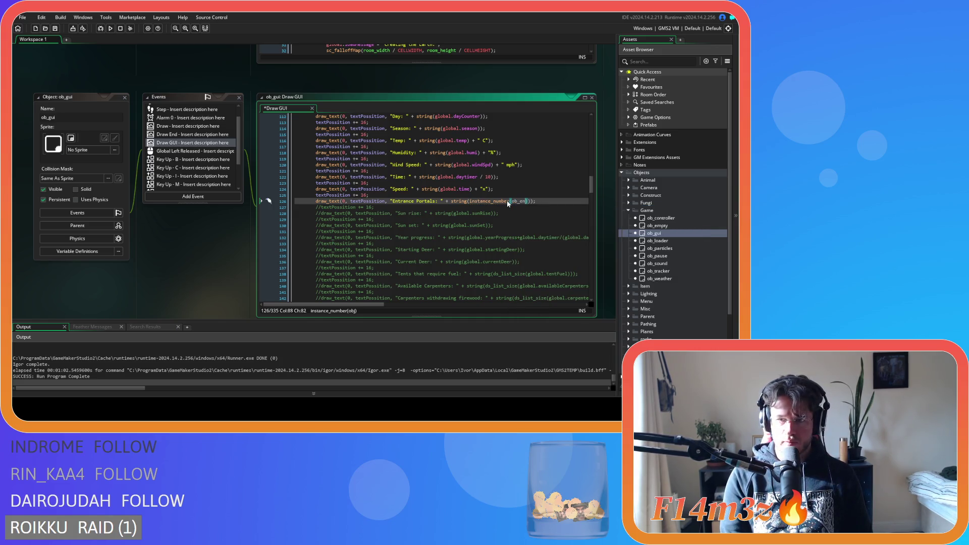
key(BackSpace)
text(portal)
key(Return)
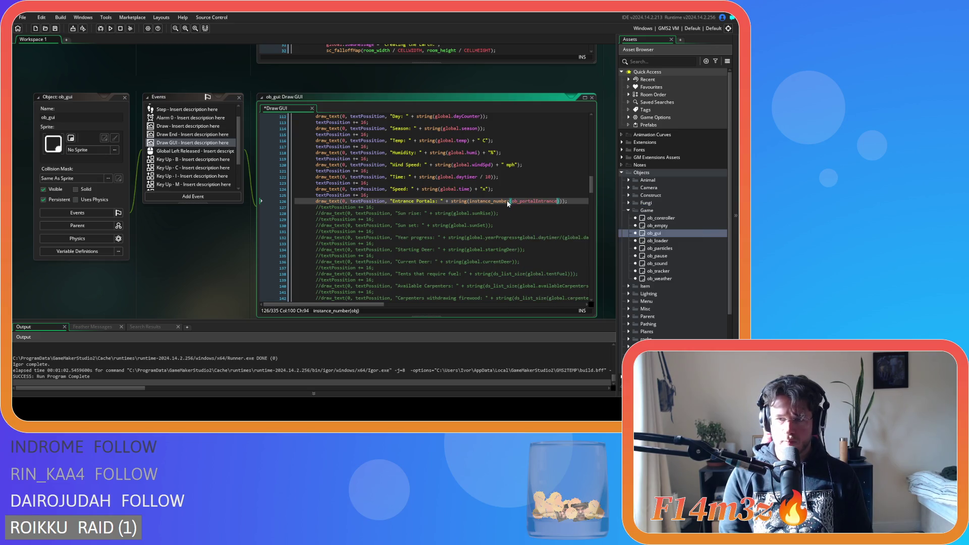
Save the script and build and run the game with F5.
key(ctrl+s)
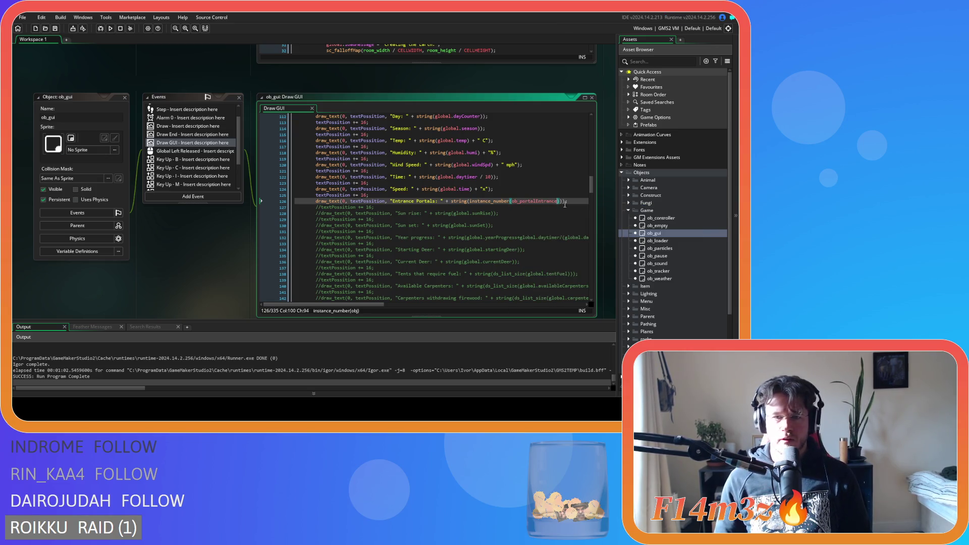
text())
click(570, 202)
key(F5)
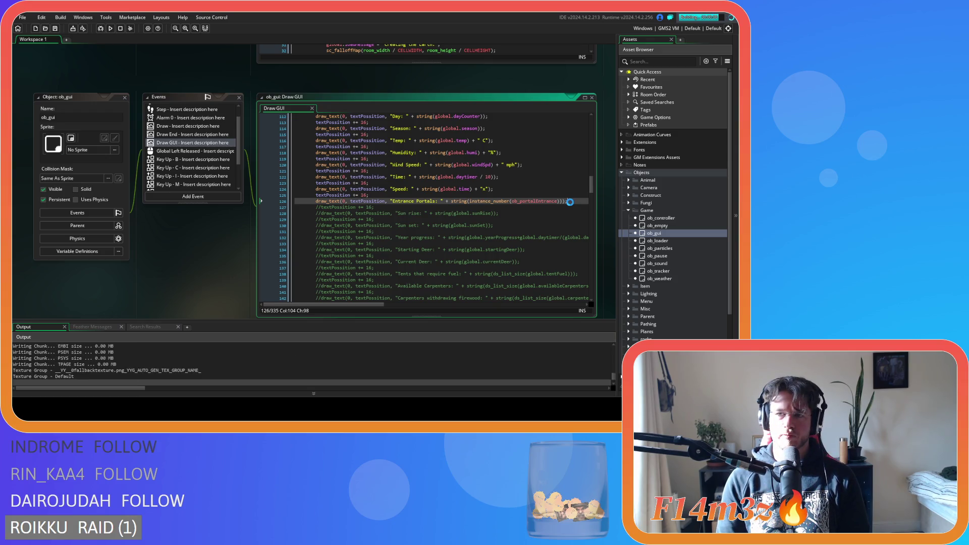
key(F5)
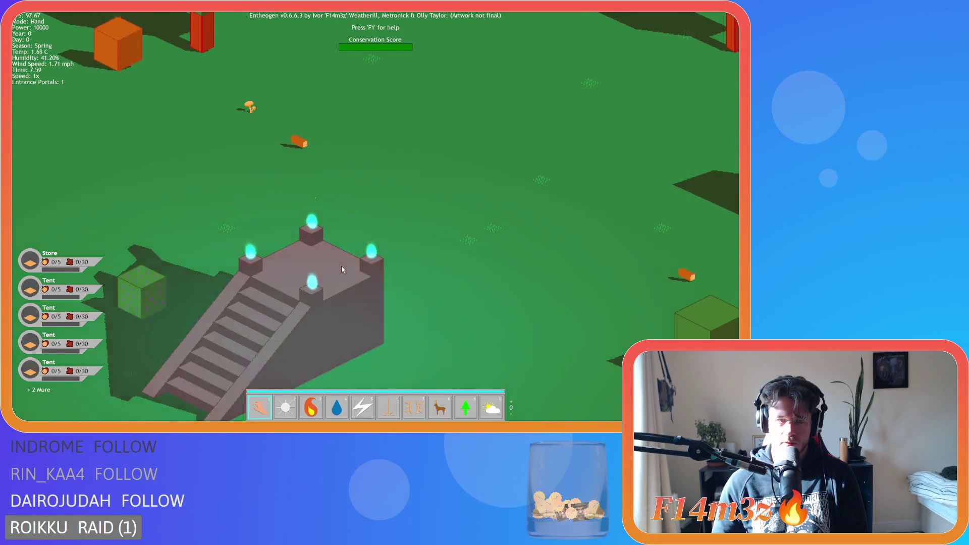
Pan and zoom around the island, then quicksave with F5 and quickload with F9.
key(s)
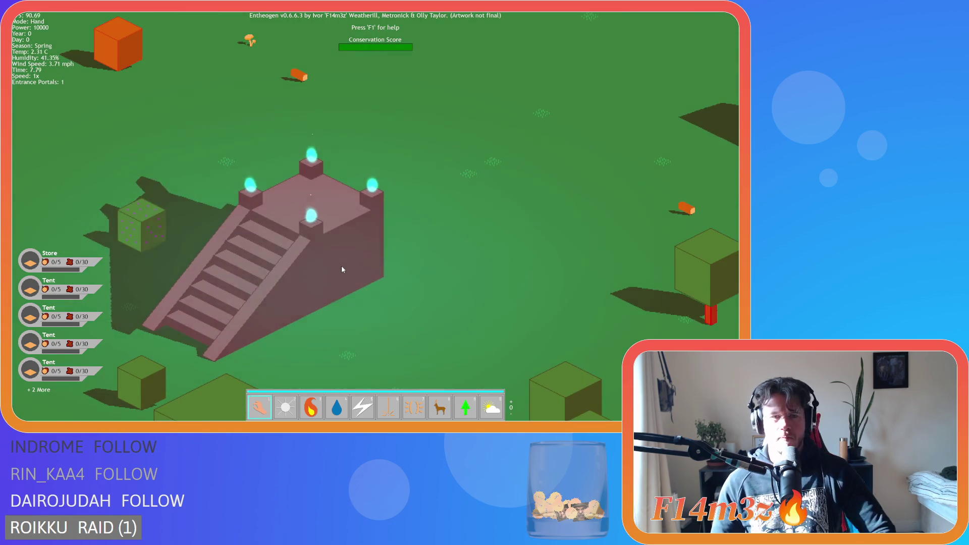
scroll(341, 266, down, 5)
scroll(341, 265, up, 5)
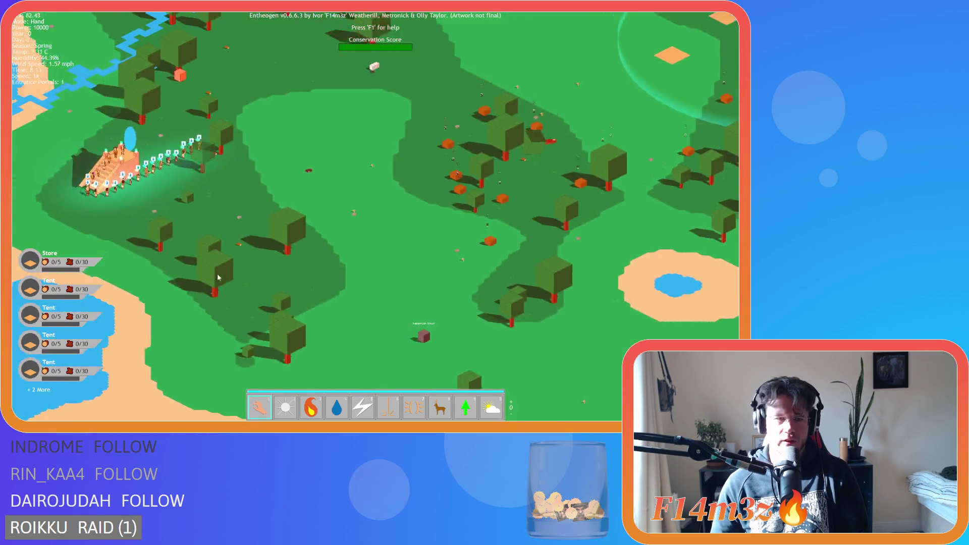
scroll(218, 277, down, 2)
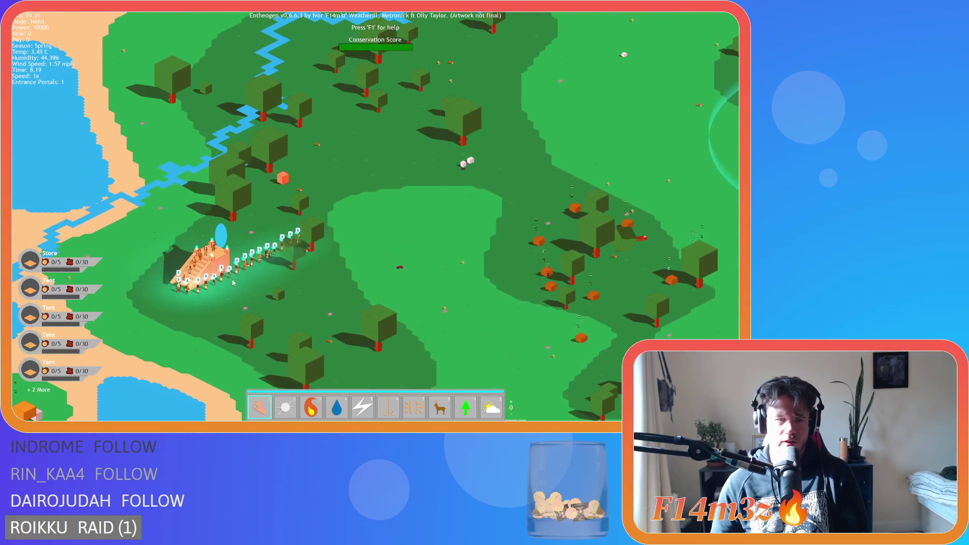
key(w)
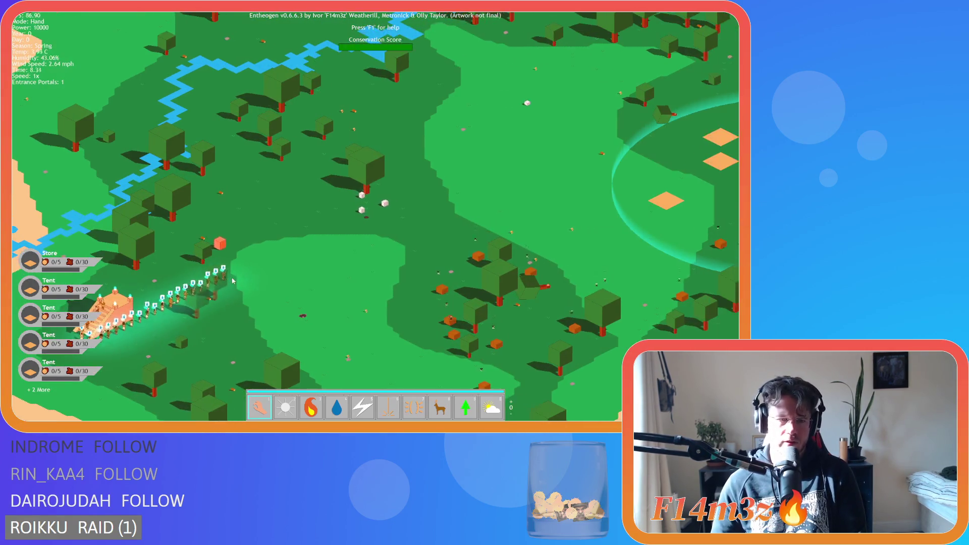
scroll(233, 280, down, 5)
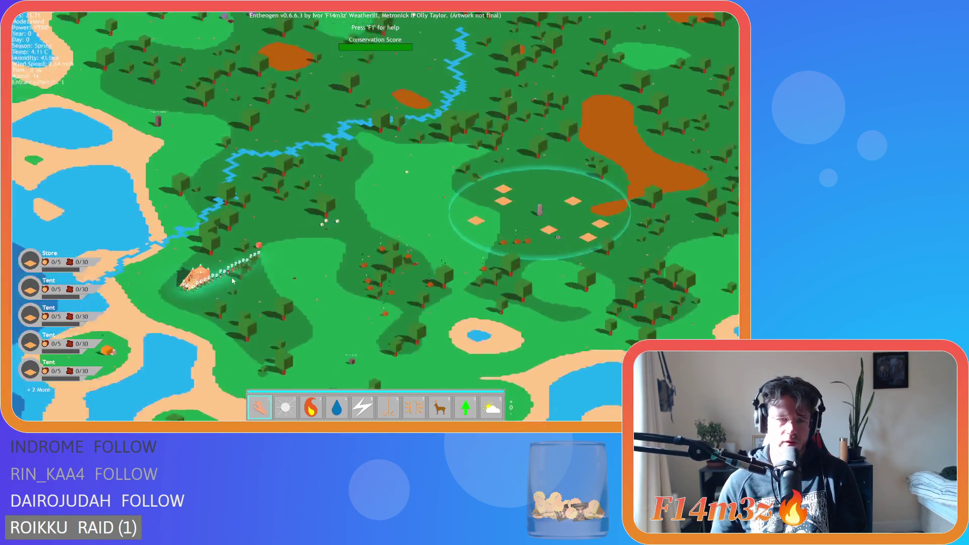
scroll(232, 279, up, 5)
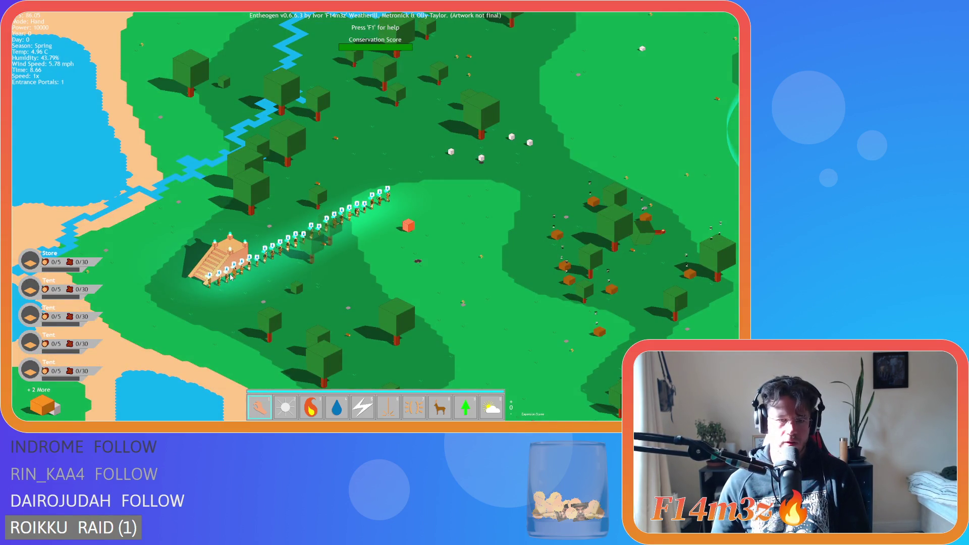
key(F5)
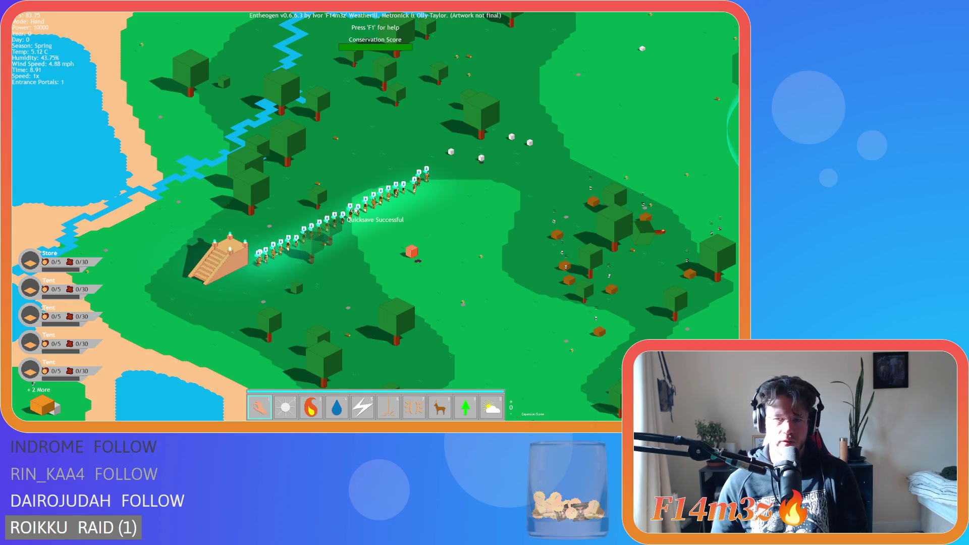
key(F9)
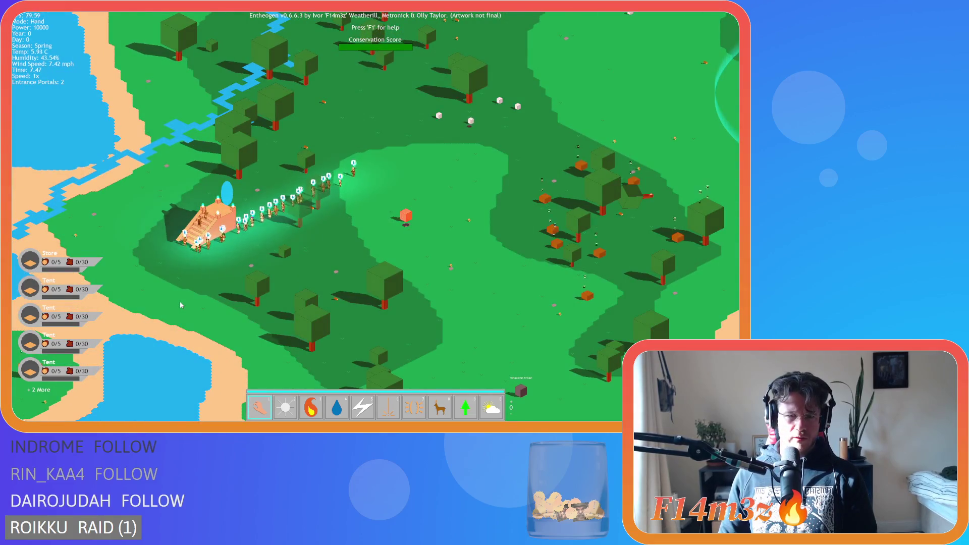
Check the stats show Entrance Portals at 2, then quit to the title menu.
scroll(180, 301, down, 5)
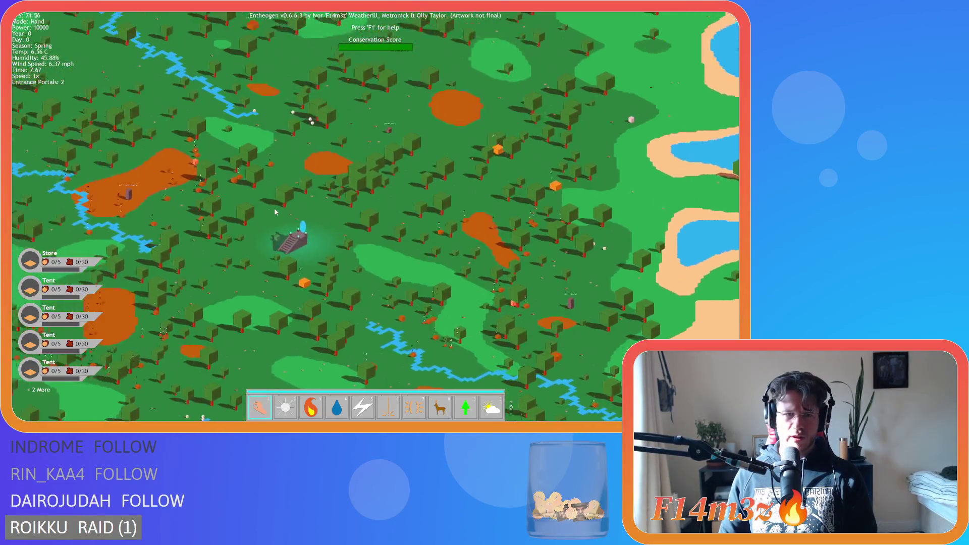
scroll(276, 209, up, 5)
scroll(277, 209, down, 6)
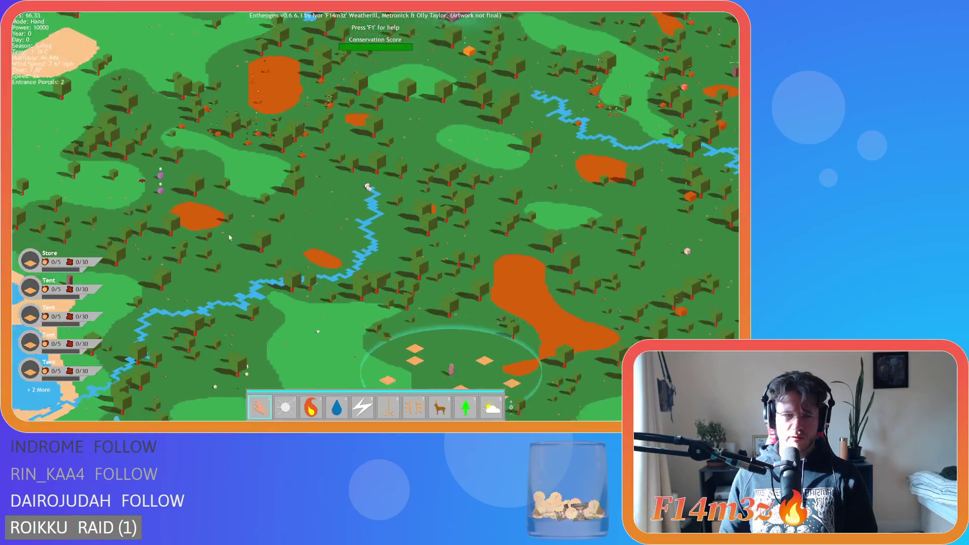
scroll(260, 273, down, 2)
scroll(260, 273, up, 6)
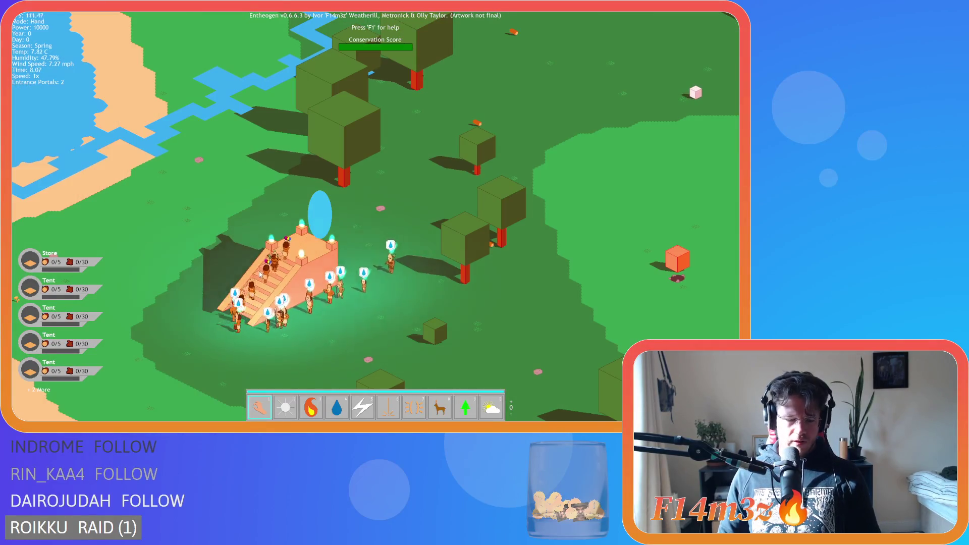
key(Escape)
key(Return)
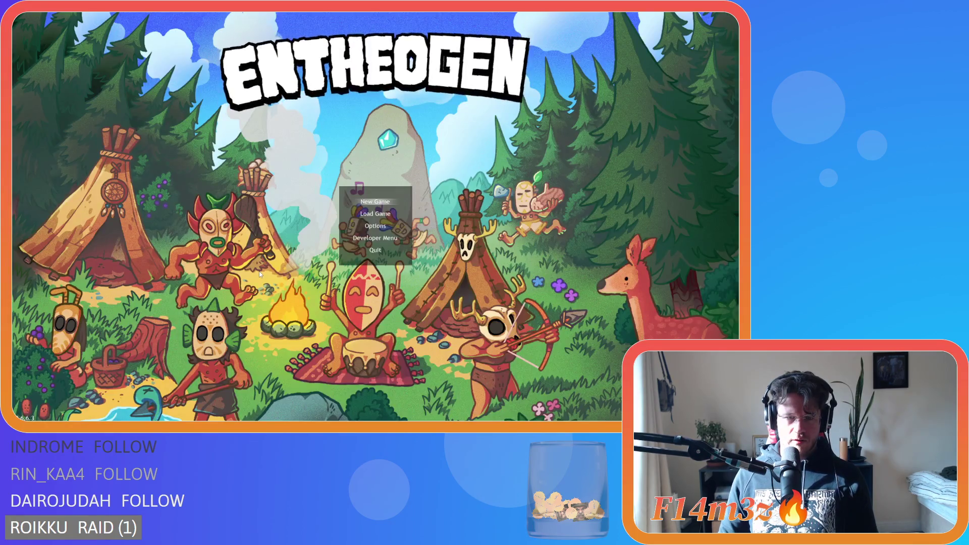
key(alt+F4)
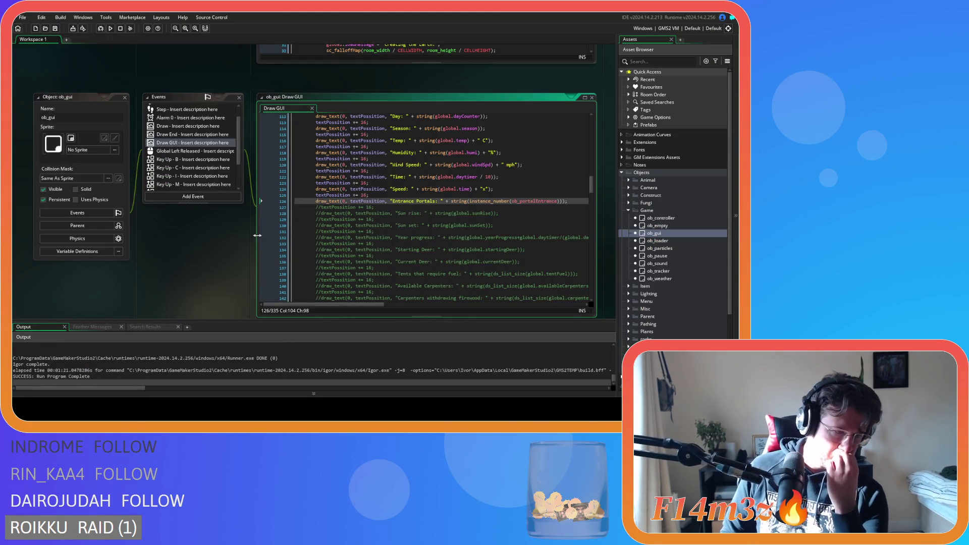
Expand Scripts > Loading in the Asset Browser and open sc_loadActivePortal.
scroll(686, 239, down, 3)
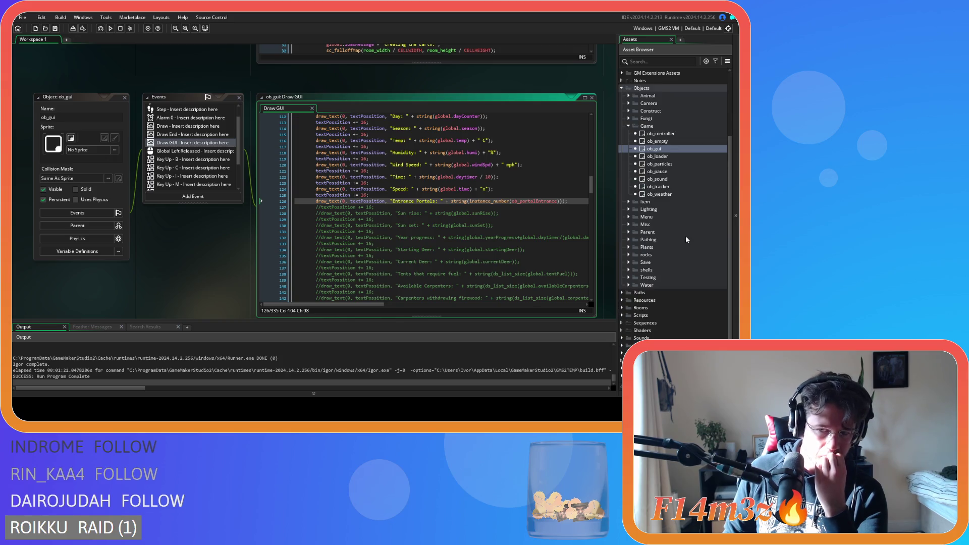
click(624, 315)
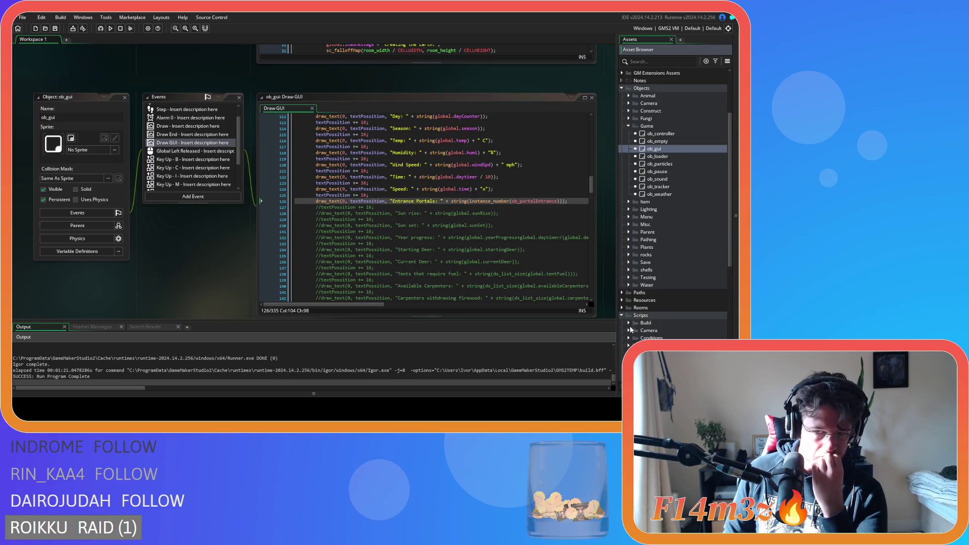
click(629, 338)
scroll(688, 315, down, 3)
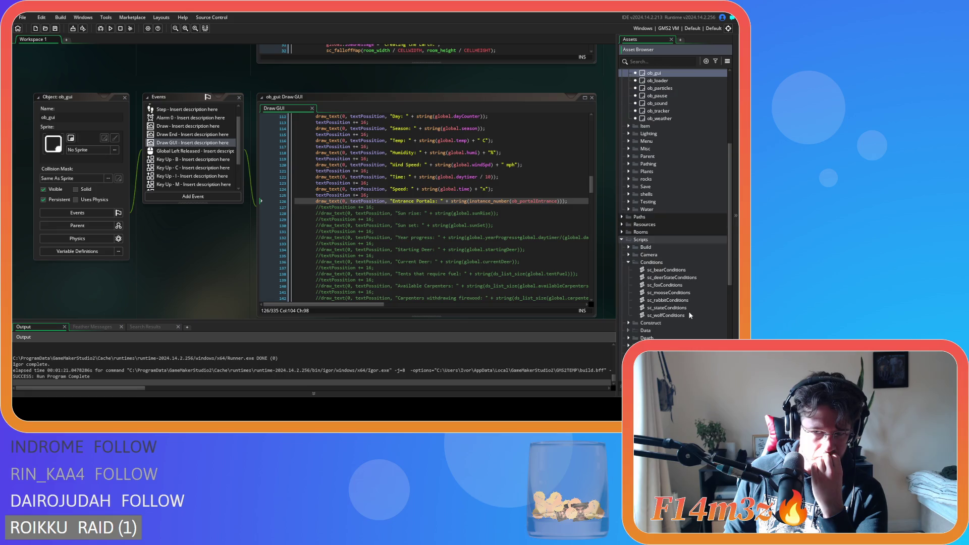
click(626, 263)
scroll(630, 267, down, 6)
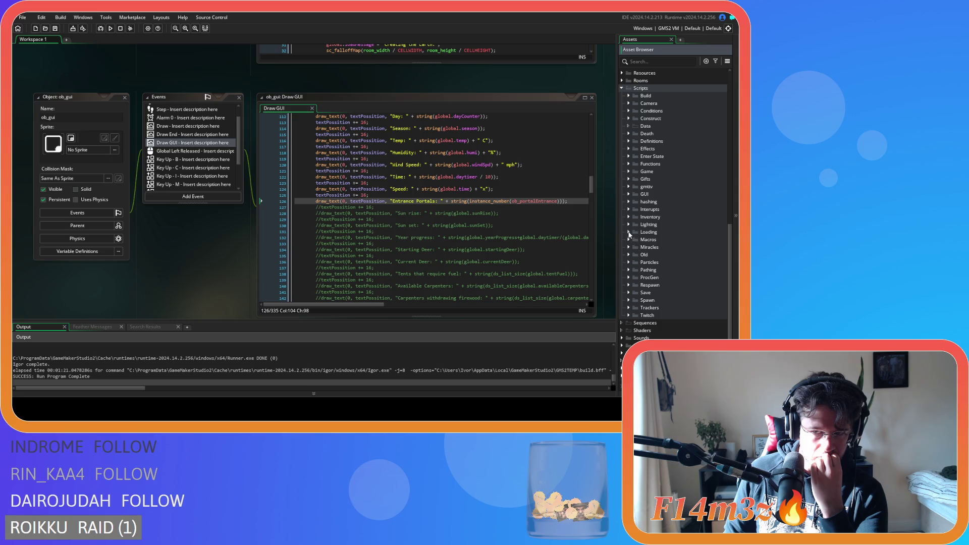
click(629, 233)
double_click(693, 246)
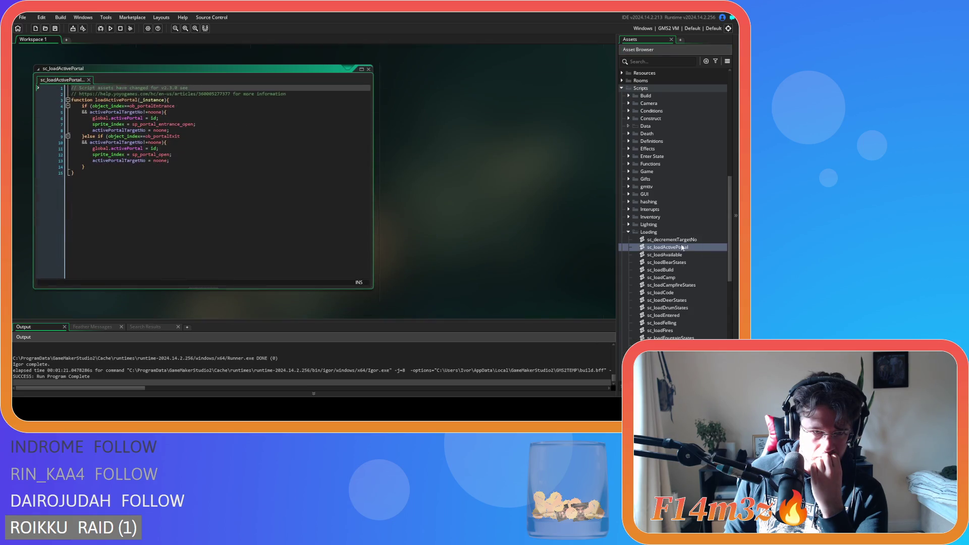
key(Up)
key(Up)
key(Up)
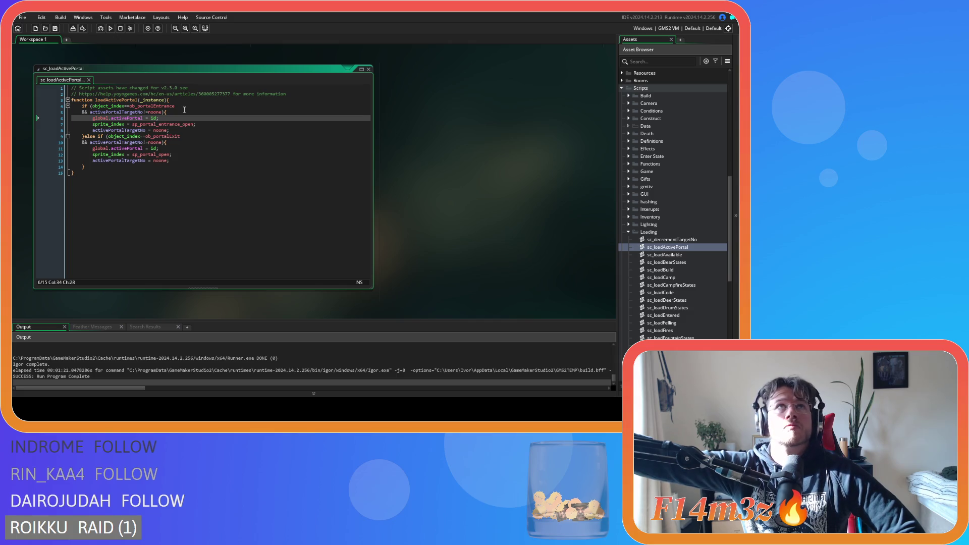
scroll(661, 213, up, 10)
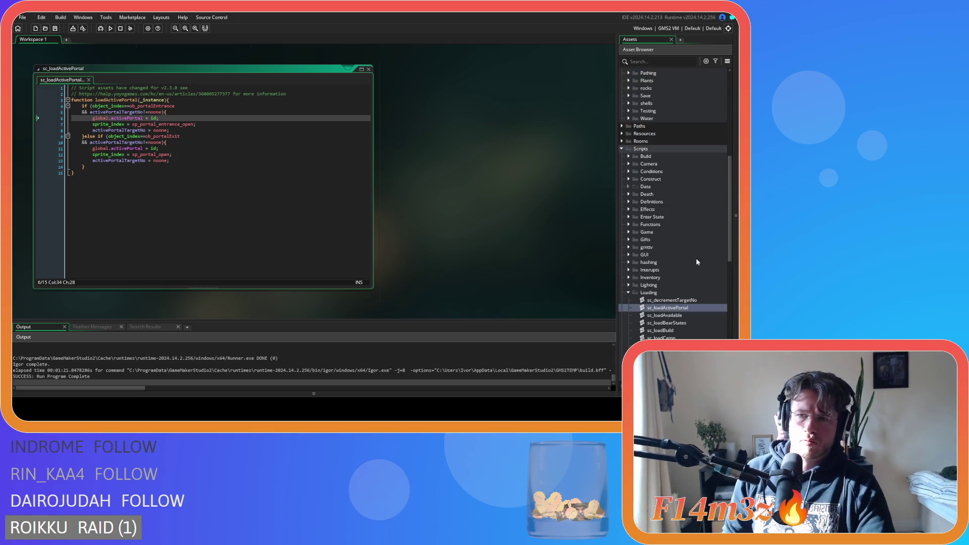
scroll(662, 213, up, 2)
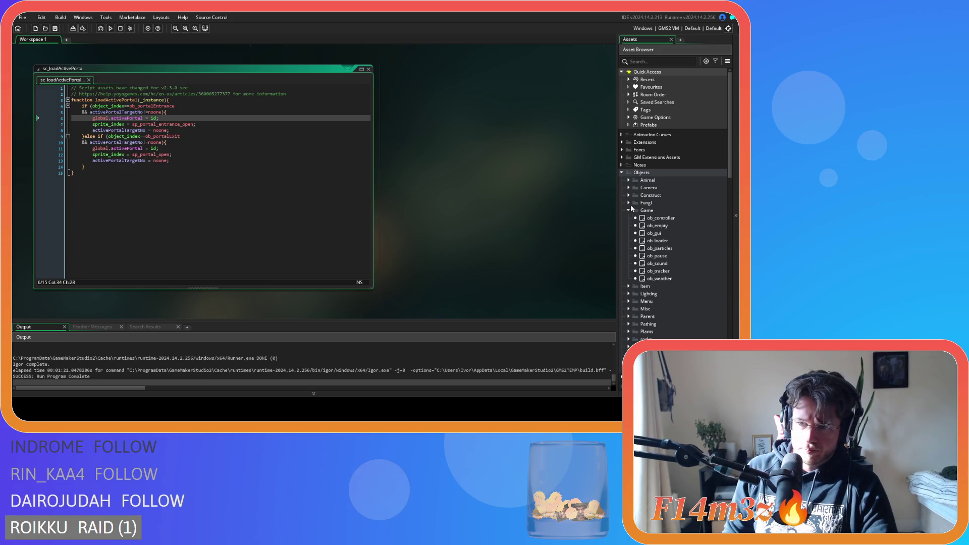
scroll(631, 208, down, 10)
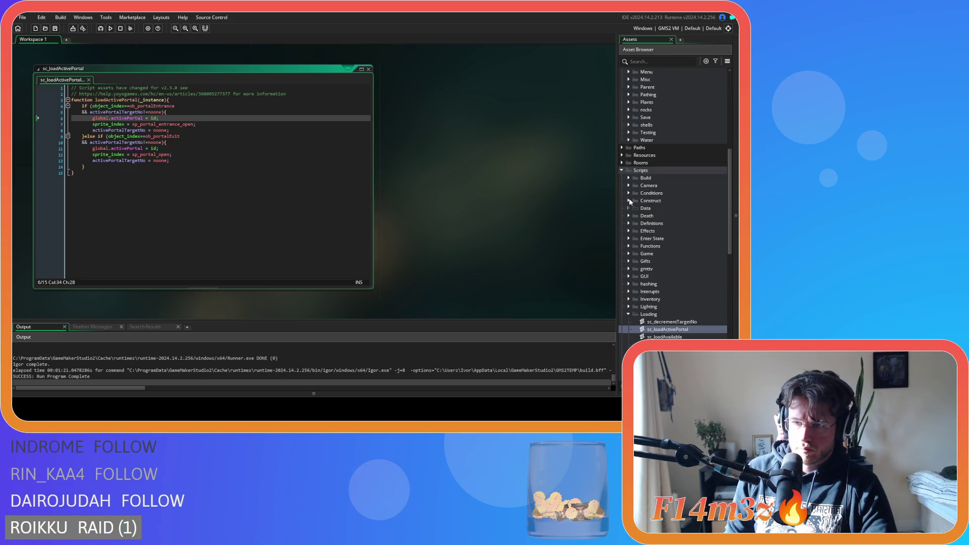
click(629, 201)
Open sc_portal and scroll to its exit-portal branch that checks global.activePortal.
double_click(656, 239)
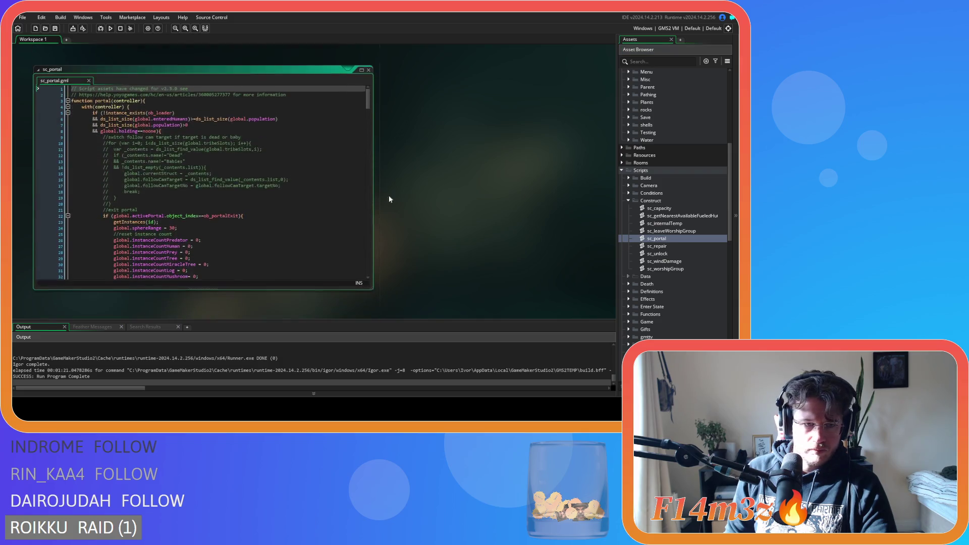
scroll(363, 151, down, 3)
mouse_move(368, 105)
mouse_down()
mouse_move(369, 117)
mouse_move(366, 96)
mouse_move(348, 268)
mouse_up()
Search sc_portal for 'activePortal' and step through the matches to the reset near the end.
click(290, 197)
key(ctrl+f)
text(active)
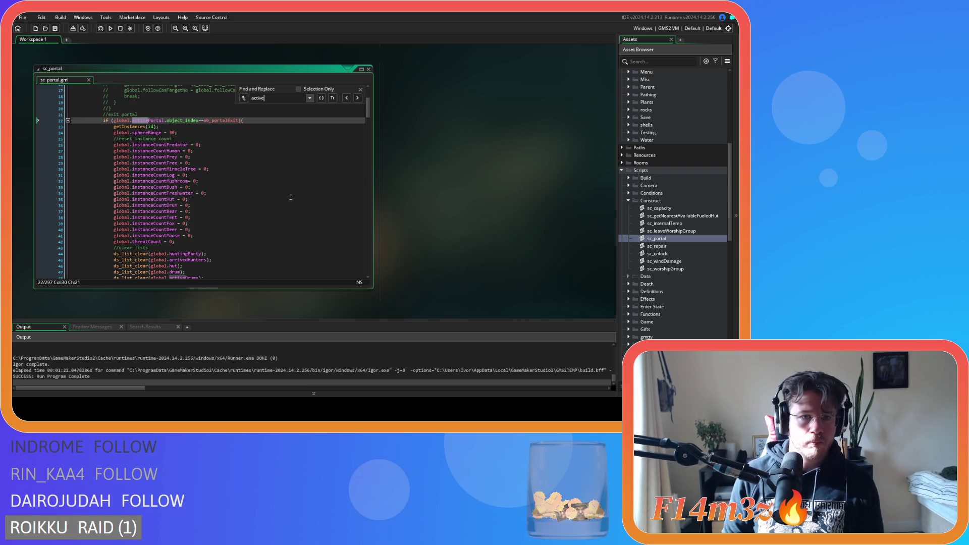
text(Portal)
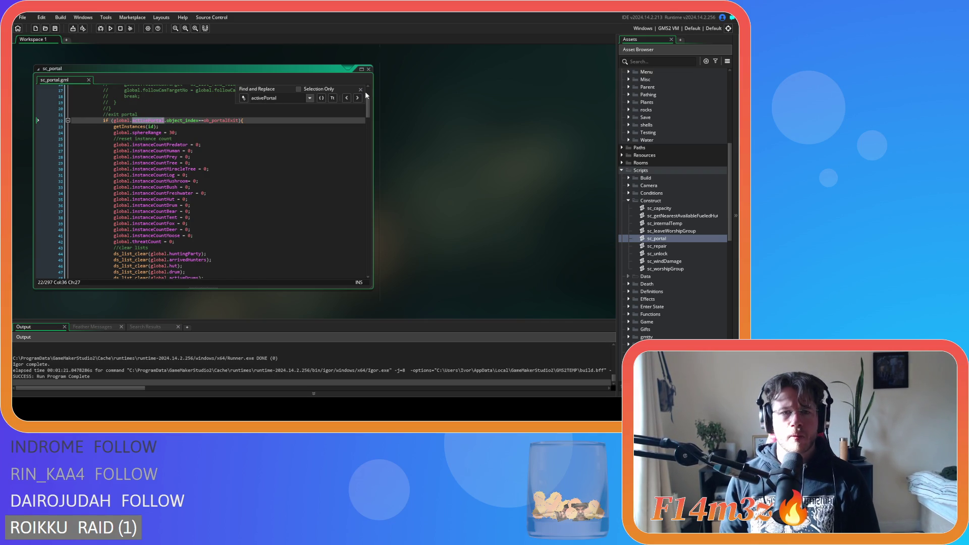
click(359, 98)
click(358, 98)
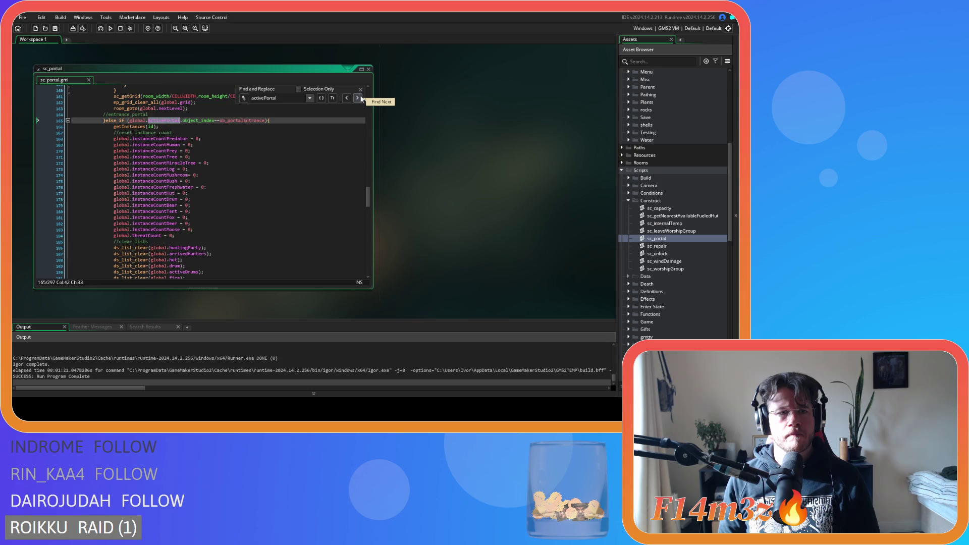
click(359, 98)
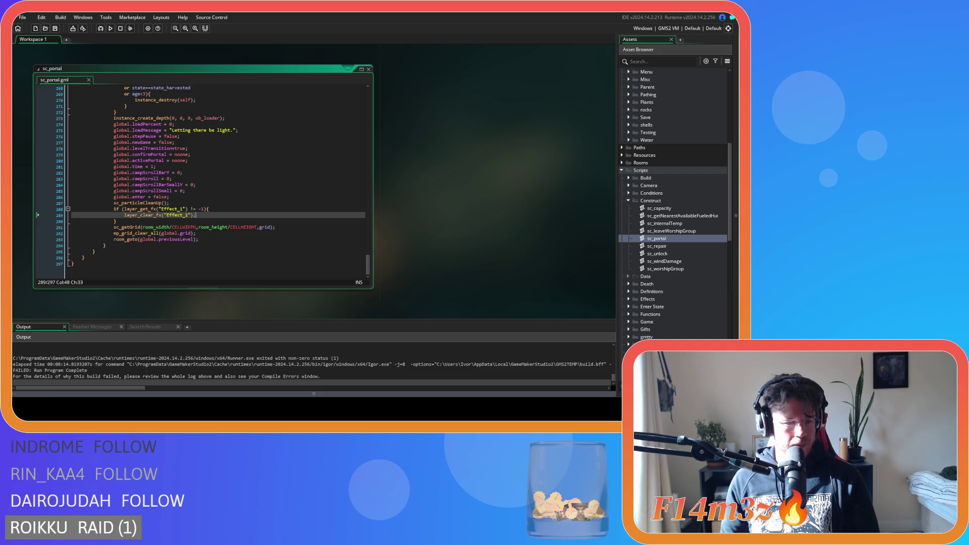
Review the global.time reset and Effect_1 check lines, then build and run with F5.
click(156, 167)
click(250, 209)
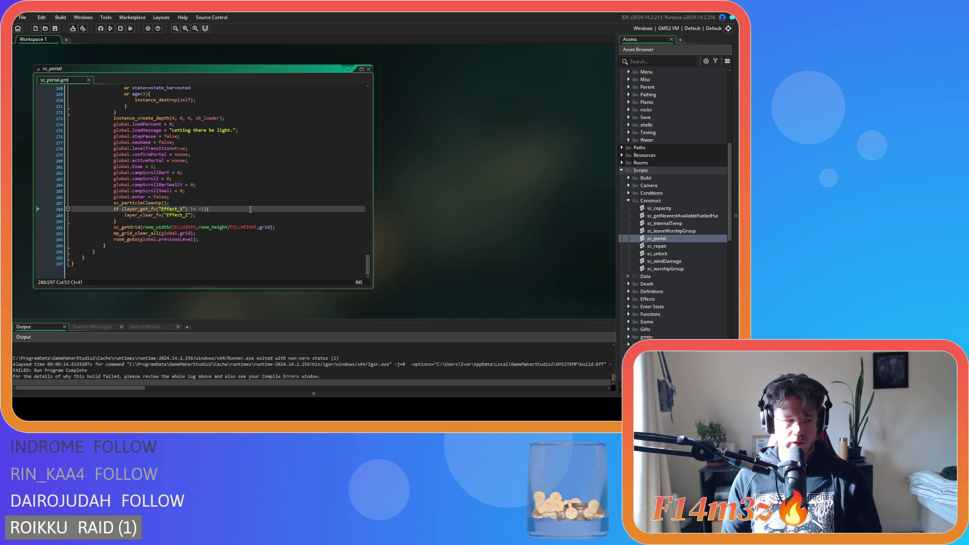
key(F5)
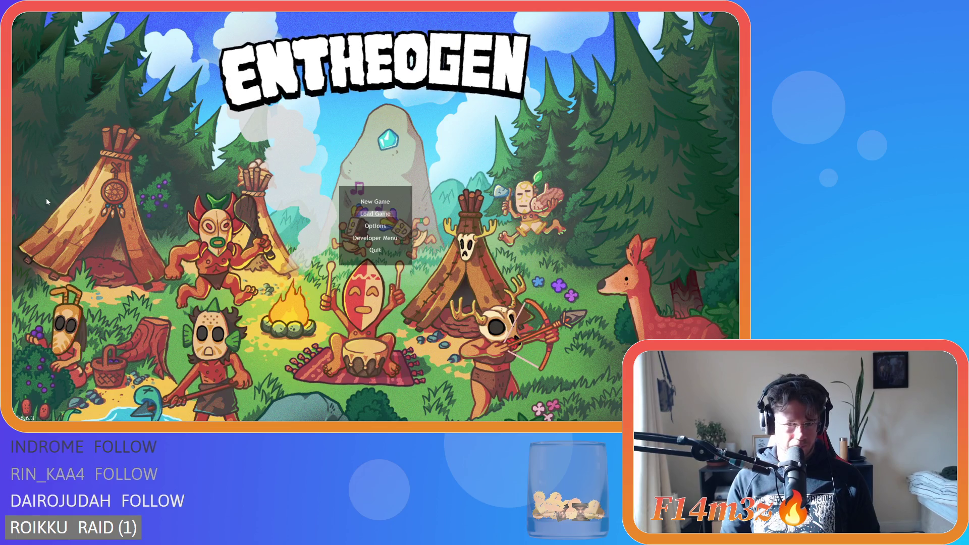
Choose Load Game on the Entheogen title menu.
key(Return)
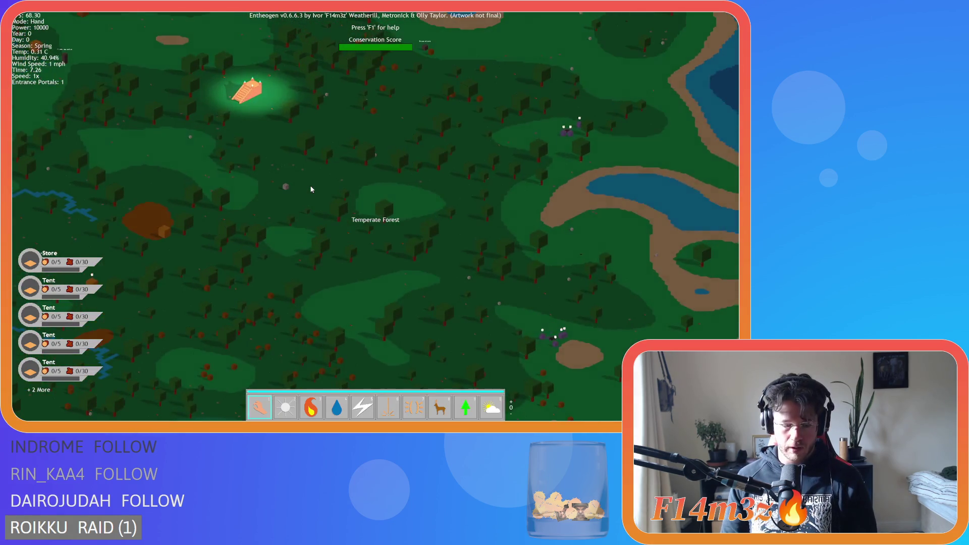
Quicksave with F5 and quickload with F9.
key(F5)
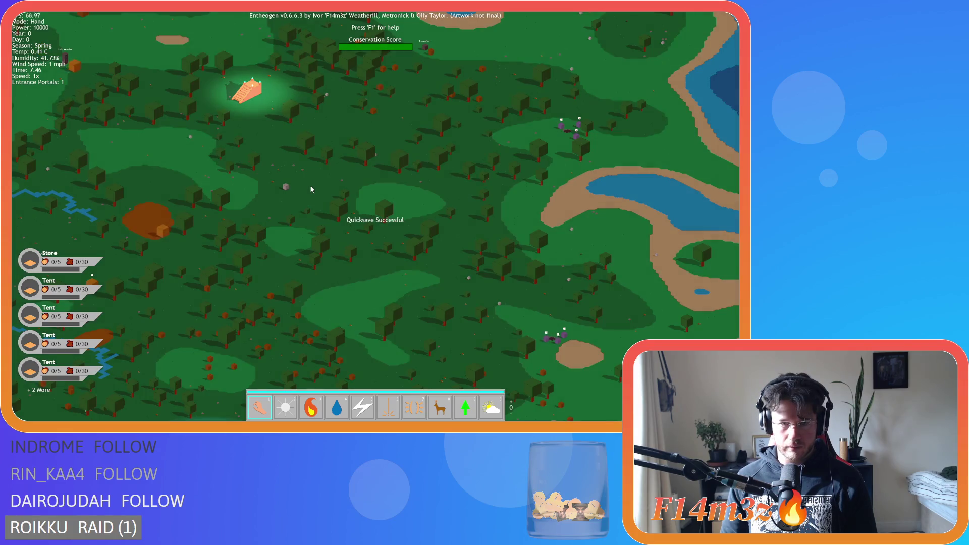
key(F9)
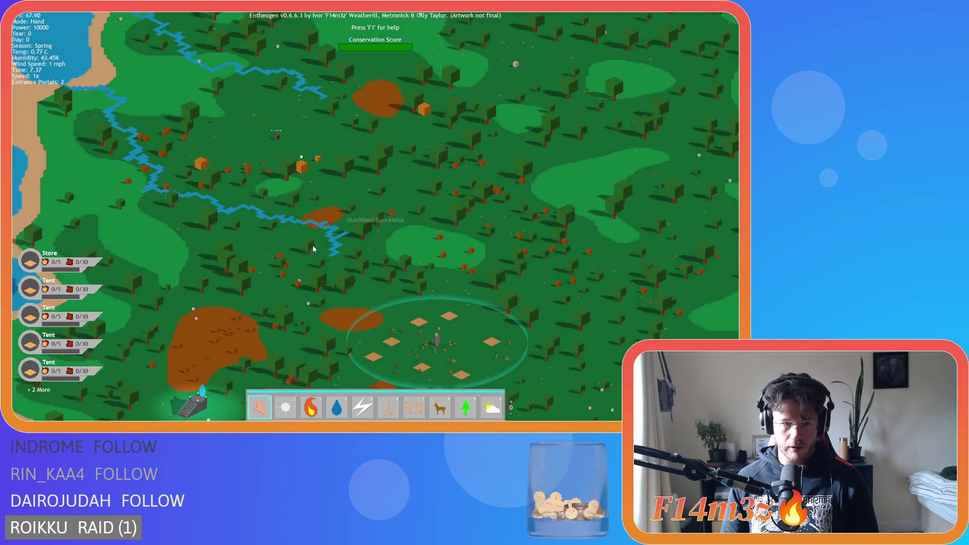
scroll(285, 323, up, 10)
scroll(418, 184, down, 10)
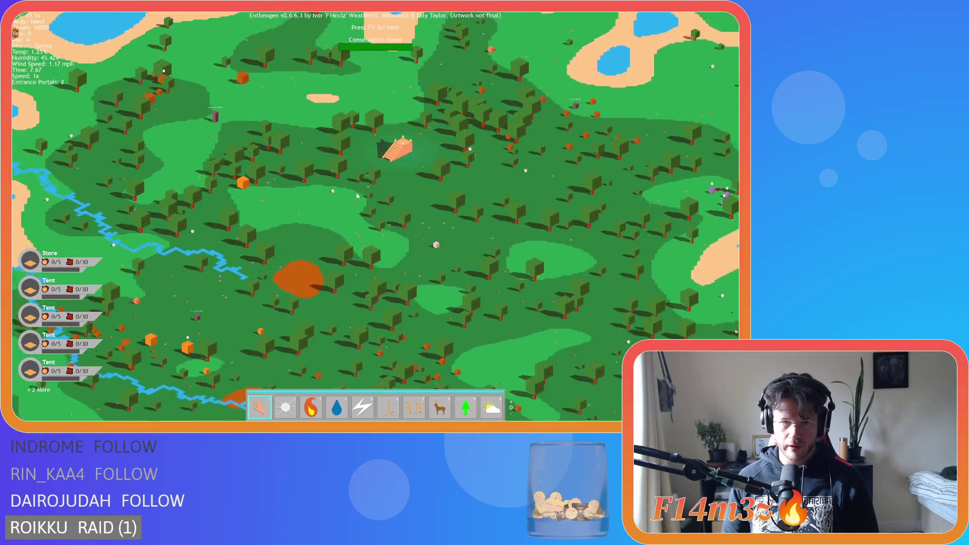
Raise the game speed to 8x and bring the portal staircase into close view.
key(plus)
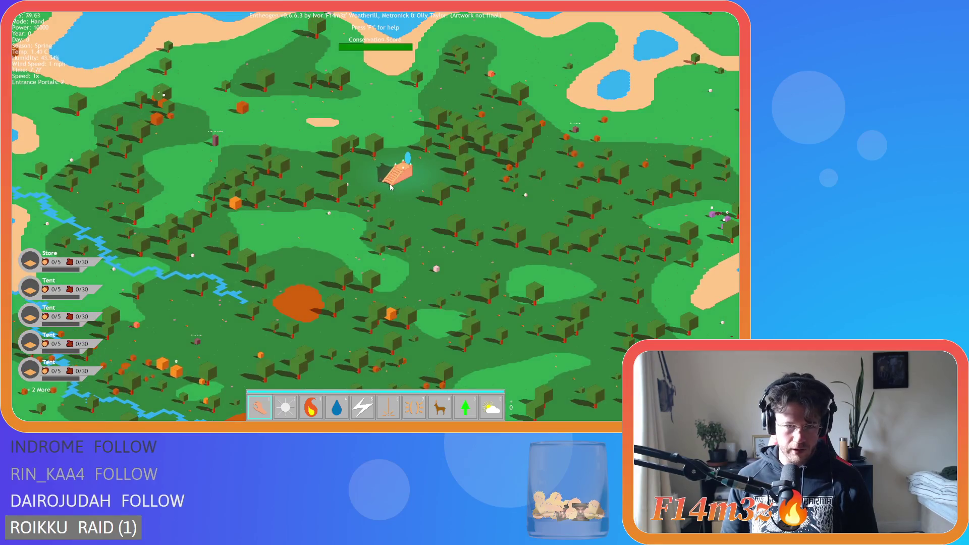
key(plus)
key(plus)
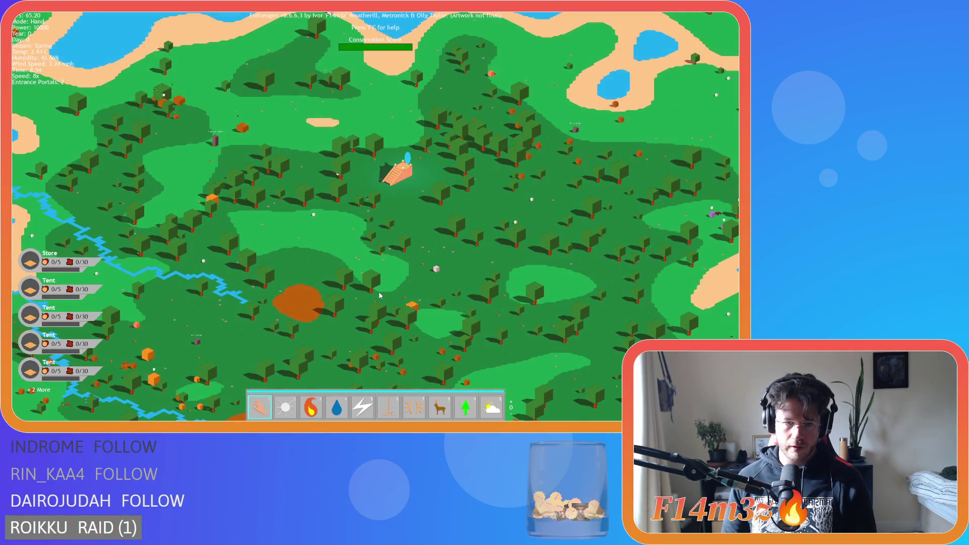
scroll(356, 314, up, 5)
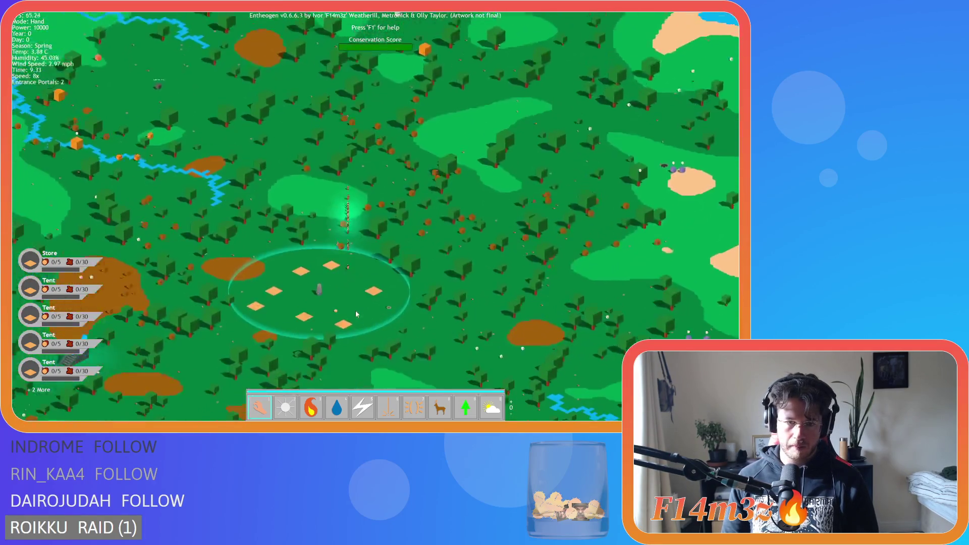
key(w)
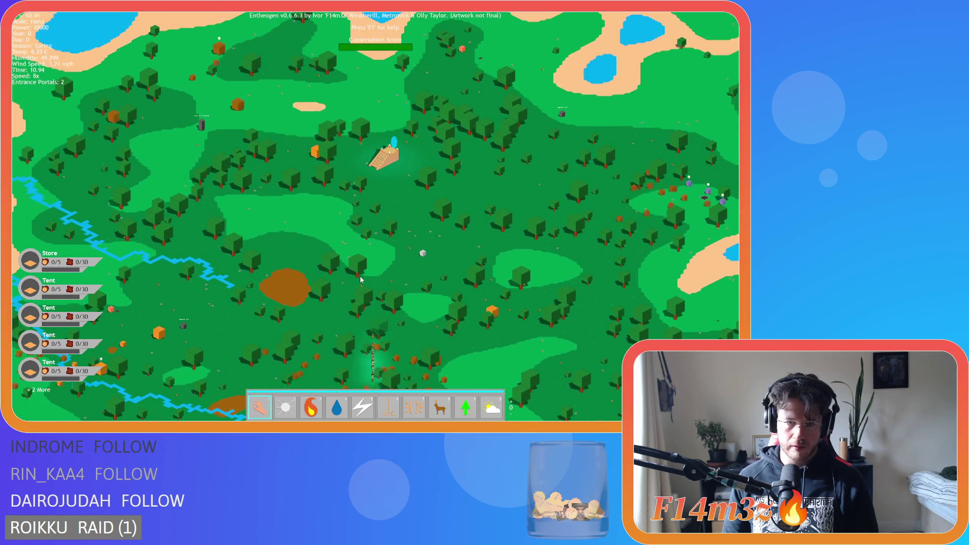
key(Home)
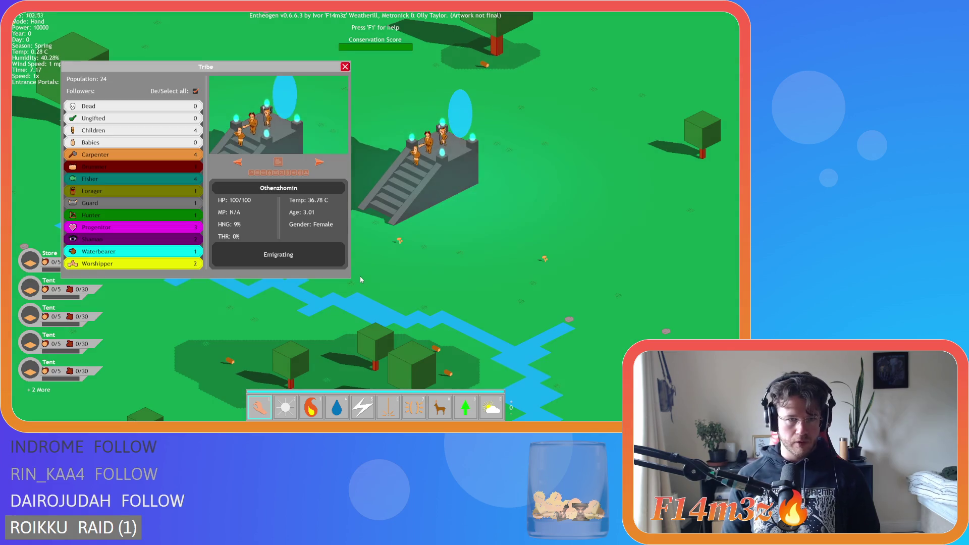
Page through five emigrating followers in the Tribe overview, then close it.
click(318, 162)
click(318, 163)
click(317, 162)
click(318, 163)
click(318, 162)
click(318, 162)
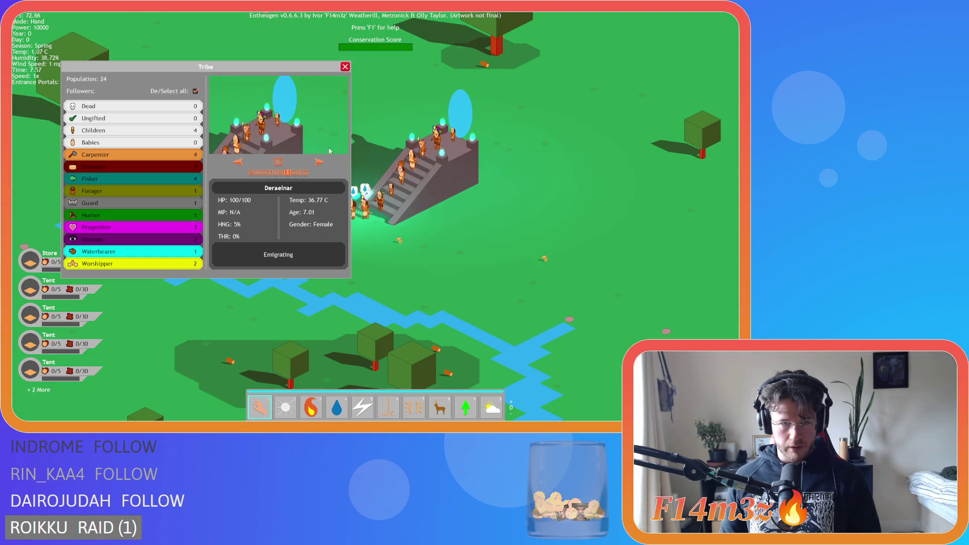
click(345, 67)
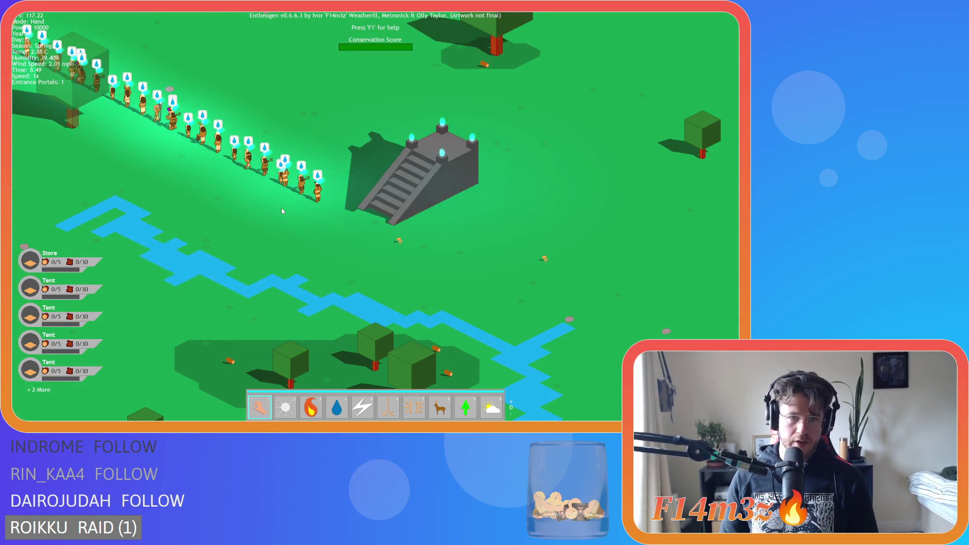
Quicksave and quickload, then raise the speed to 4x and drop it back to 1x.
key(F5)
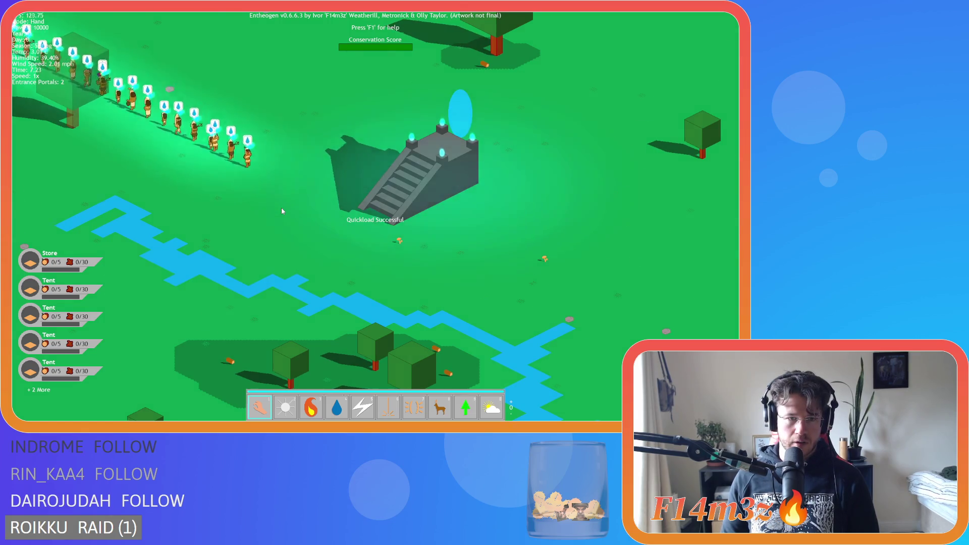
key(F9)
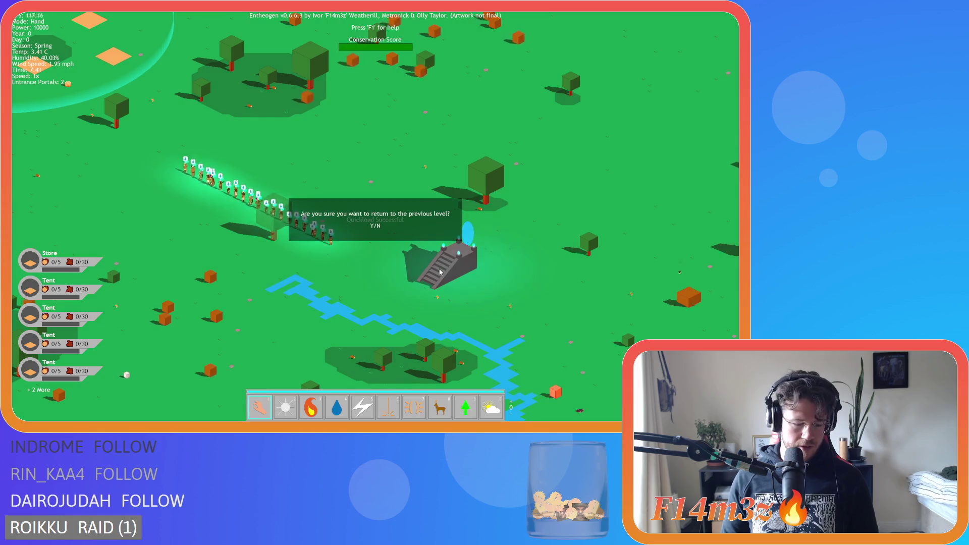
scroll(434, 277, up, 3)
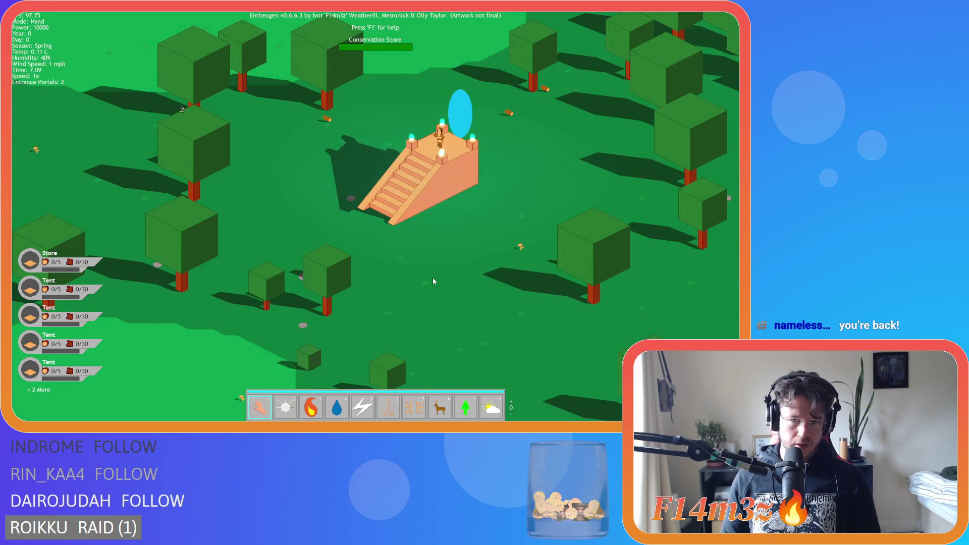
key(plus)
key(plus)
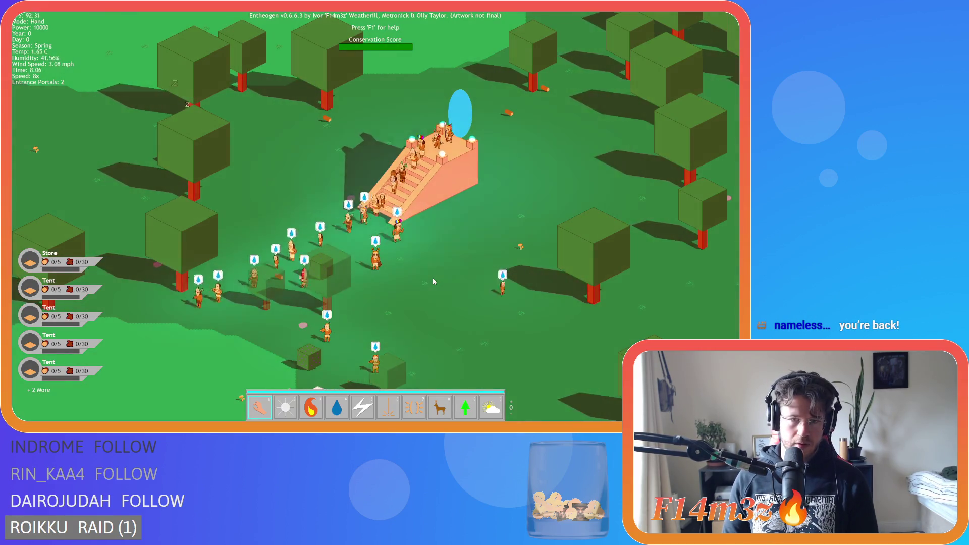
key(minus)
key(minus)
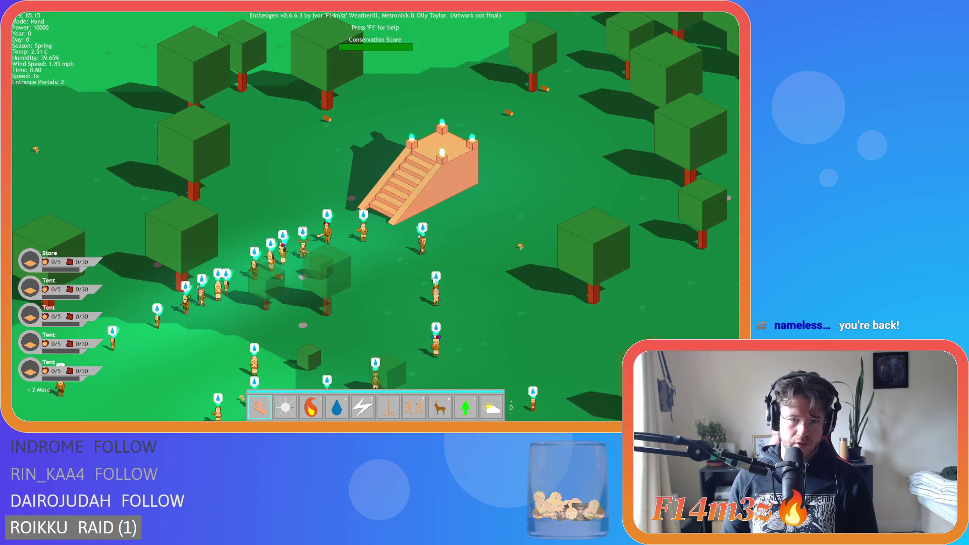
Quicksave and quickload in this level to check the portal restores, then quit.
key(F5)
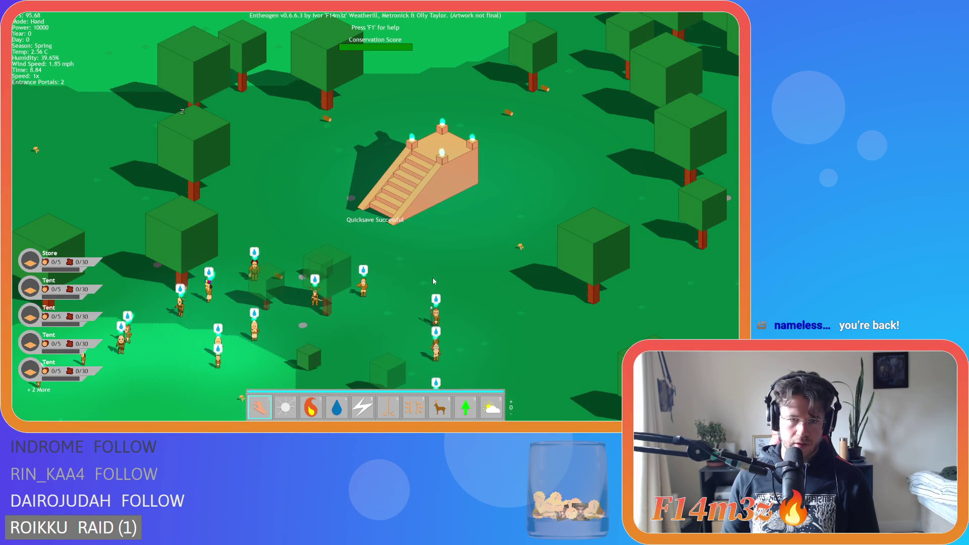
key(F9)
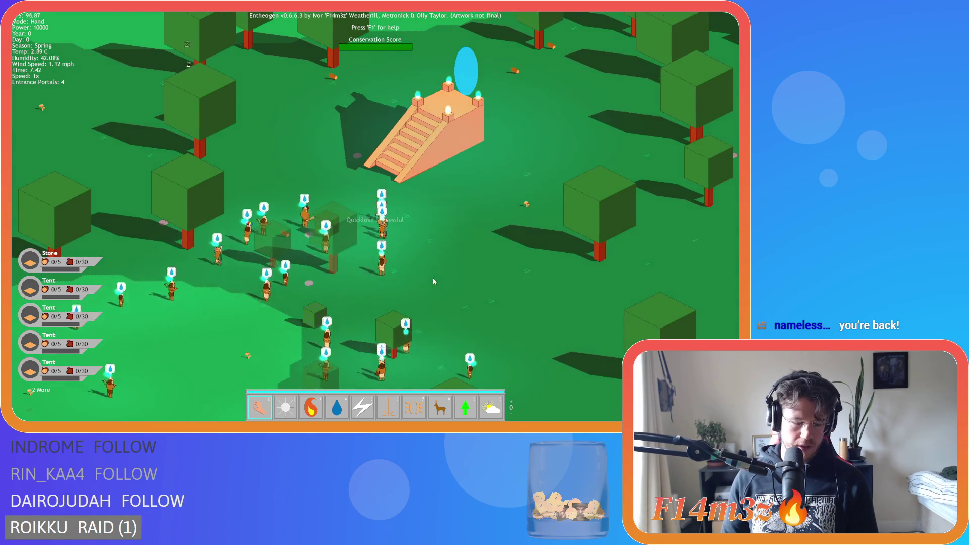
key(Escape)
key(y)
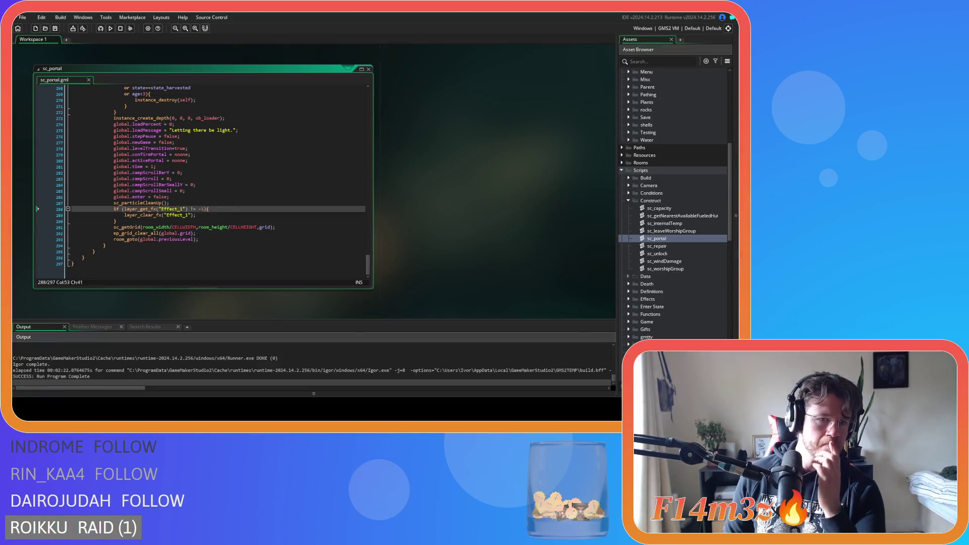
Delete the 'global.activePortal = noone;' line 280 in sc_portal.
click(215, 238)
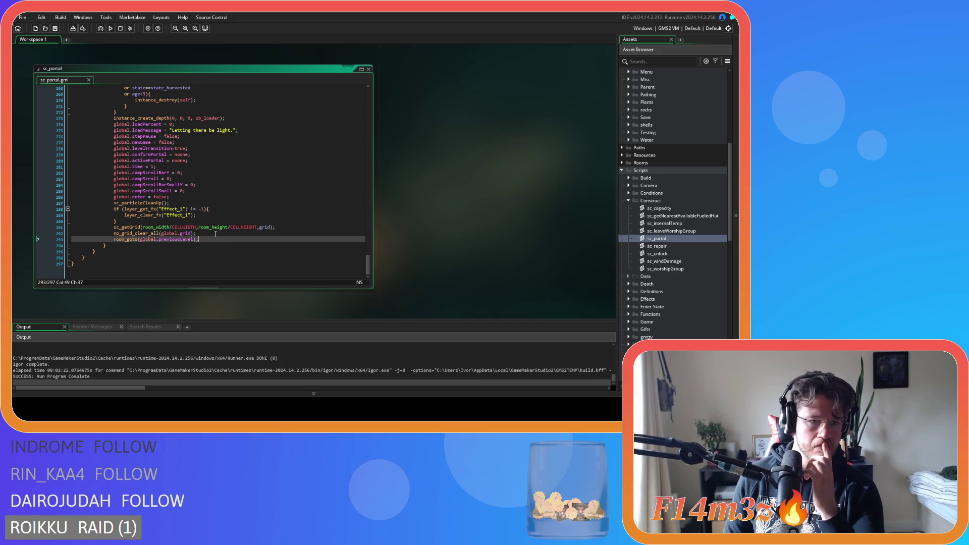
click(218, 159)
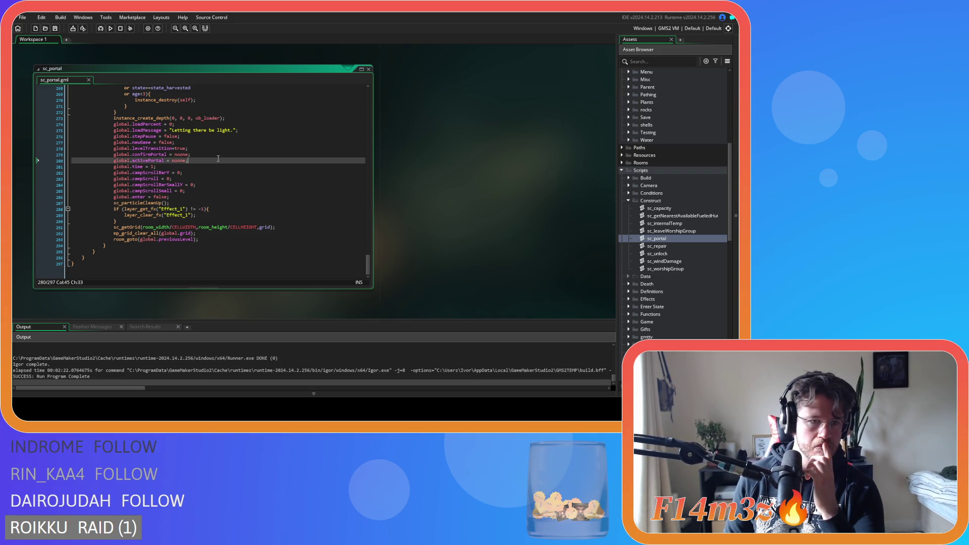
mouse_move(218, 160)
mouse_down()
mouse_move(93, 160)
mouse_move(110, 160)
mouse_up()
key(BackSpace)
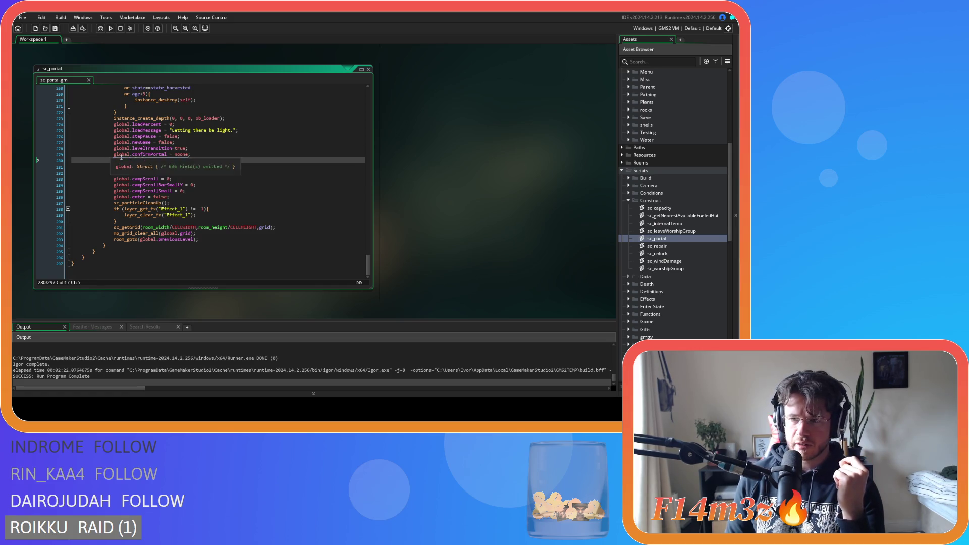
Open a script from the Loading scripts folder.
scroll(686, 277, down, 10)
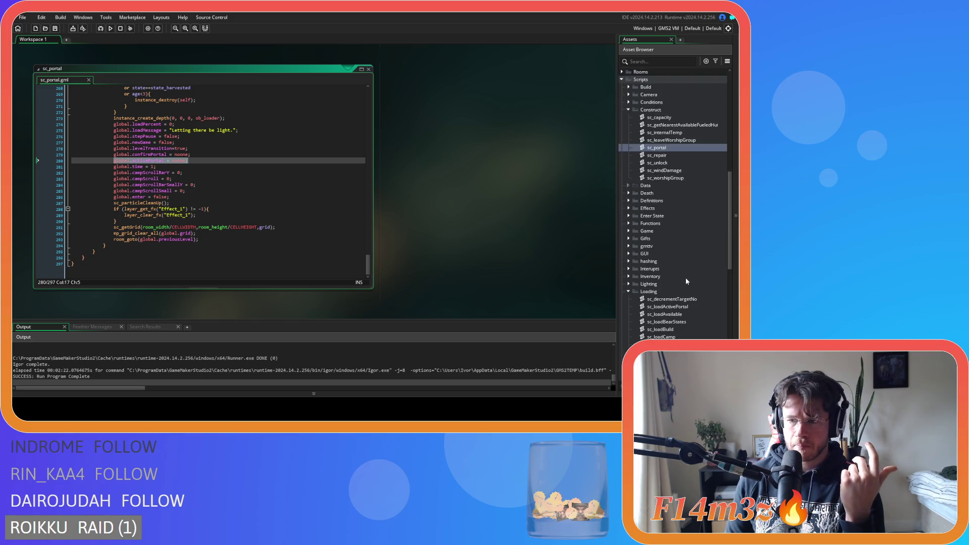
double_click(651, 268)
scroll(691, 231, up, 10)
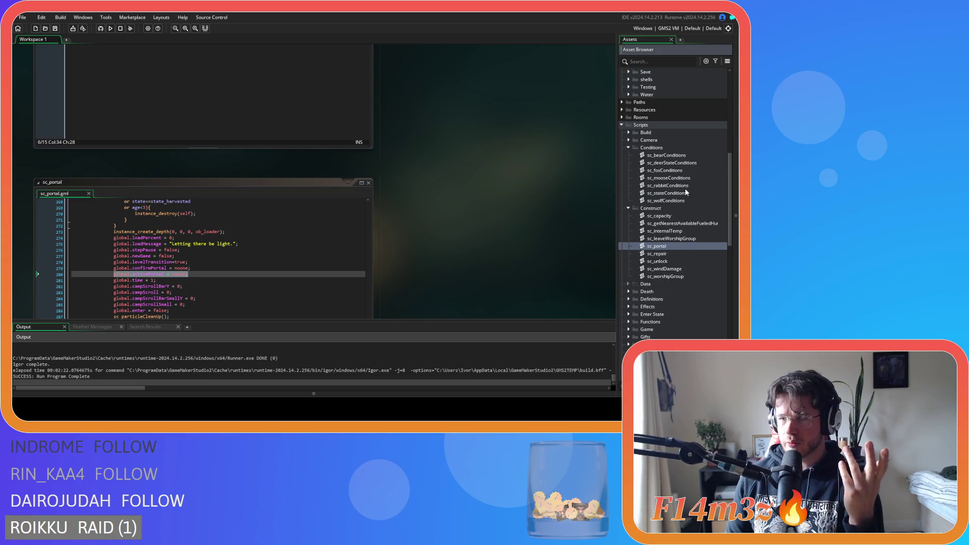
Open sc_stateConditions and search it for state_exodus.
click(685, 192)
scroll(567, 211, down, 1)
click(222, 168)
key(ctrl+f)
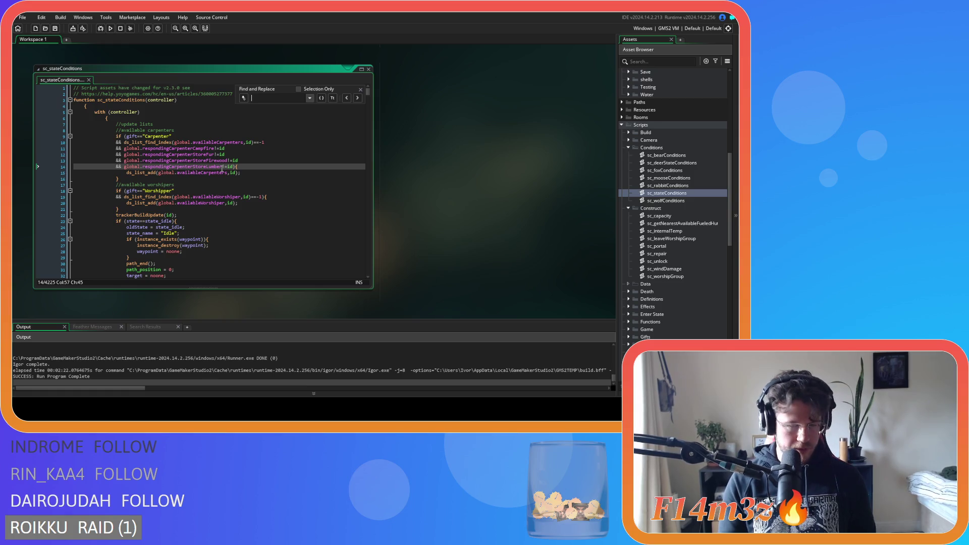
text(s)
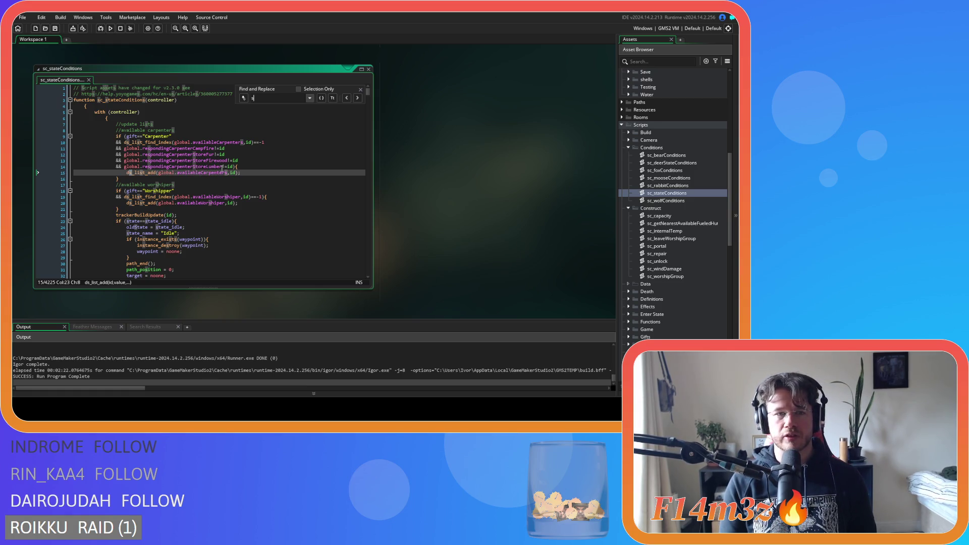
text(tate)
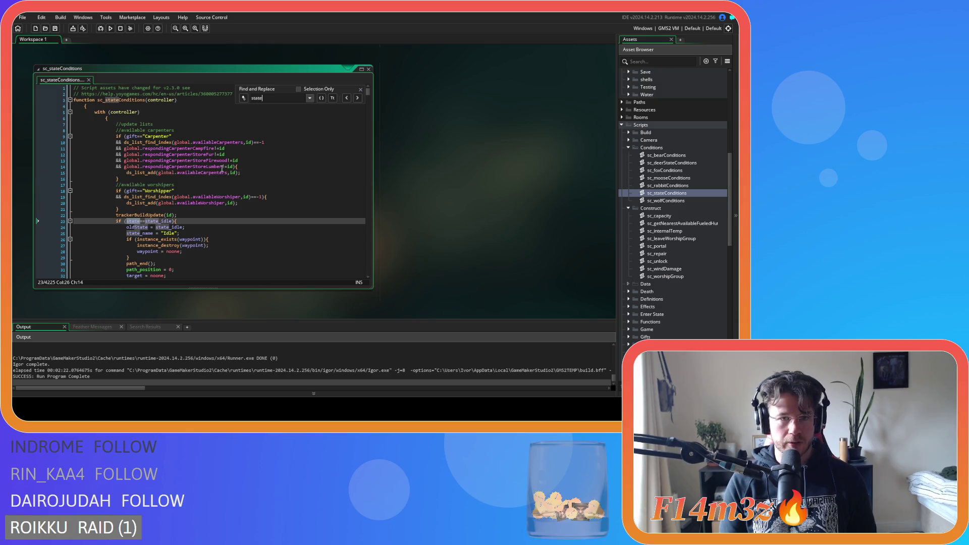
text(_)
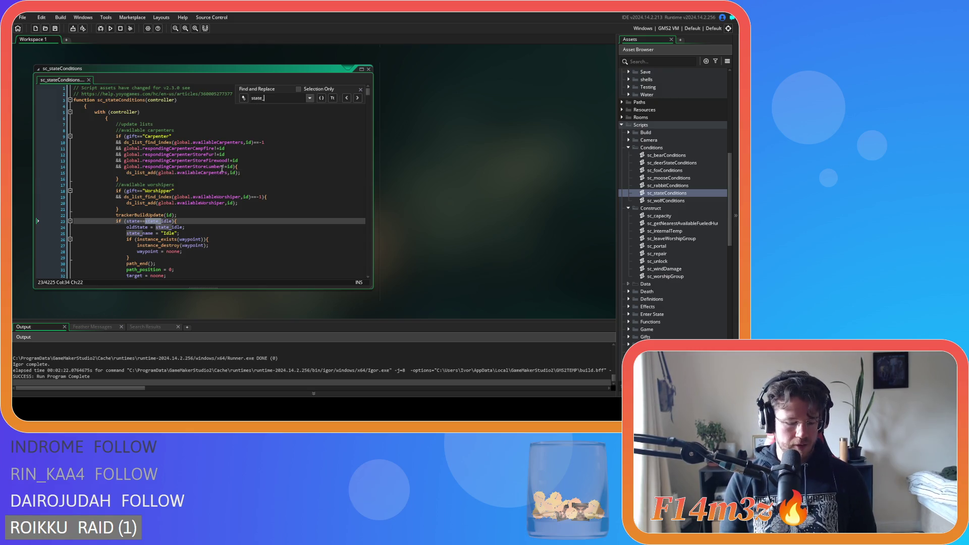
text(exodus)
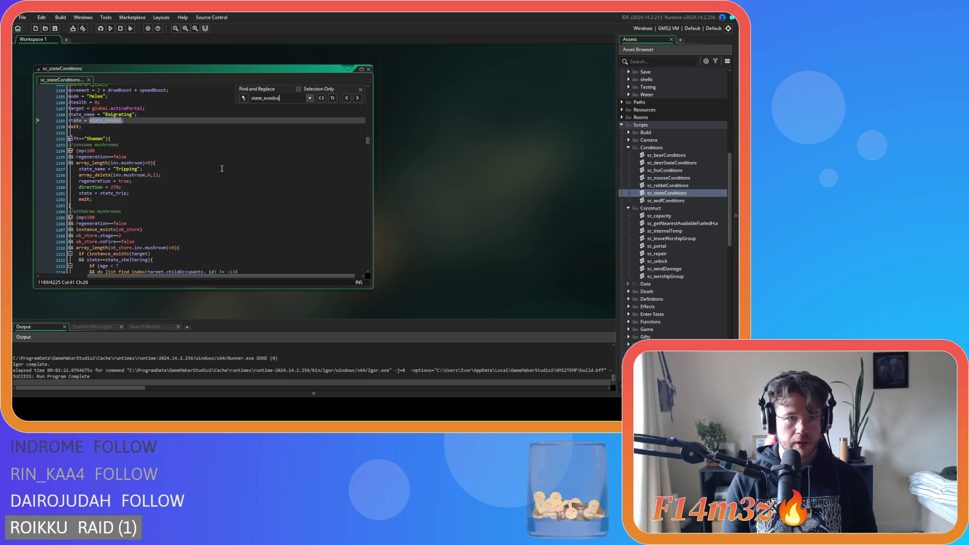
Inspect the activePortal!=noone check on line 1151, then close the find bar and script.
scroll(182, 263, up, 10)
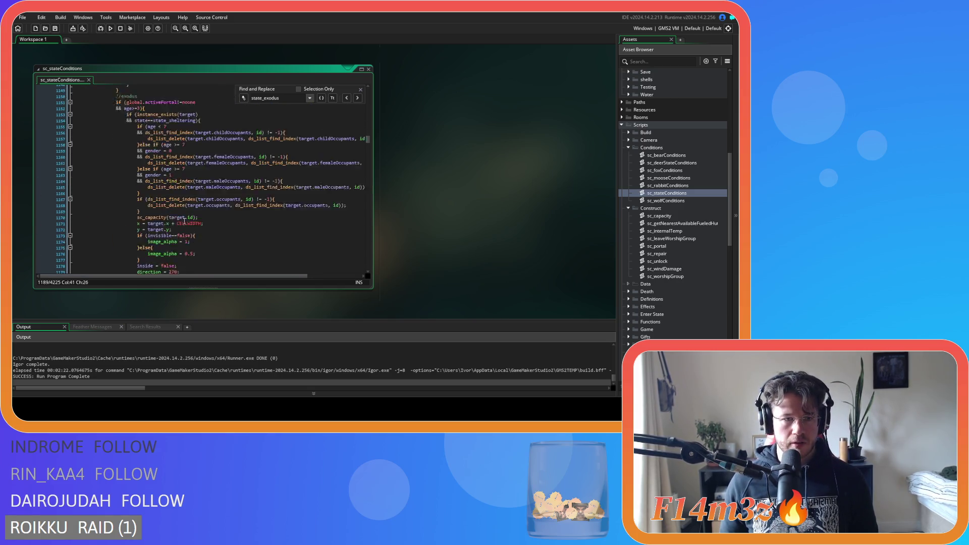
click(196, 148)
key(ctrl+shift+Left)
key(ctrl+shift+Left)
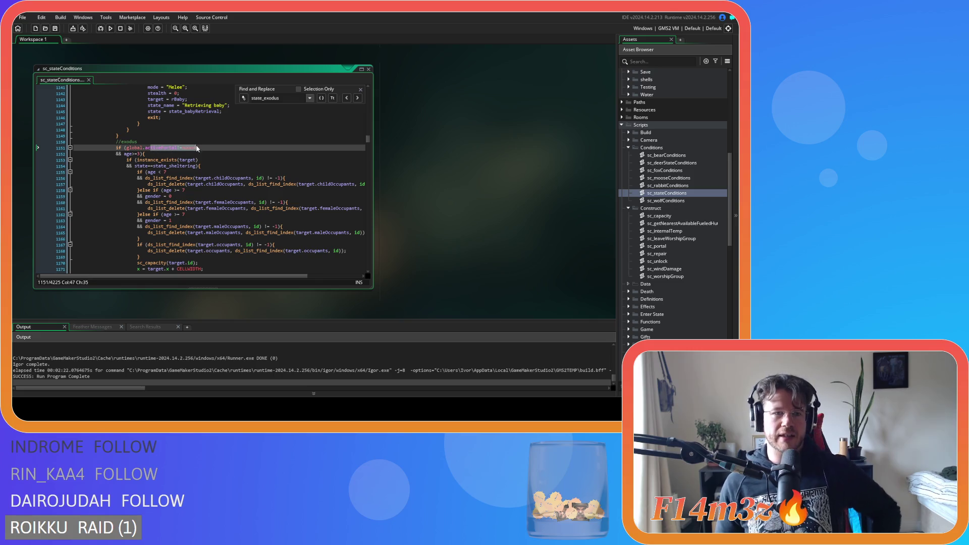
click(360, 89)
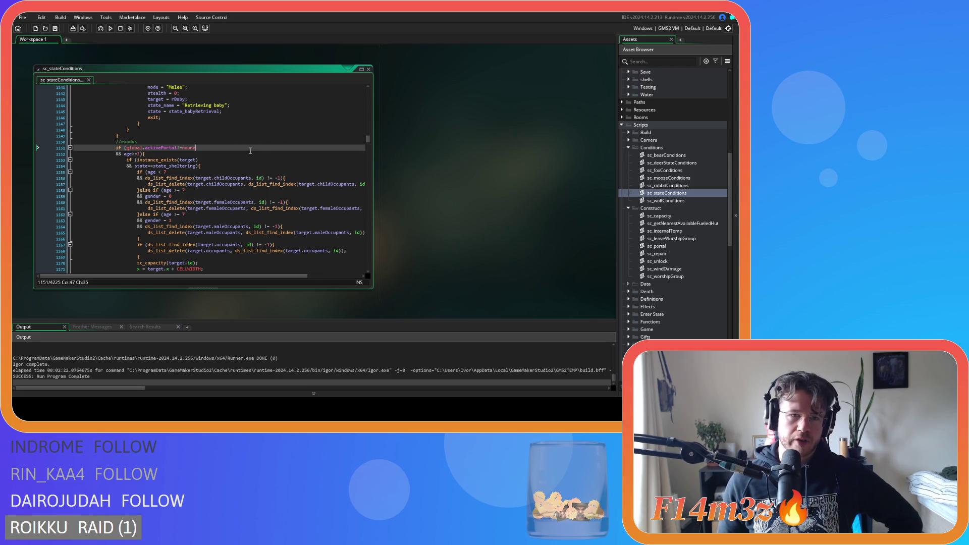
click(369, 69)
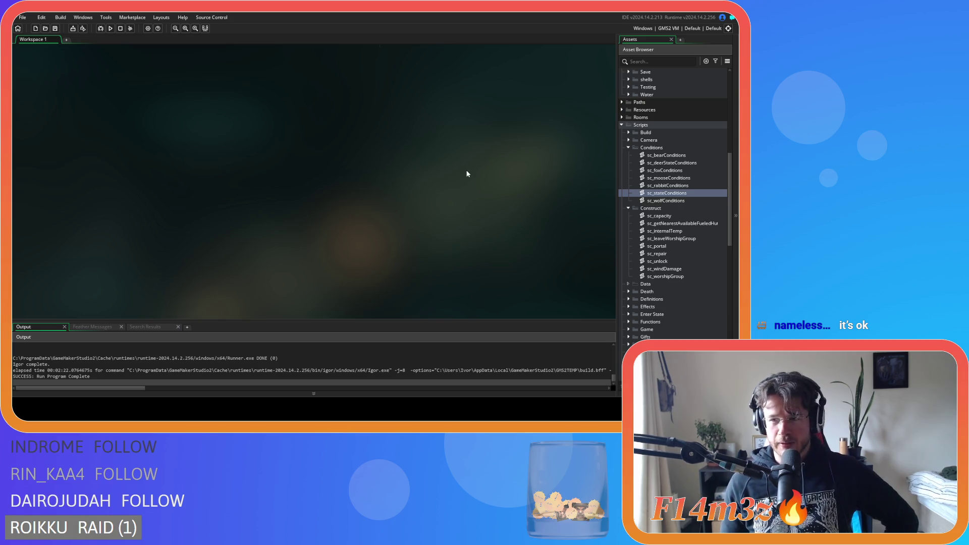
Browse the Asset Browser and briefly expand the Game scripts folder.
scroll(650, 188, down, 10)
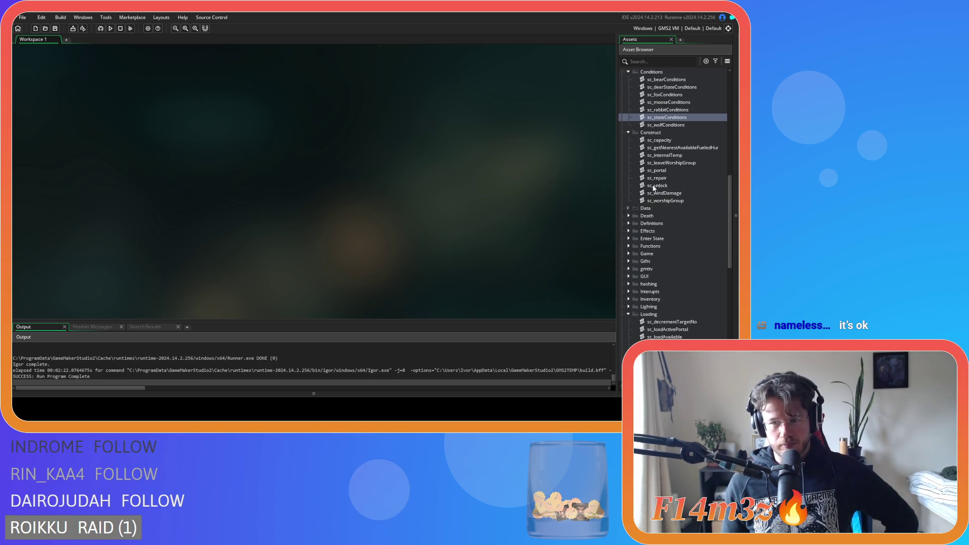
scroll(650, 188, up, 5)
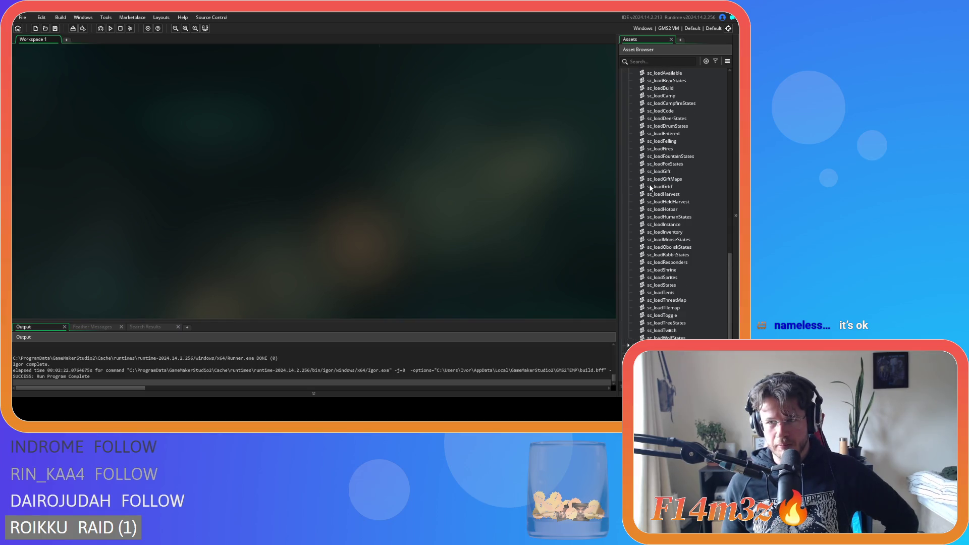
scroll(650, 189, up, 3)
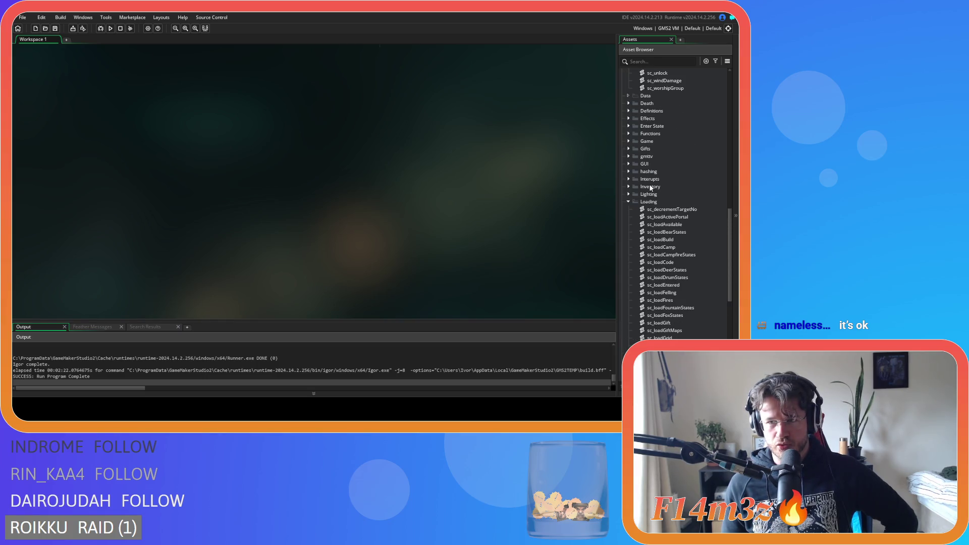
scroll(650, 188, up, 6)
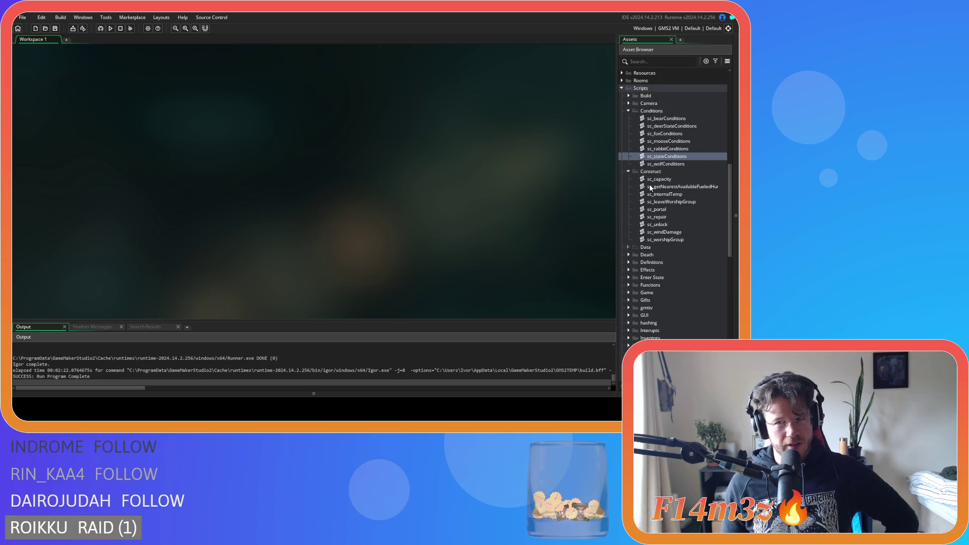
scroll(651, 188, up, 6)
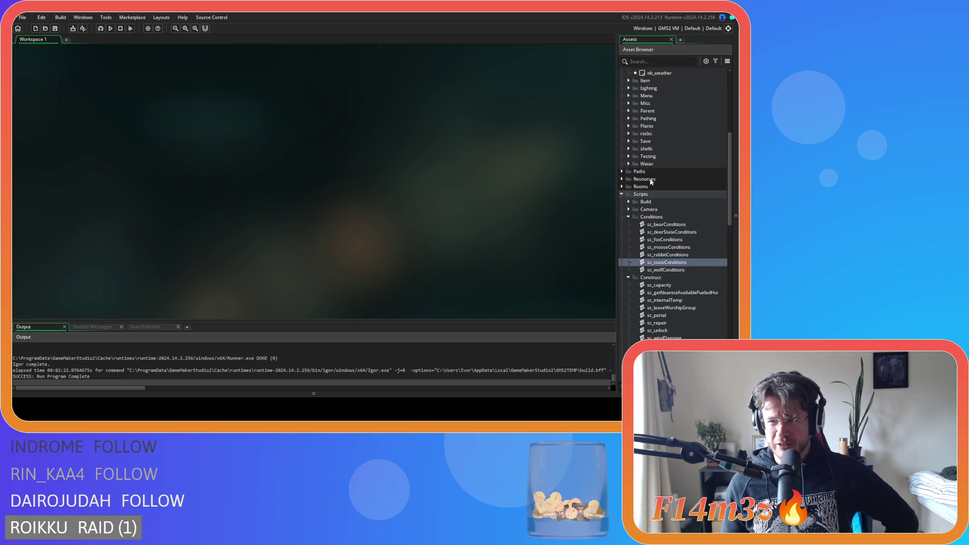
scroll(658, 191, down, 10)
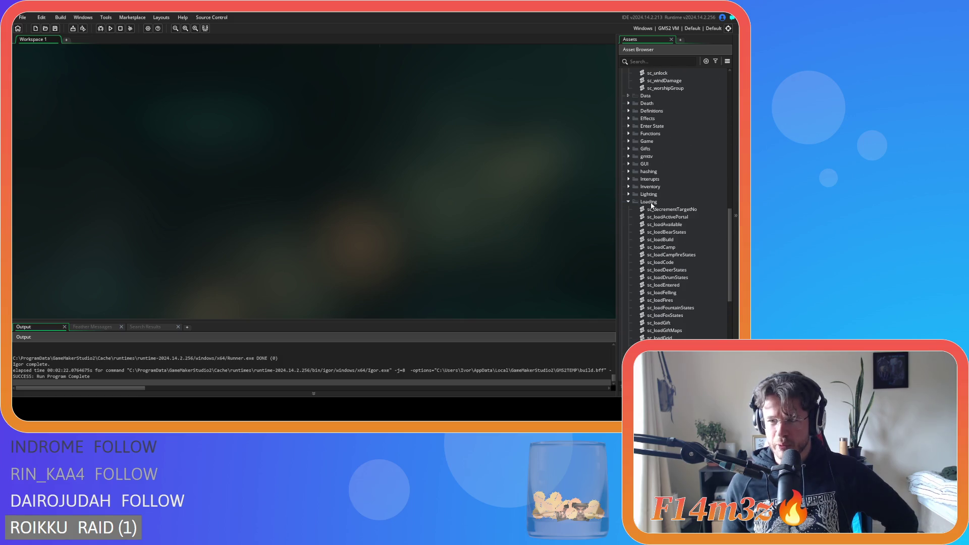
click(633, 140)
scroll(661, 172, down, 2)
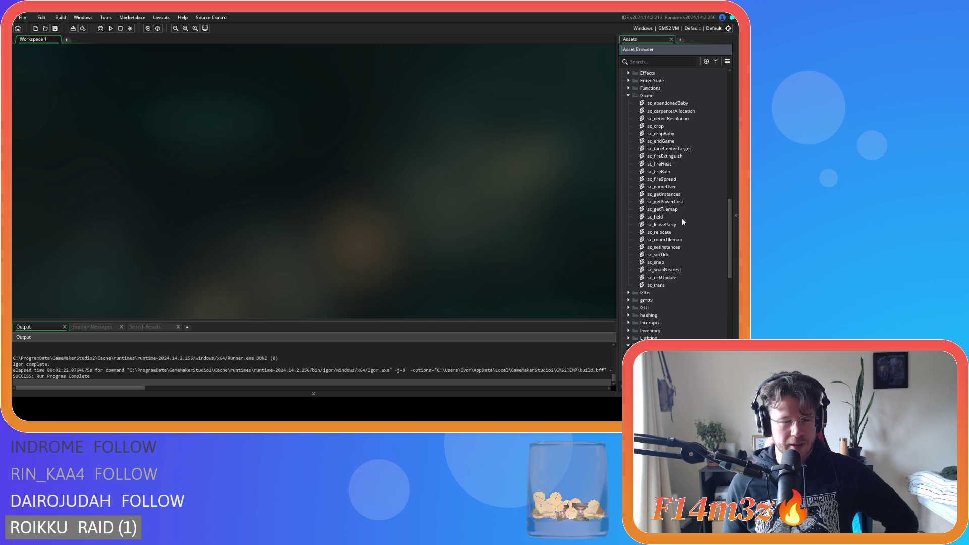
Collapse the Game and Loading folders, then re-expand Scripts > Game to list its sc_ scripts.
click(628, 96)
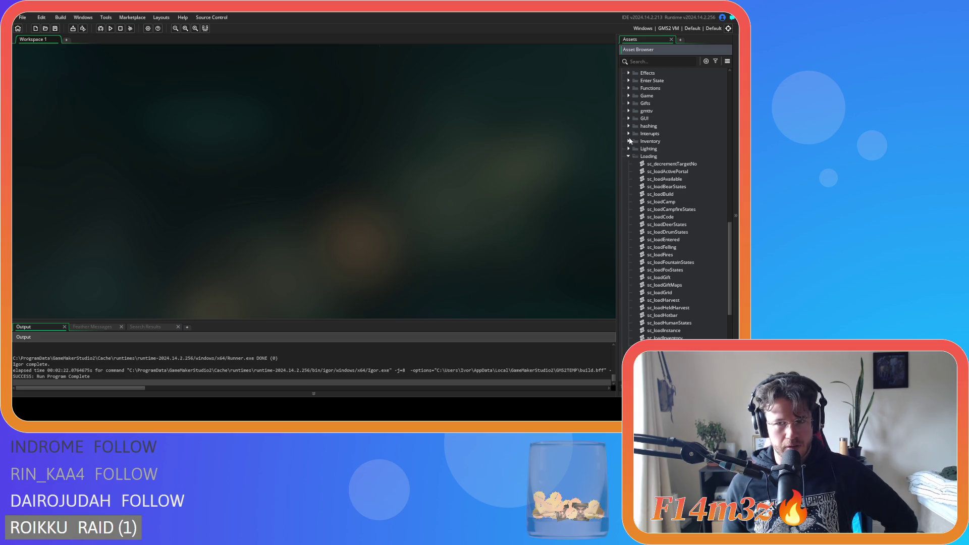
click(628, 156)
scroll(631, 154, up, 4)
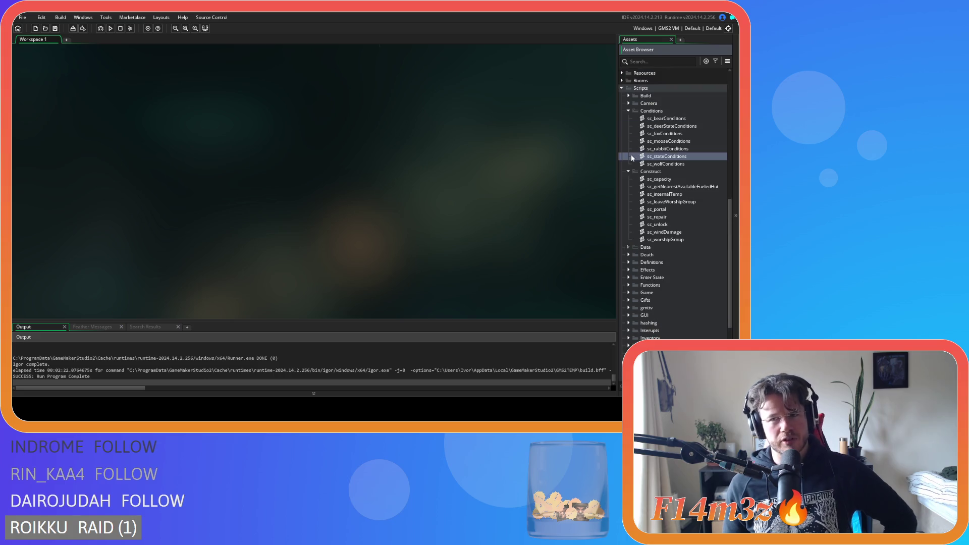
scroll(631, 154, up, 2)
scroll(631, 157, up, 5)
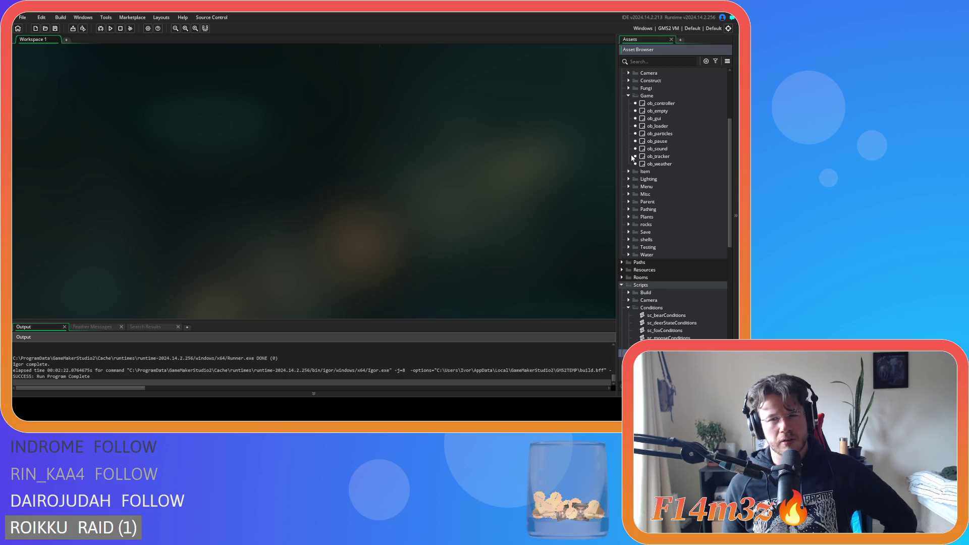
scroll(631, 157, down, 4)
scroll(631, 157, up, 3)
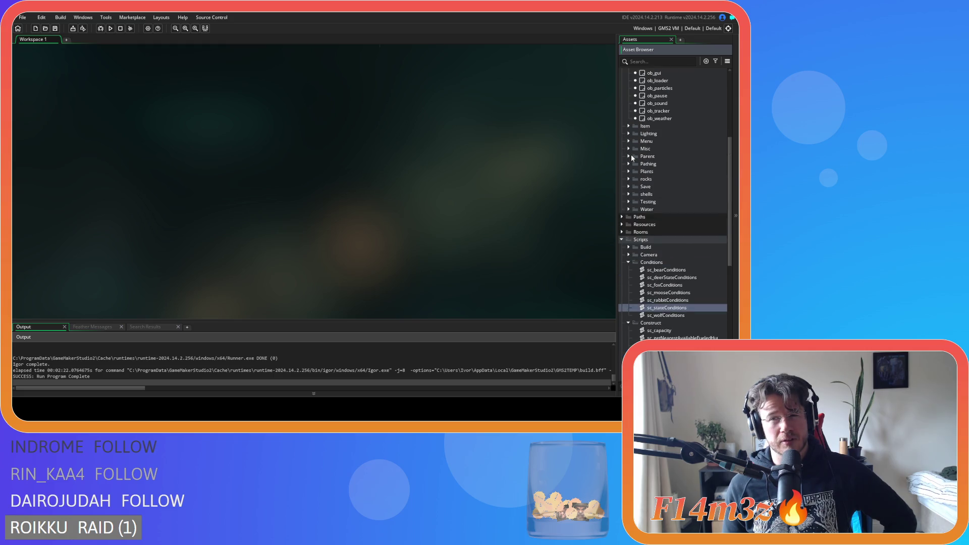
scroll(632, 158, up, 2)
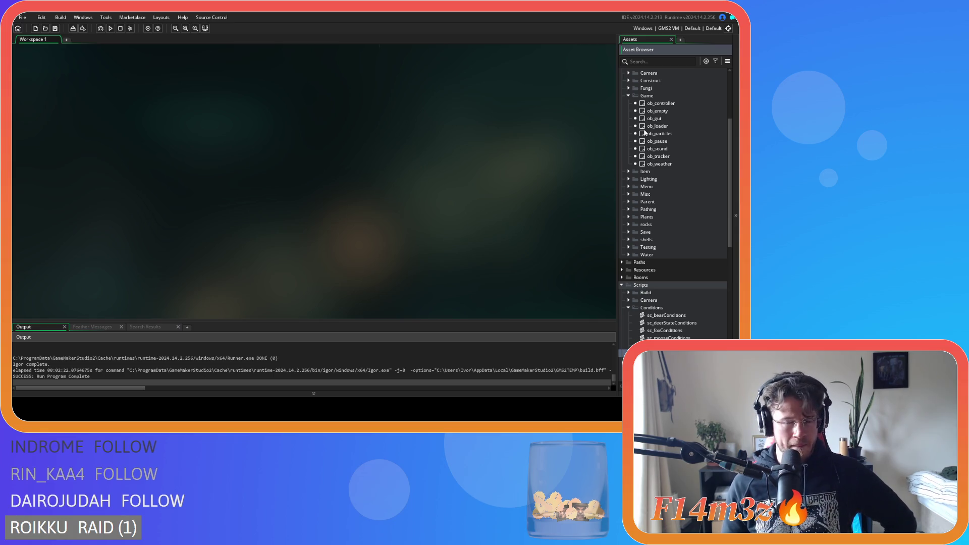
scroll(655, 166, up, 2)
scroll(655, 169, down, 8)
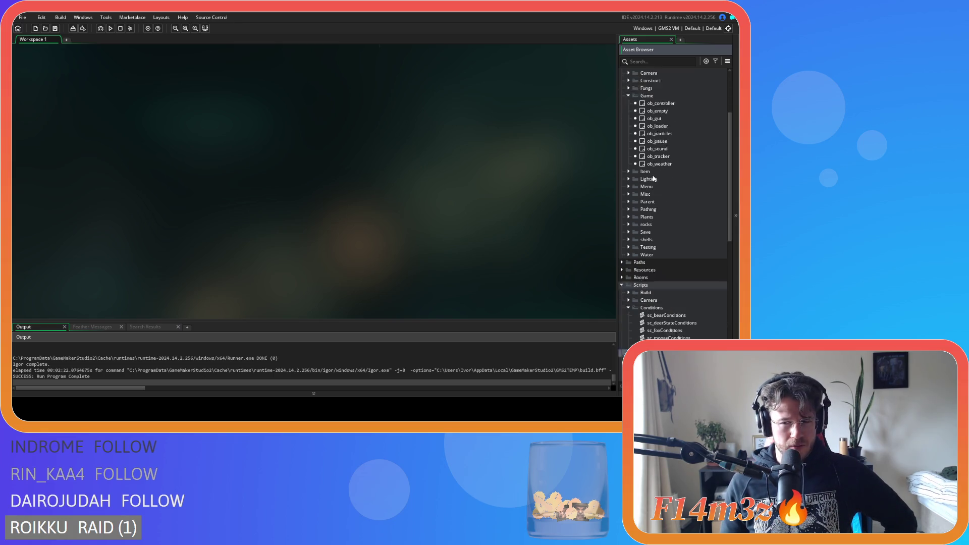
scroll(654, 178, down, 7)
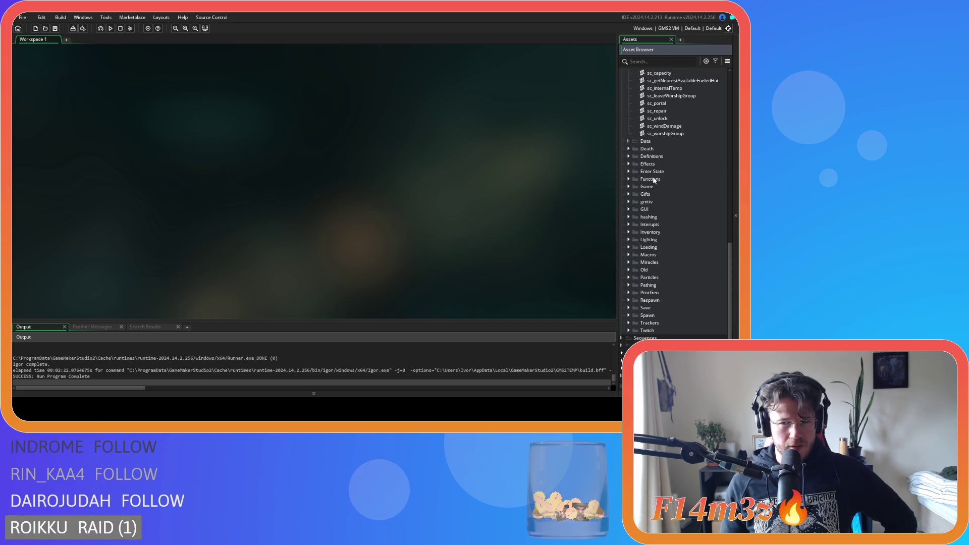
click(629, 187)
scroll(689, 231, down, 3)
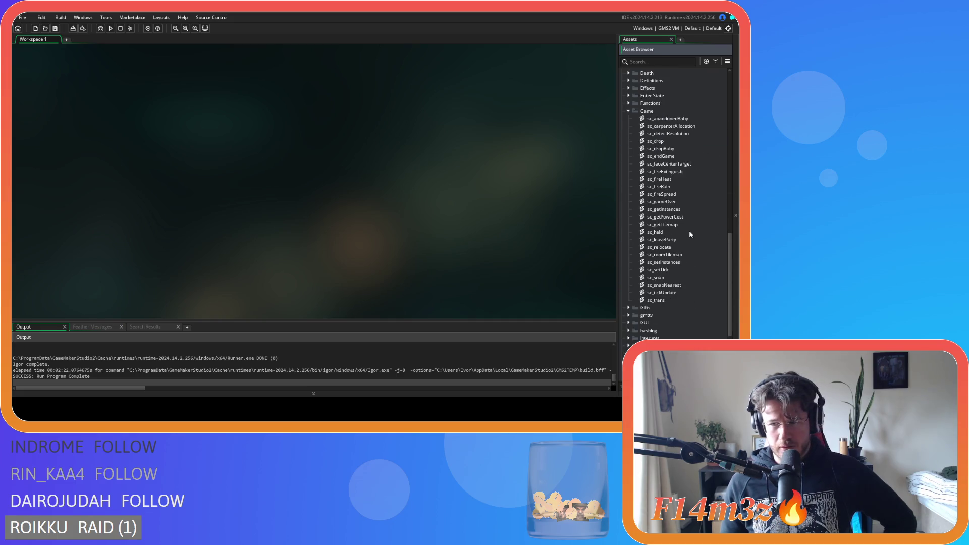
Open sc_getInstances after briefly opening sc_setInstances by mistake.
double_click(678, 262)
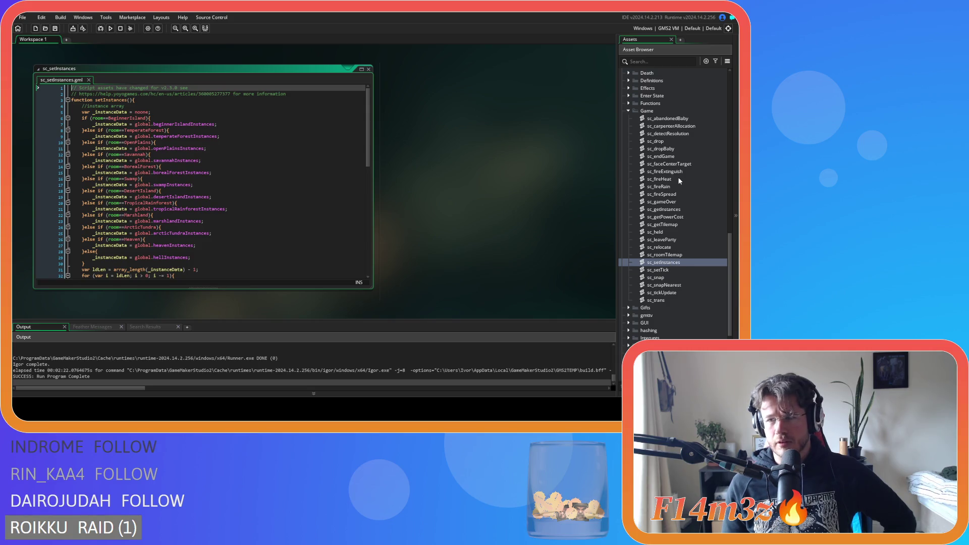
double_click(664, 209)
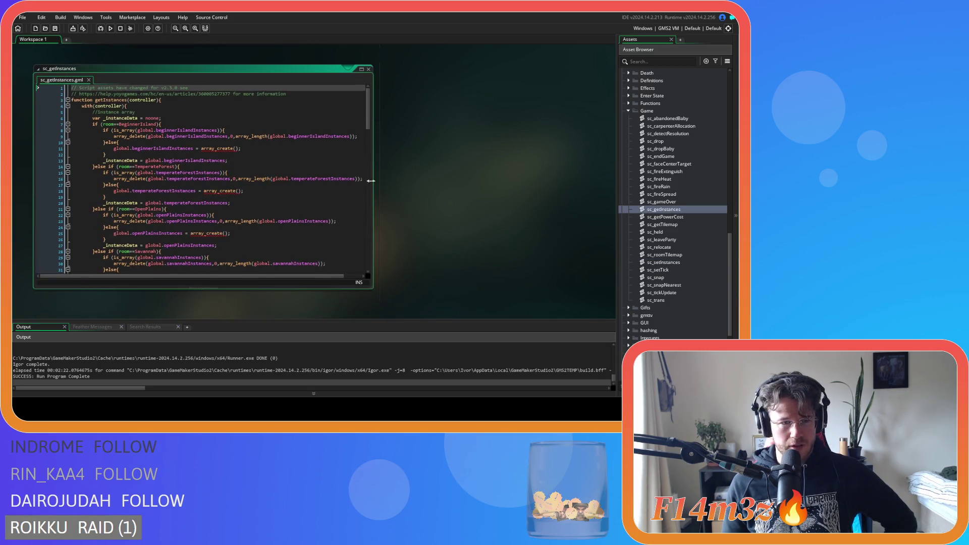
mouse_move(370, 126)
mouse_down()
mouse_move(376, 262)
mouse_move(376, 231)
mouse_up()
Jump from sc_getInstances' savePortalExit call to its definition and mark the targetNo entry.
scroll(307, 217, down, 1)
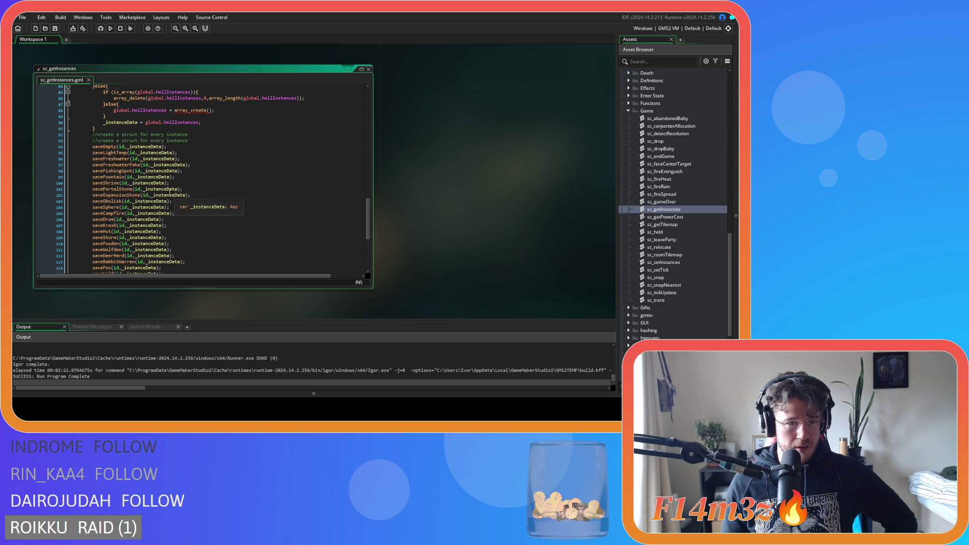
scroll(170, 194, down, 4)
scroll(167, 194, down, 2)
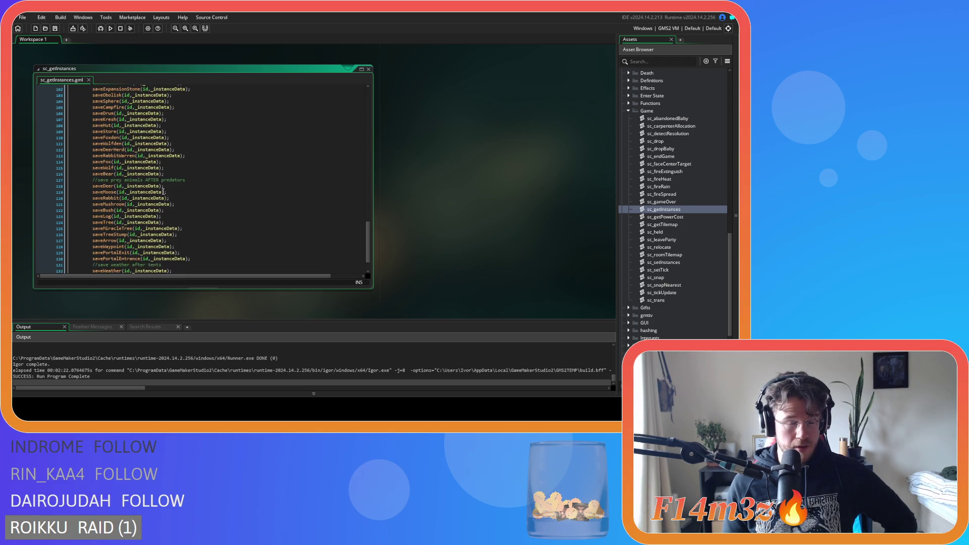
scroll(163, 191, down, 2)
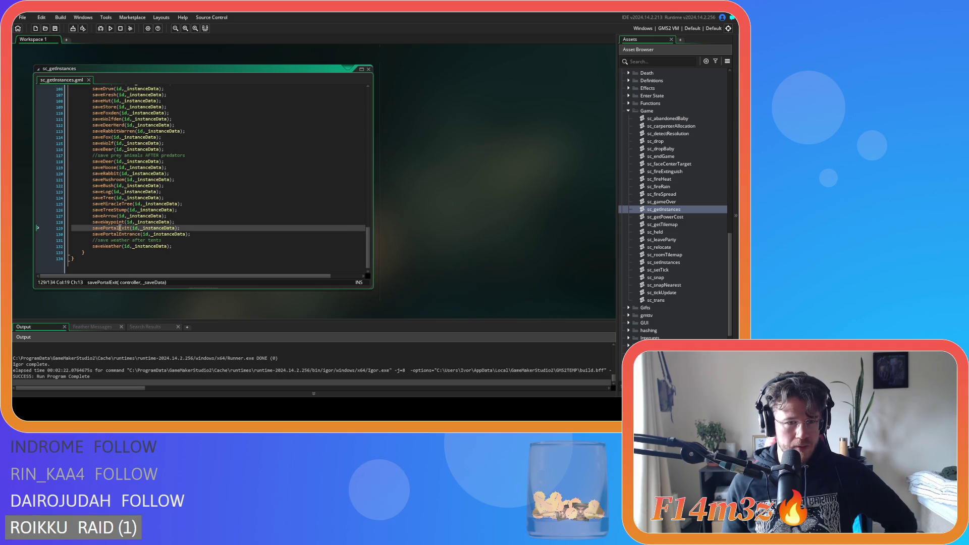
middle_click(124, 223)
drag(346, 166, 399, 167)
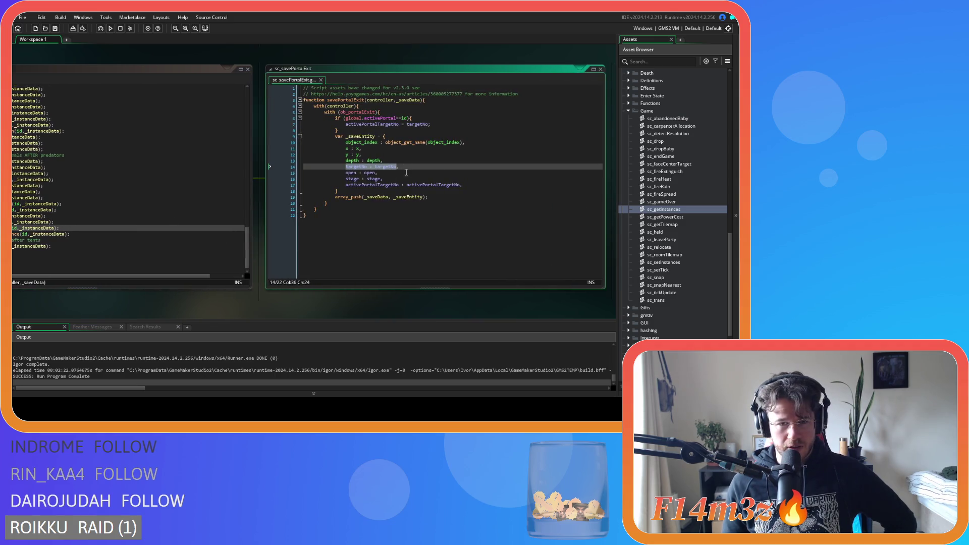
click(430, 124)
drag(430, 124, 391, 124)
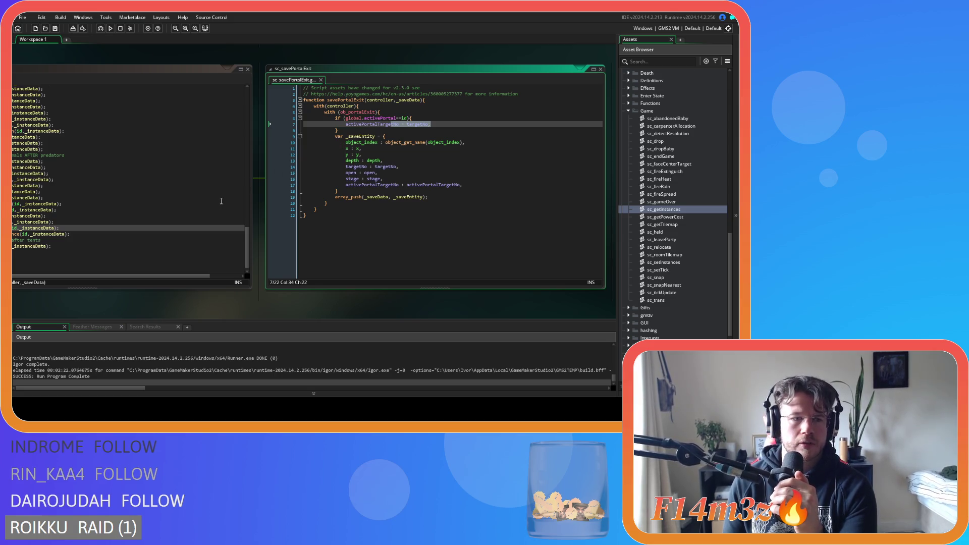
scroll(661, 234, down, 5)
scroll(661, 234, up, 10)
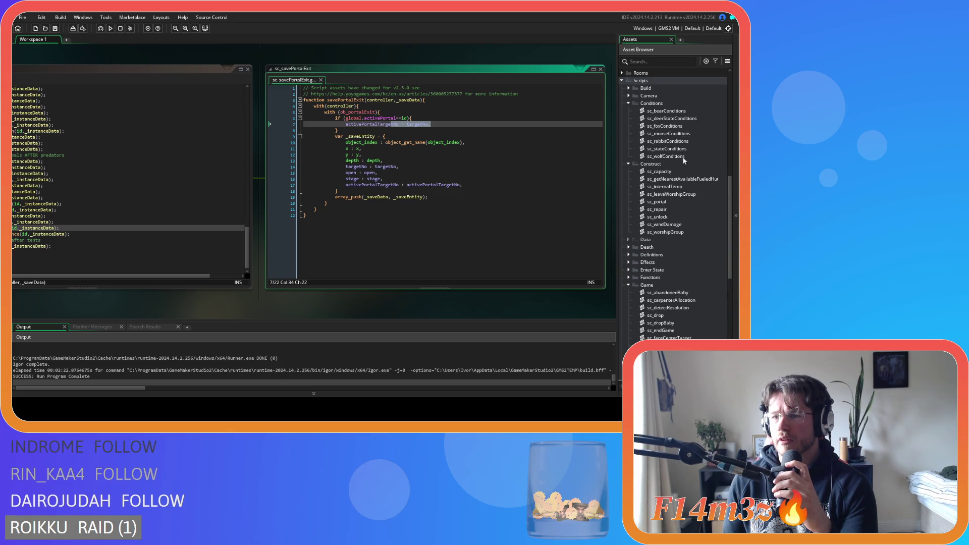
scroll(661, 294, down, 10)
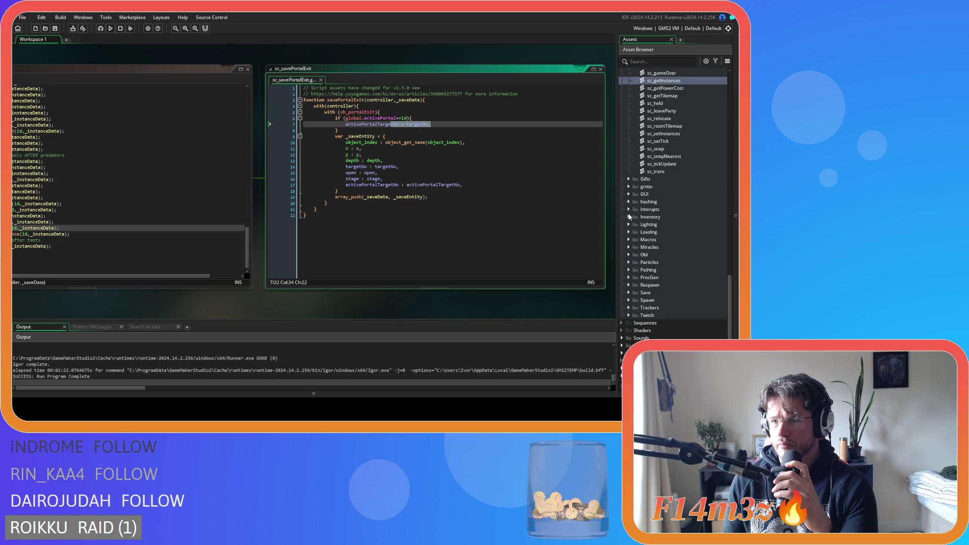
click(629, 232)
Open sc_loadActivePortal and place the caret in line 5's portal condition.
double_click(678, 250)
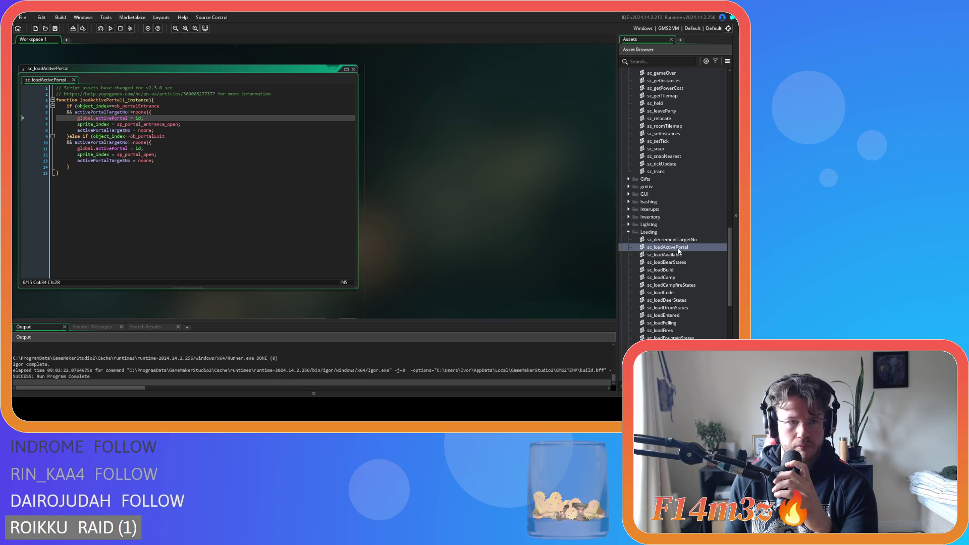
click(141, 112)
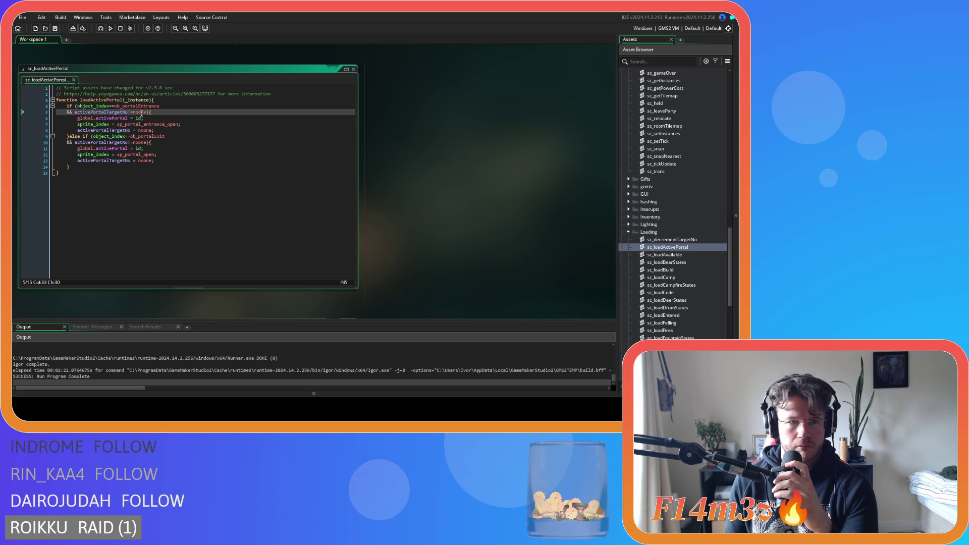
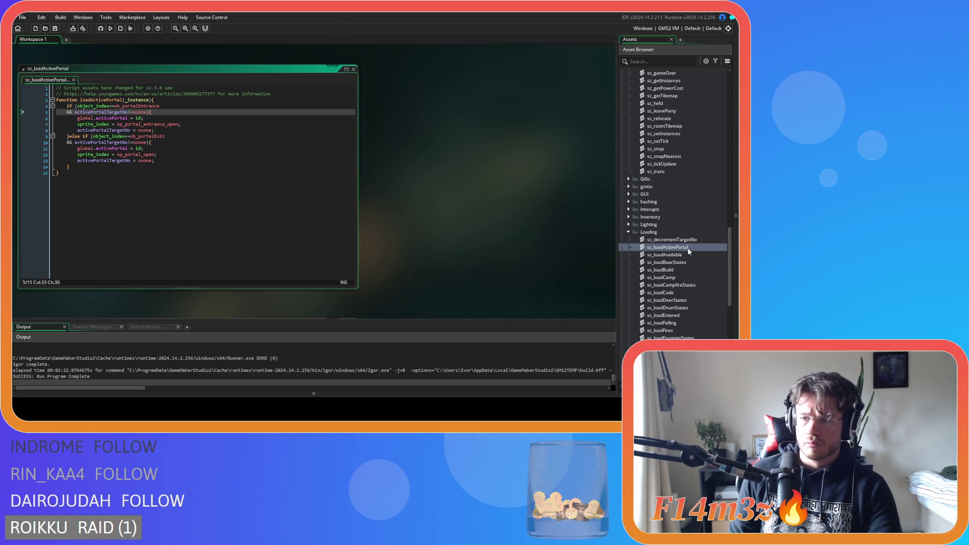
Open sc_portal from Scripts > Construct and scroll up to its exit-portal block.
scroll(684, 249, up, 5)
scroll(683, 250, up, 3)
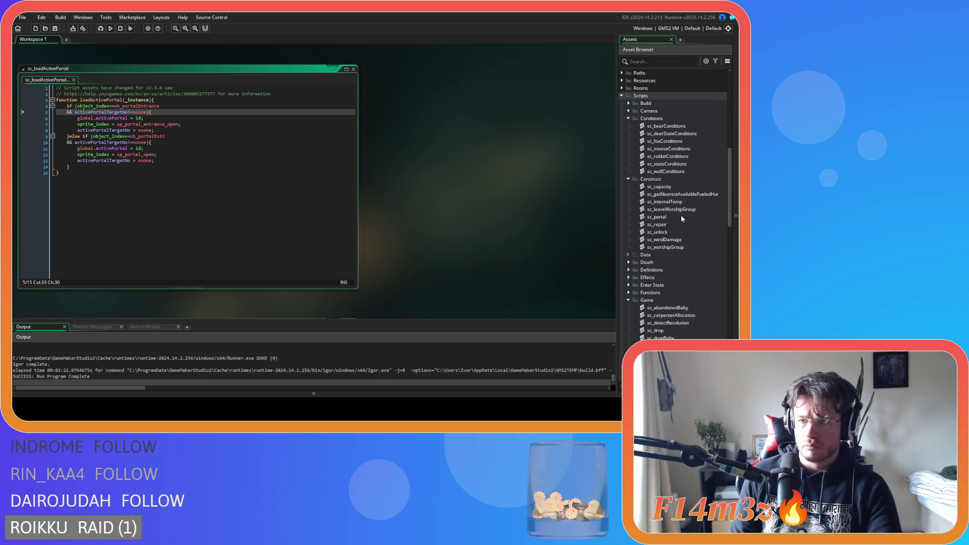
double_click(656, 217)
mouse_move(352, 257)
mouse_down()
mouse_move(349, 92)
mouse_move(343, 114)
mouse_move(341, 103)
mouse_up()
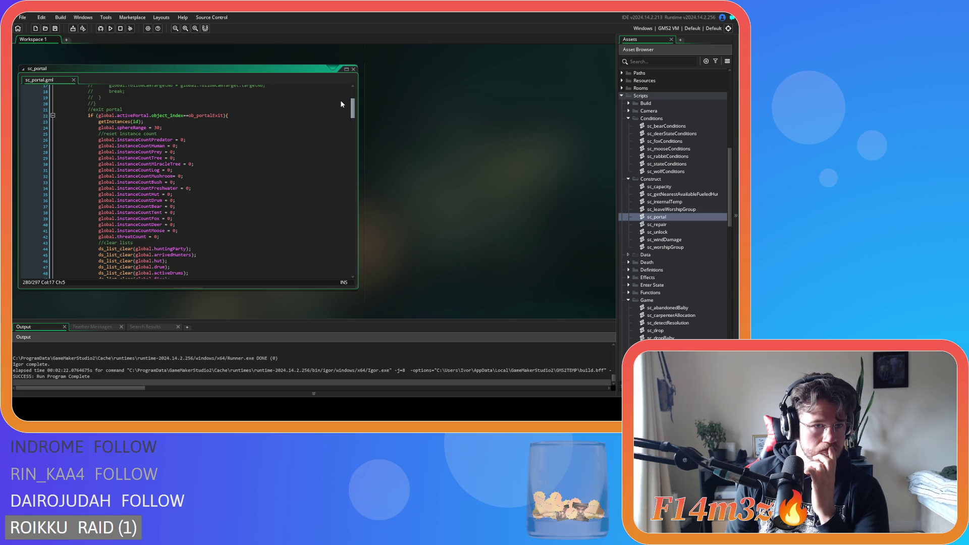
Start an activePortalTargetNo line under the exit-portal if, checking the name in sc_loadActivePortal.
click(257, 116)
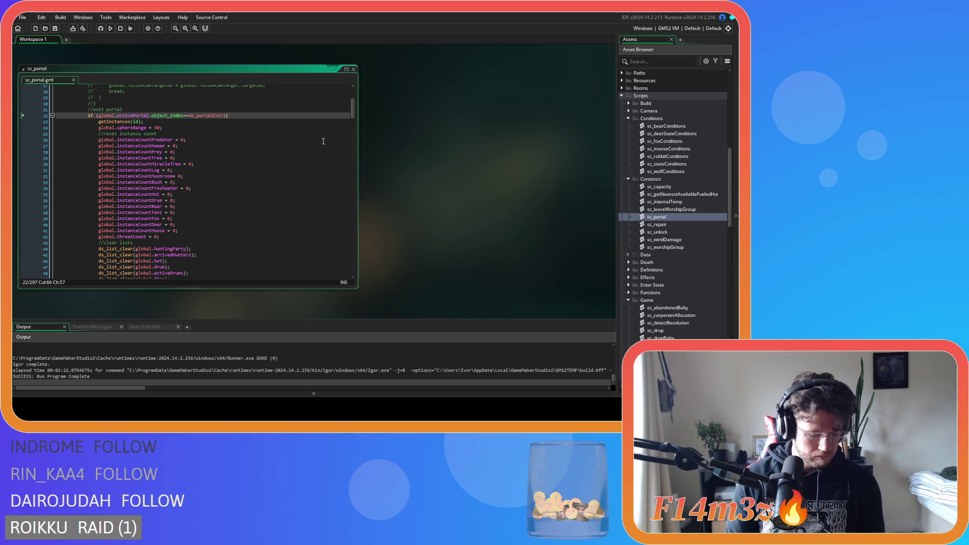
key(Return)
text(activePortalT)
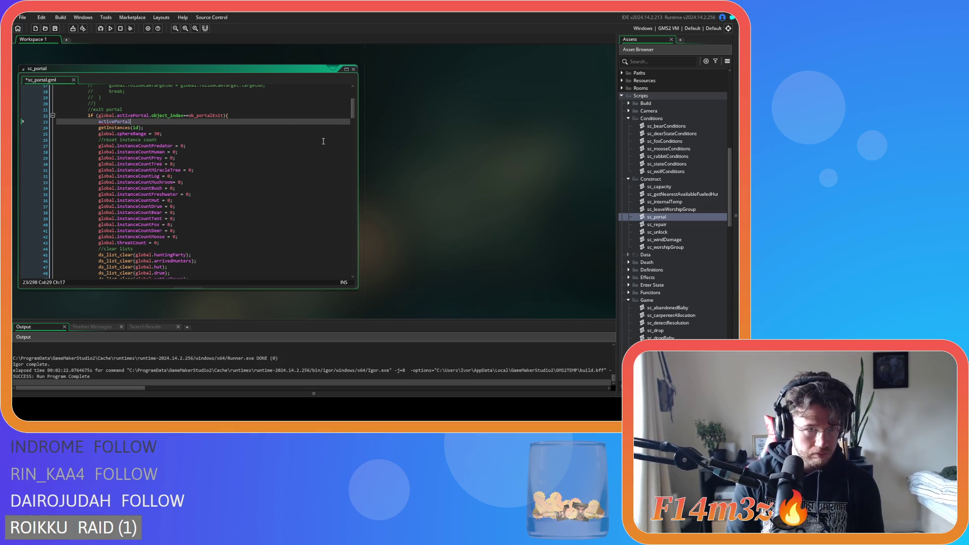
text(argetNo)
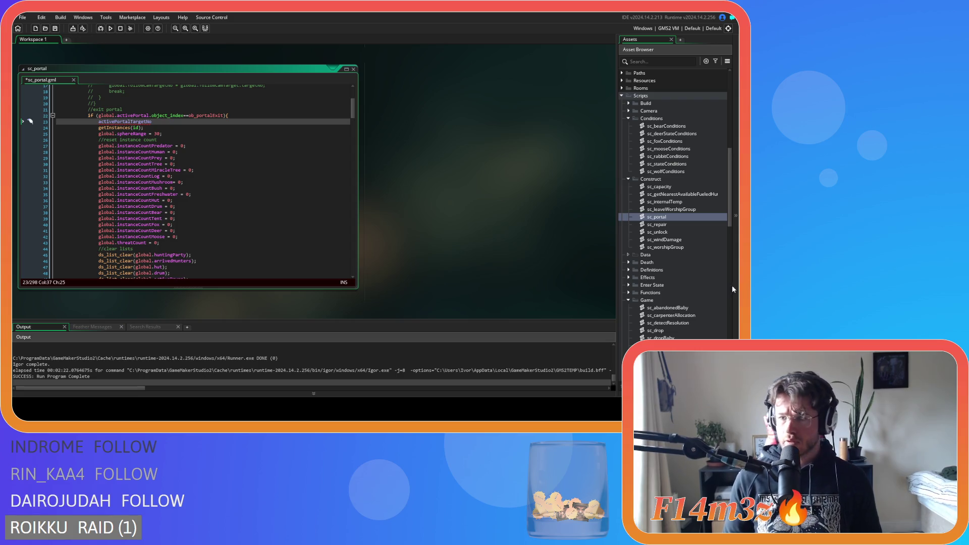
scroll(694, 268, down, 5)
scroll(694, 268, down, 4)
double_click(671, 292)
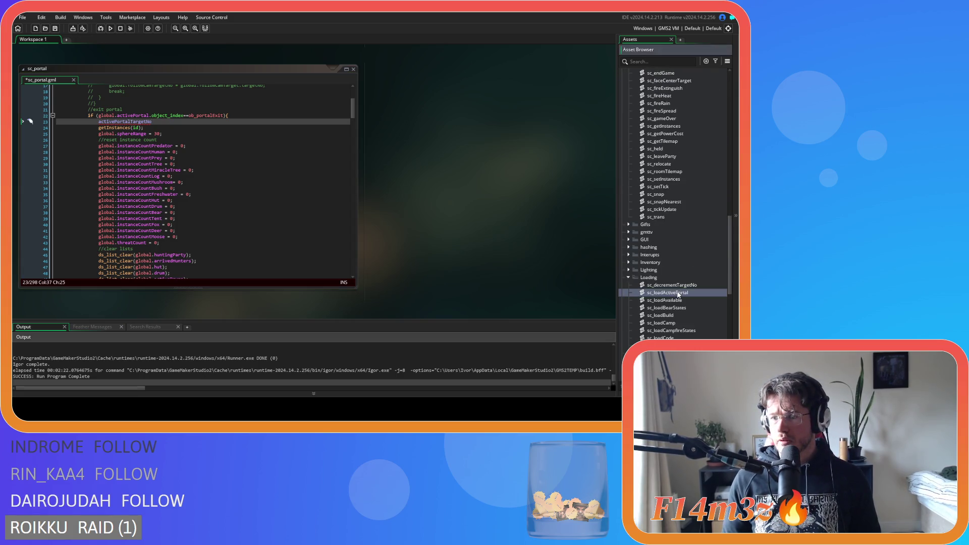
double_click(101, 111)
scroll(519, 288, up, 5)
scroll(689, 274, up, 10)
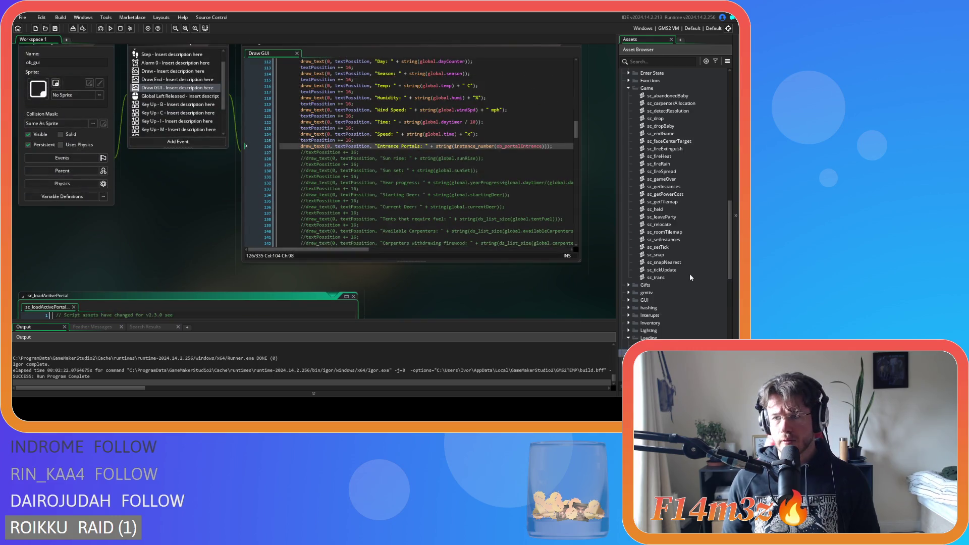
double_click(671, 203)
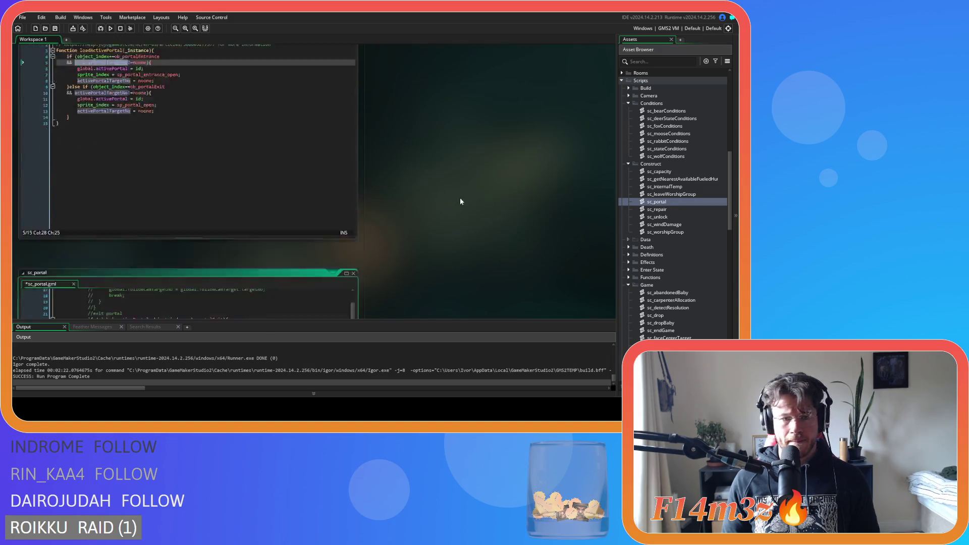
Complete the line as 'activePortalTargetNo = noone;' and copy it.
text(noone;)
key(shift+Home)
click(198, 122)
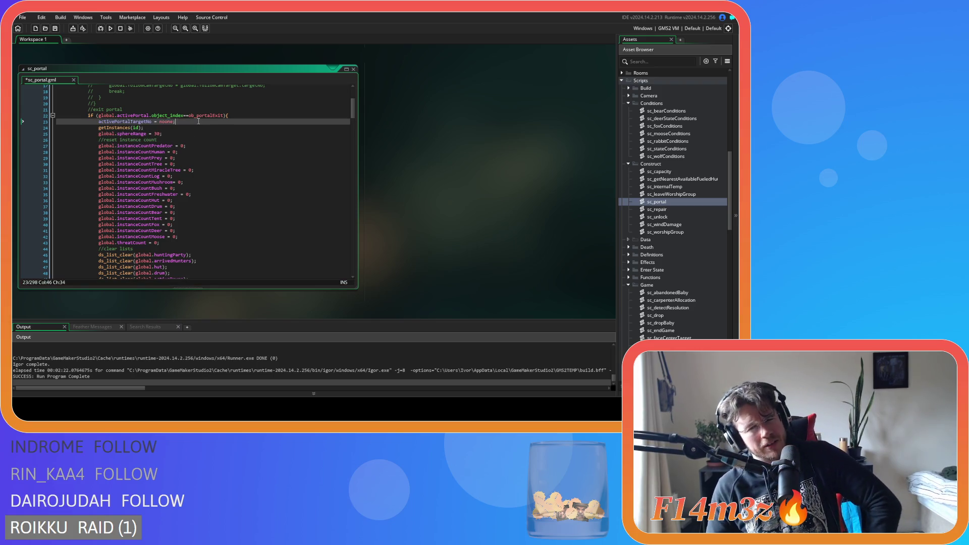
drag(199, 121, 99, 121)
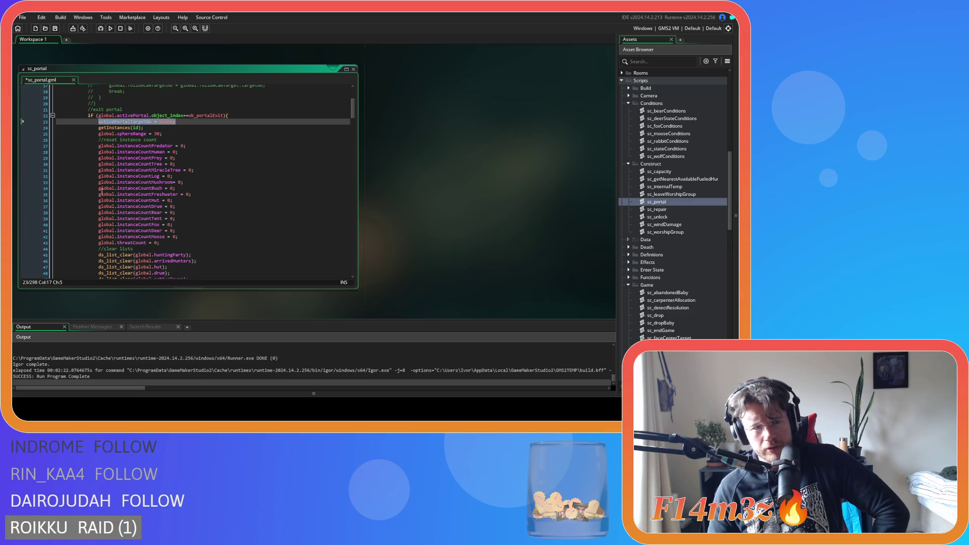
right_click(149, 121)
click(177, 151)
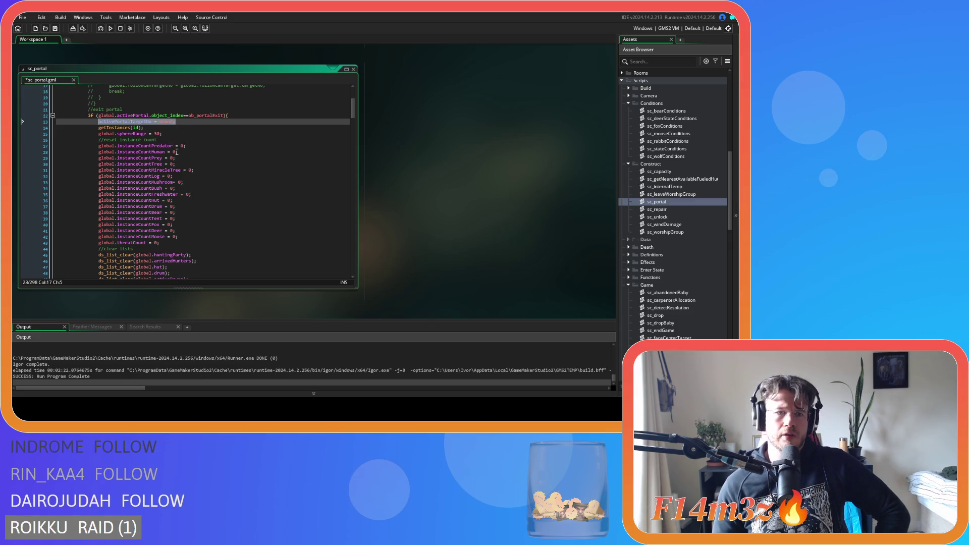
Add an empty line under the entrance-portal if condition.
scroll(183, 183, down, 6)
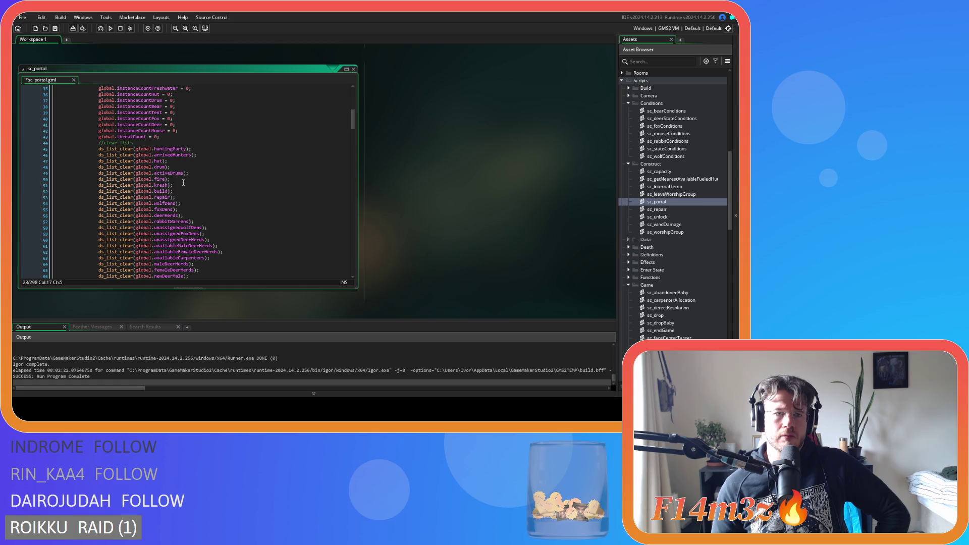
scroll(183, 182, down, 20)
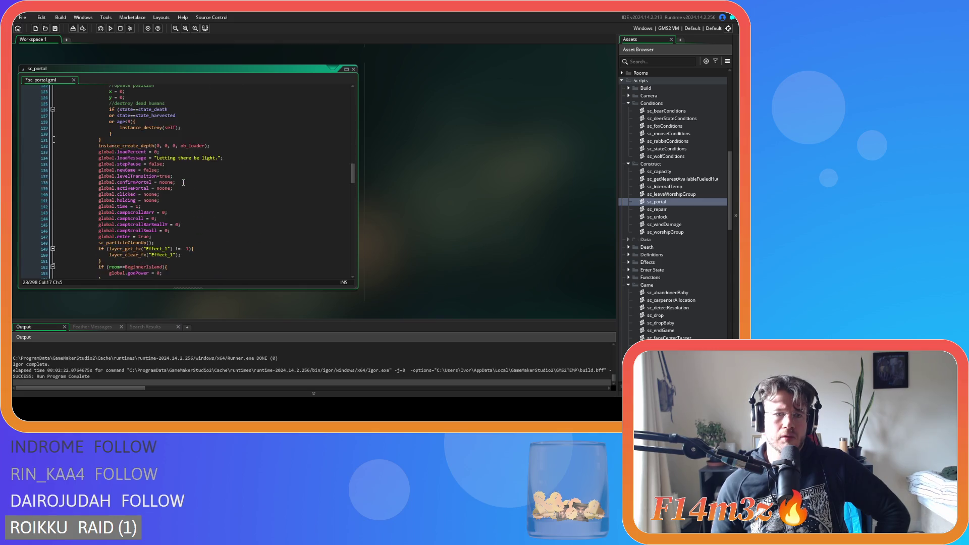
scroll(184, 183, down, 11)
click(269, 154)
key(Return)
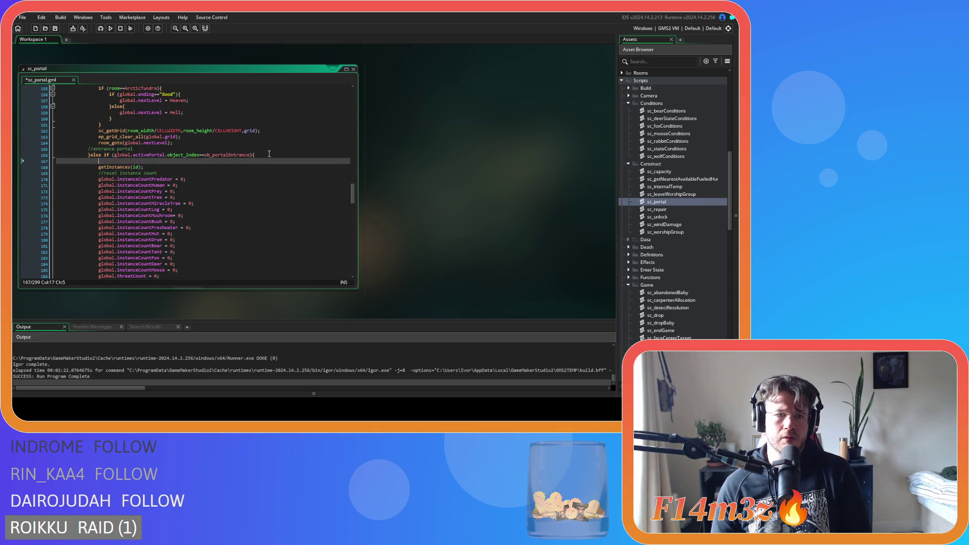
Paste 'activePortalTargetNo = noone;' into the entrance branch and save sc_portal.
key(ctrl+v)
key(ctrl+s)
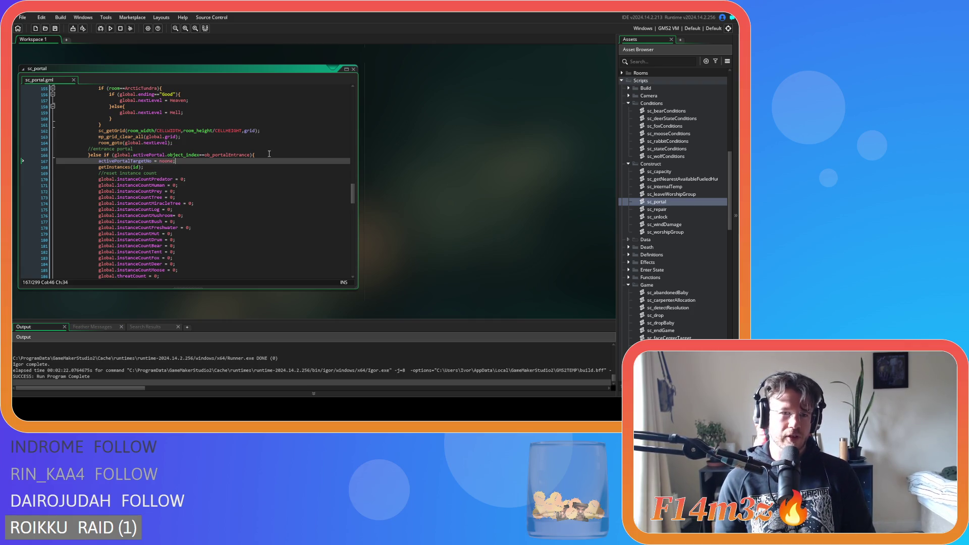
key(Down)
Build and run the Entheogen project with F5.
key(F5)
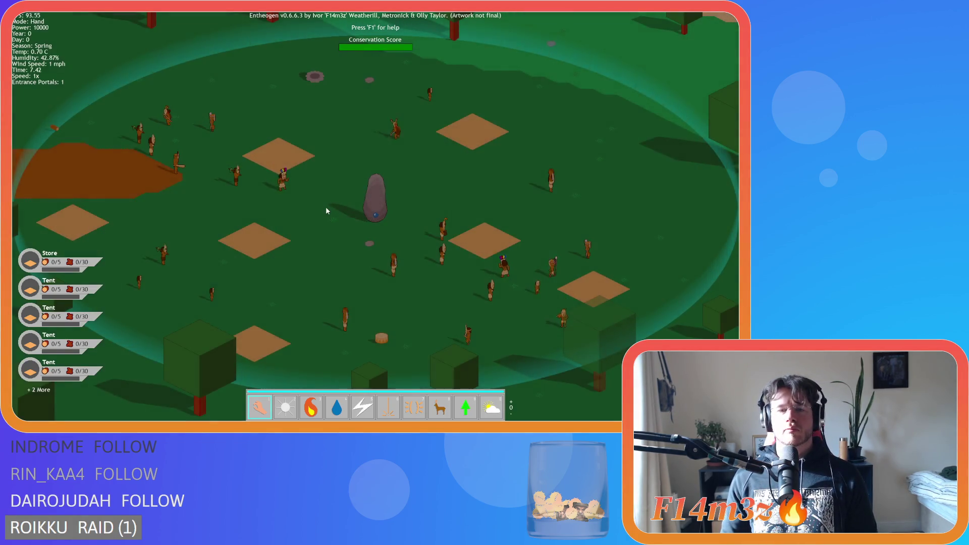
Zoom the map and respond to the advance-to-next-level prompt.
scroll(327, 210, down, 3)
scroll(326, 211, down, 5)
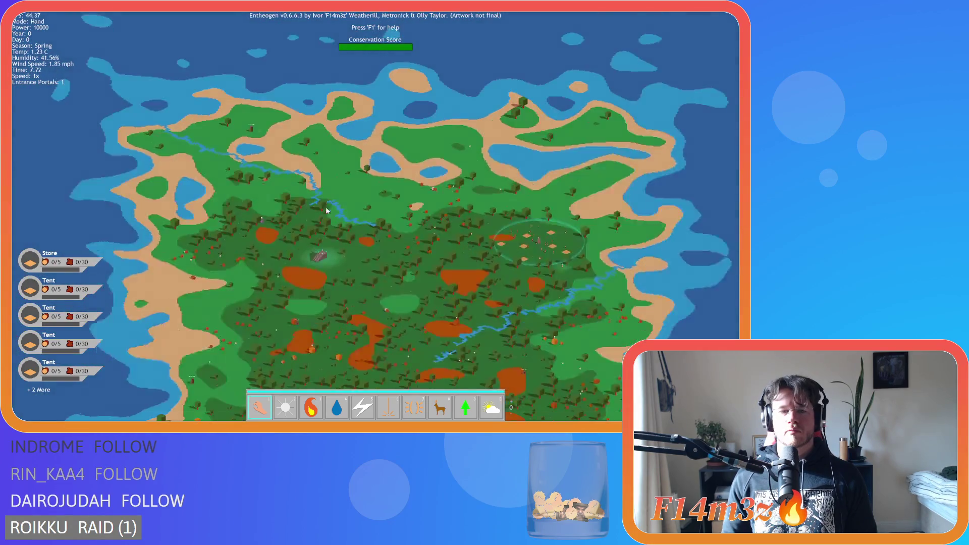
key(s)
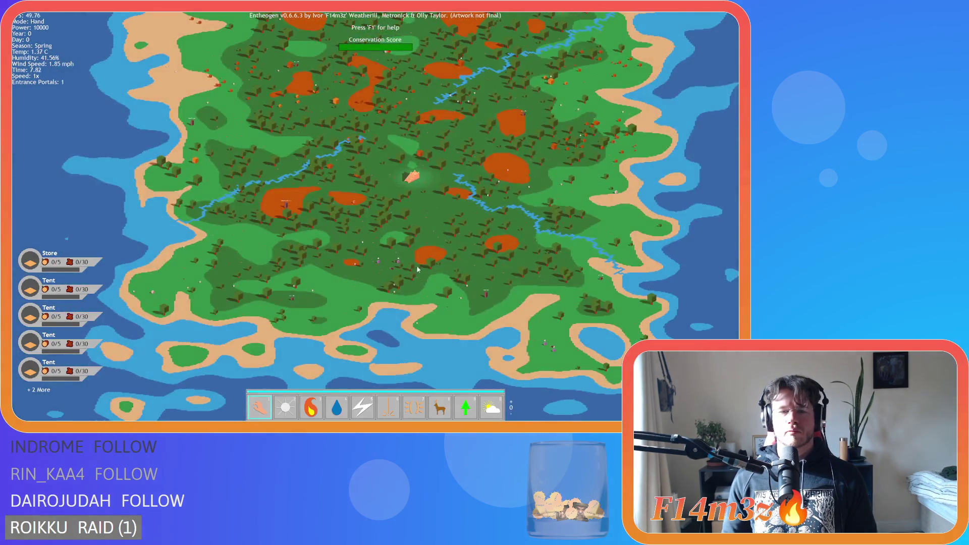
key(n)
key(n)
scroll(432, 223, up, 8)
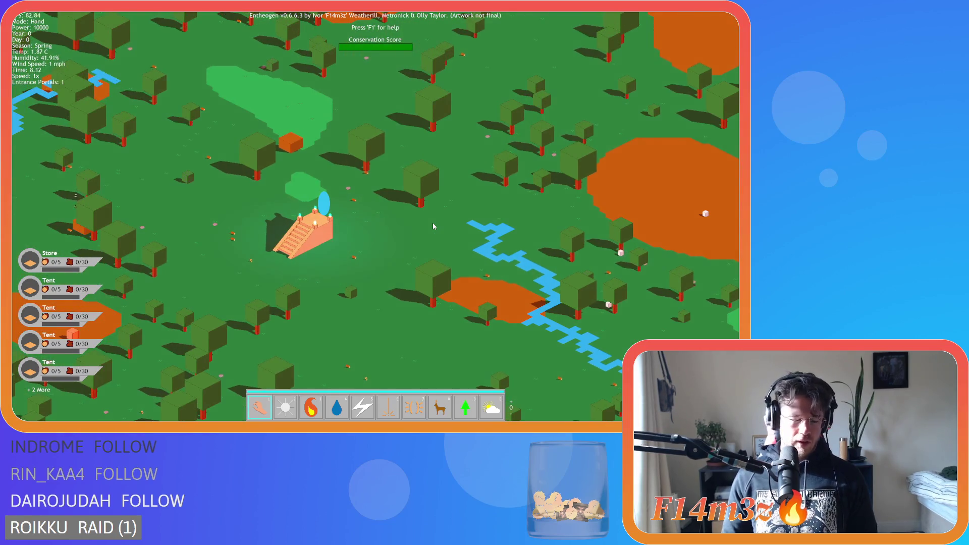
scroll(433, 226, down, 5)
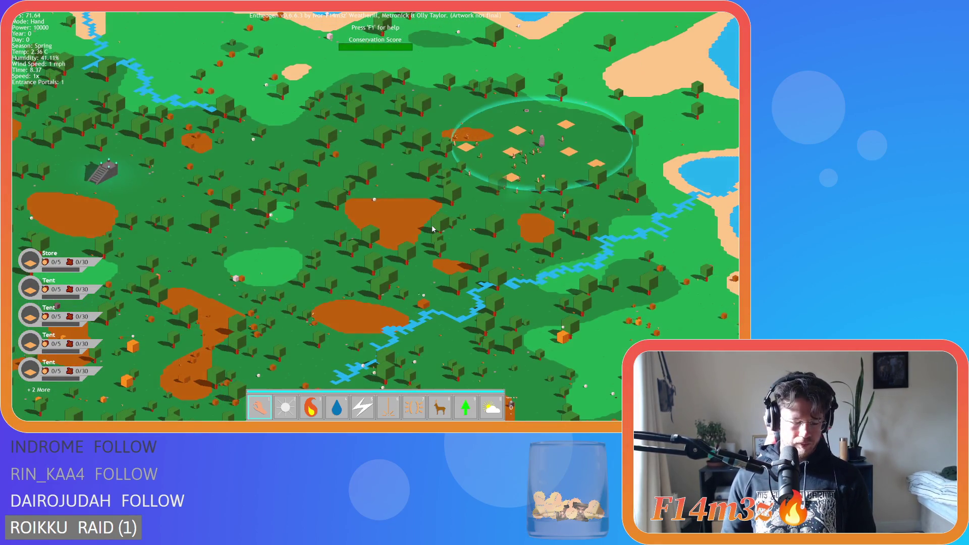
Deselect all follower roles in the Tribe overview, close it, and dismiss the quit prompt.
key(t)
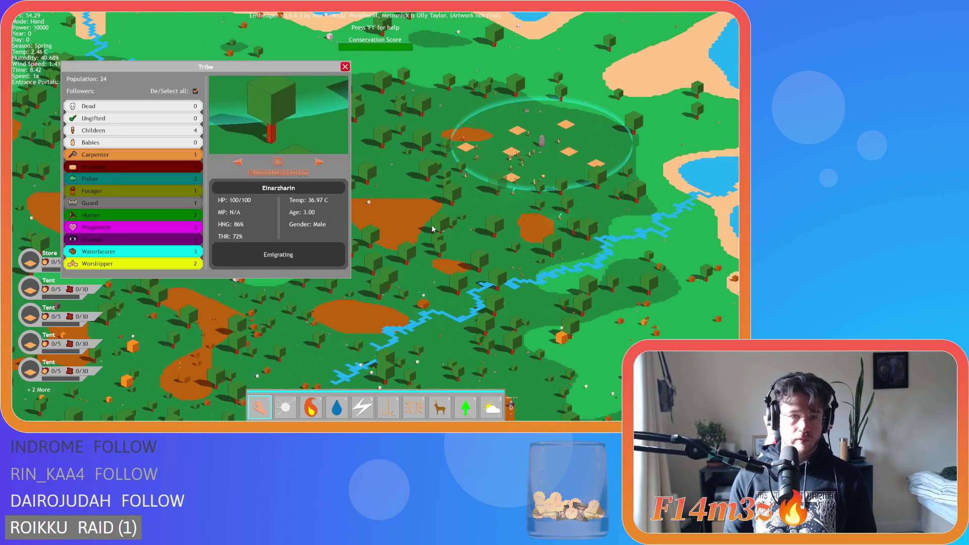
click(195, 91)
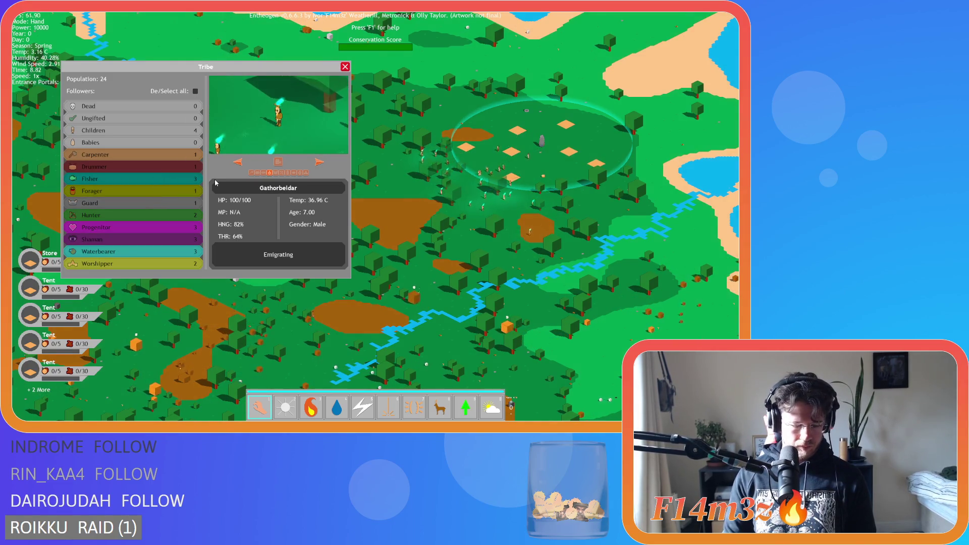
key(Escape)
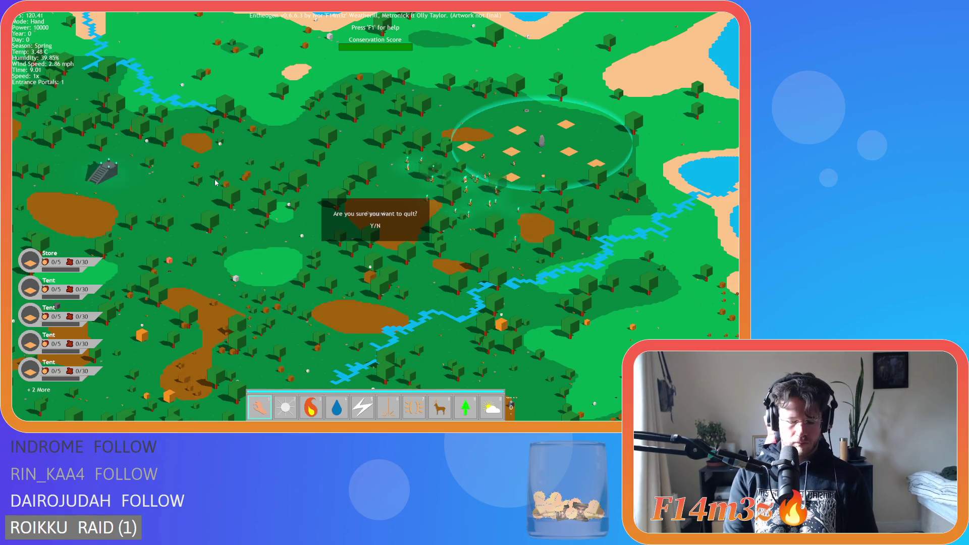
key(n)
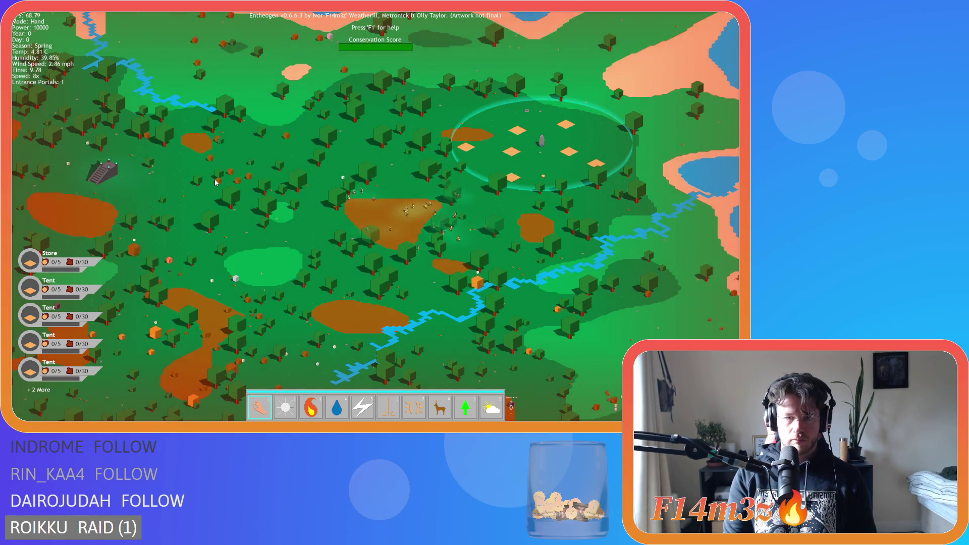
Pan and zoom the view onto the temple and its blue portal.
key(Down)
key(Left)
key(Down)
key(Right)
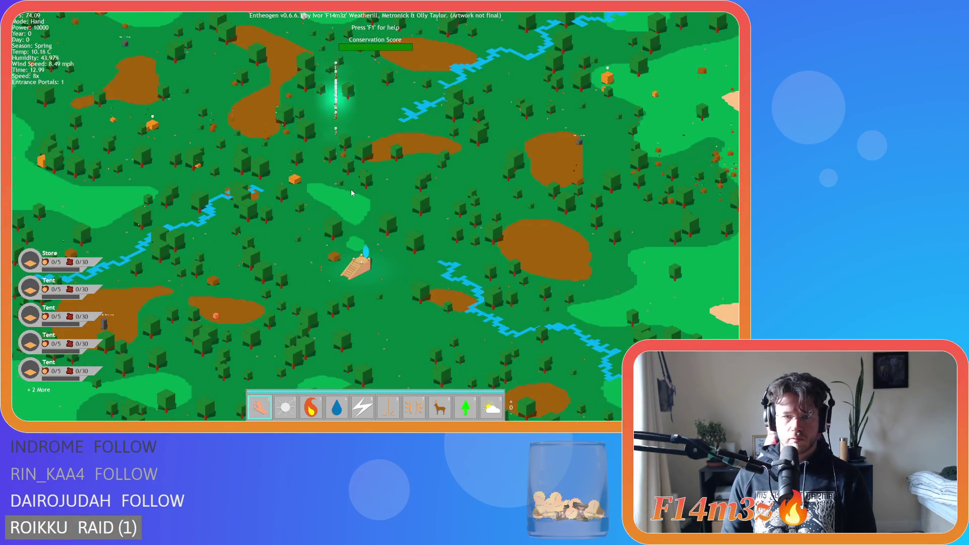
scroll(353, 202, up, 5)
key(Down)
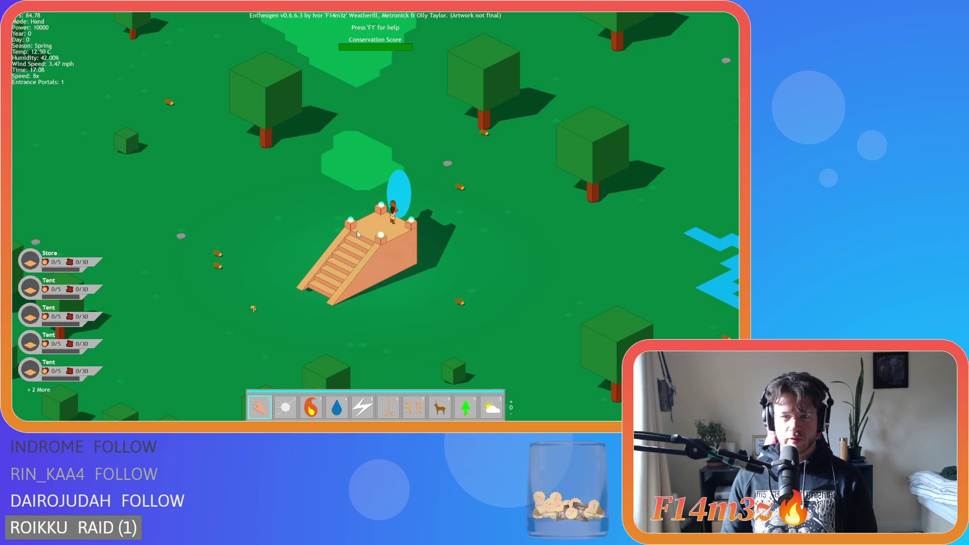
Regenerate the world, open the temple portal, and speed the game up to 8x.
key(r)
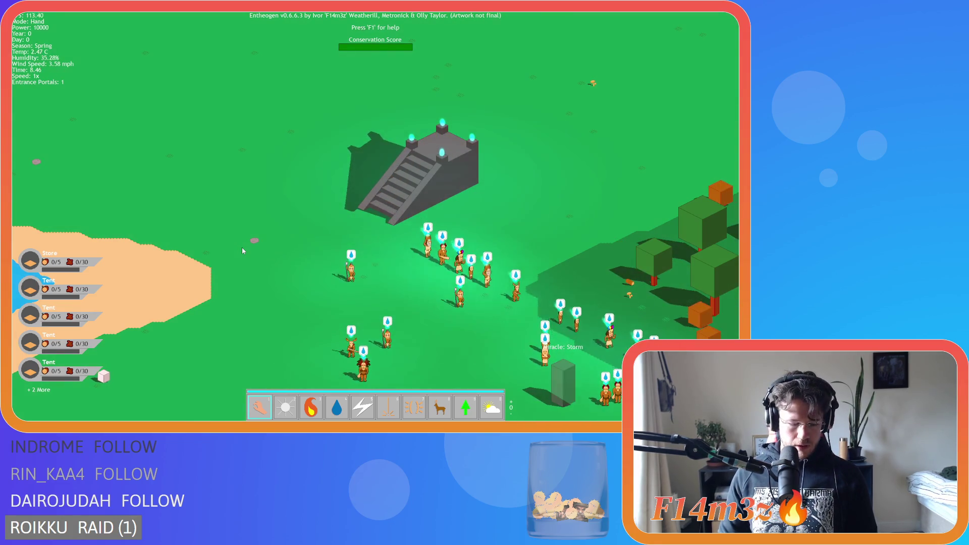
click(379, 195)
click(388, 239)
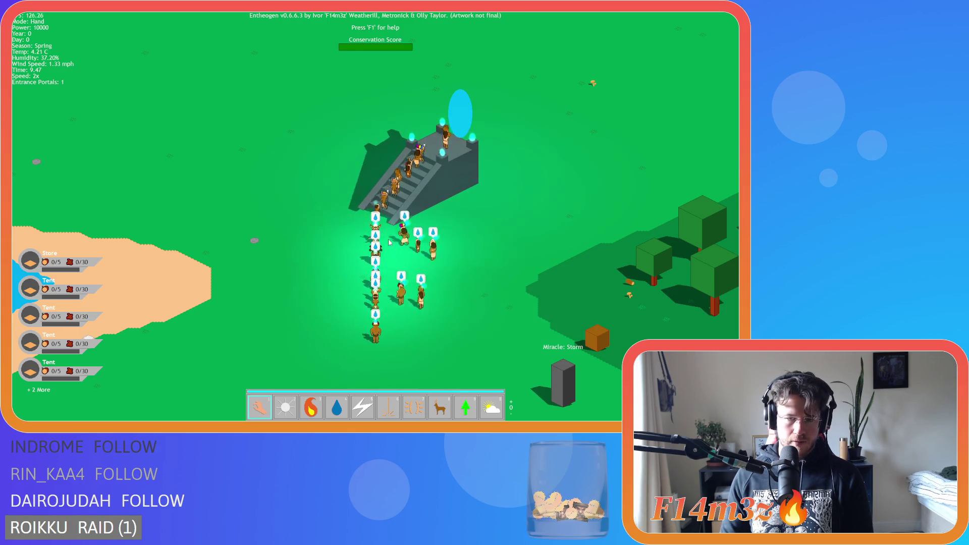
key(plus)
key(plus)
key(plus)
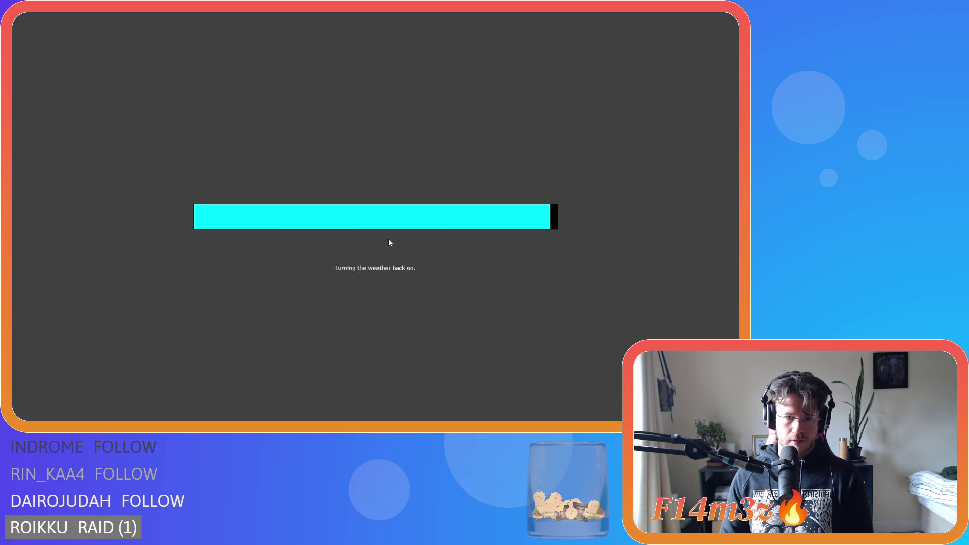
Switch game speed from 8x back to 1x, then quicksave and quickload.
key(plus)
key(plus)
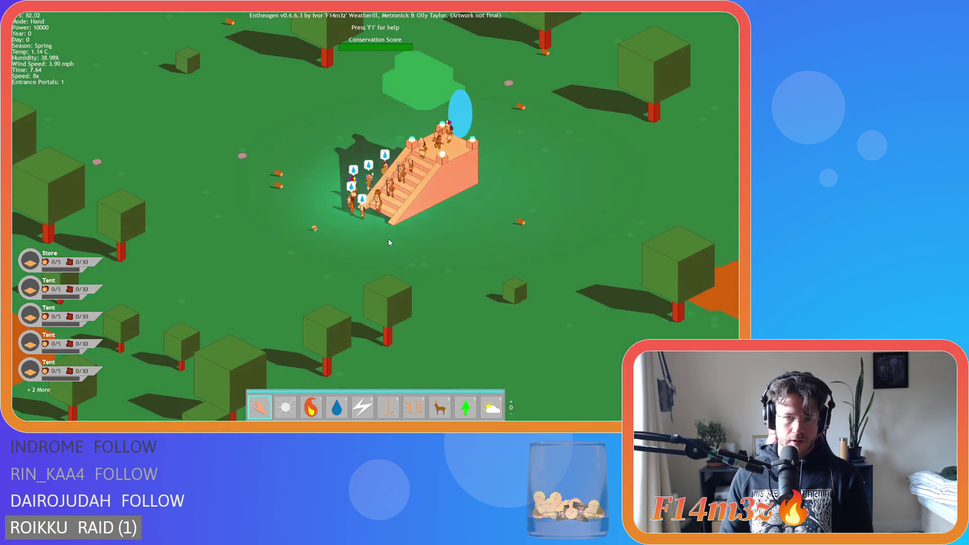
key(minus)
key(minus)
key(minus)
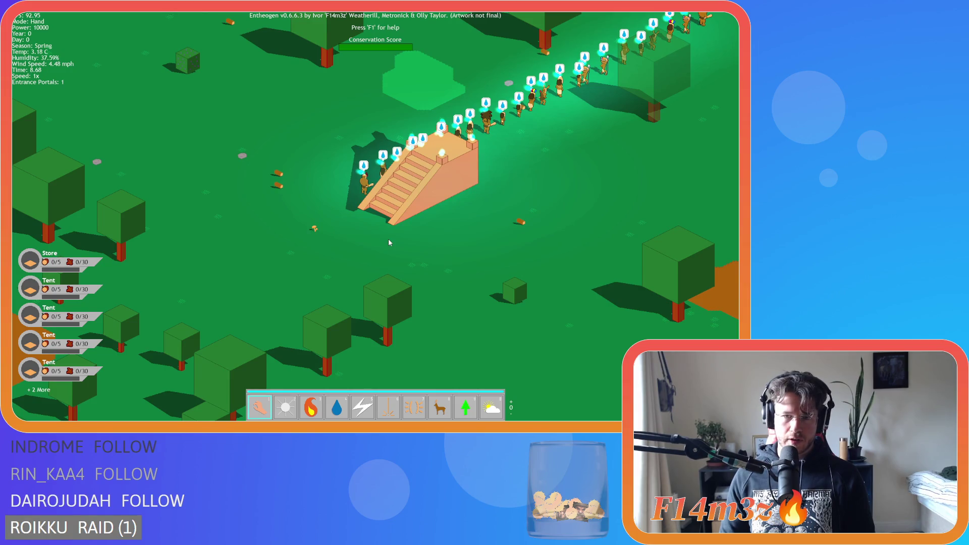
key(F5)
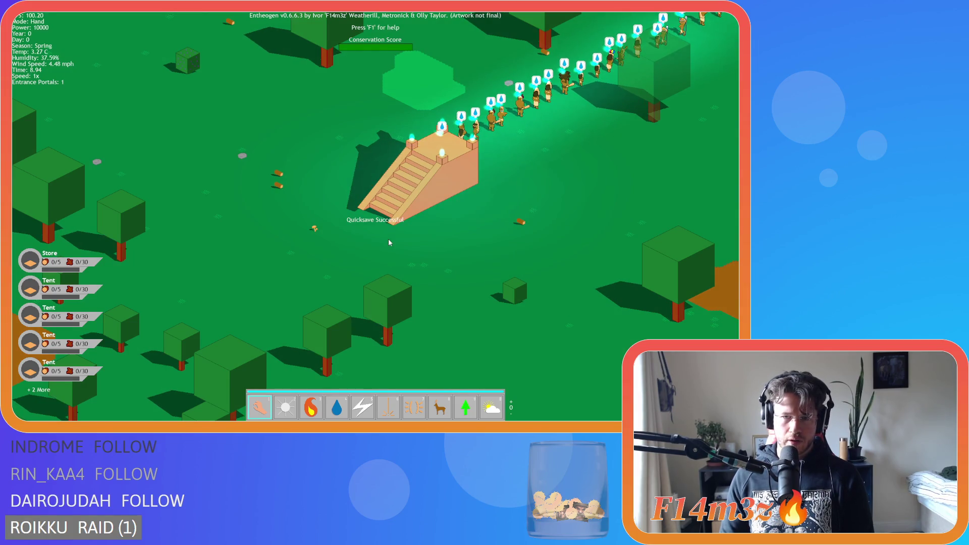
key(F9)
Pan the camera over the temple, then quit the game.
key(a)
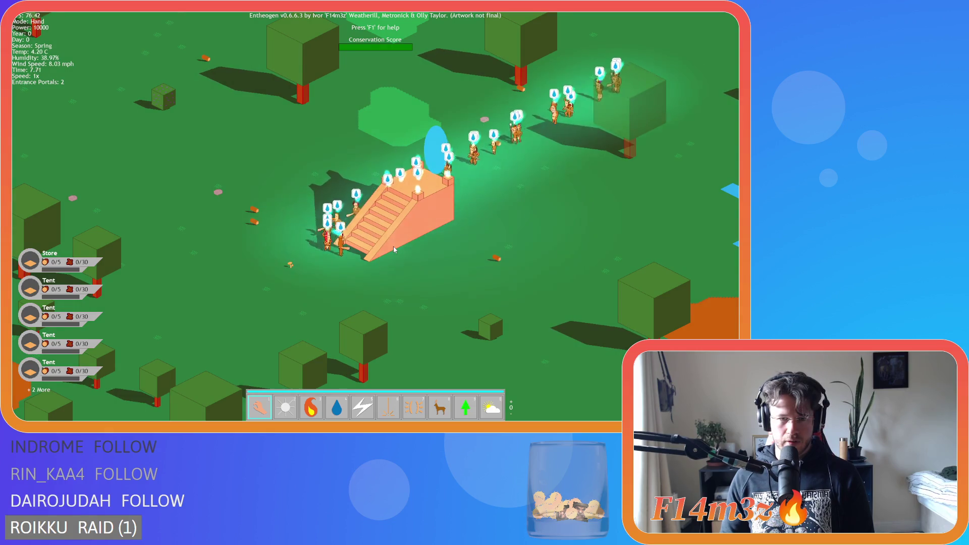
key(d)
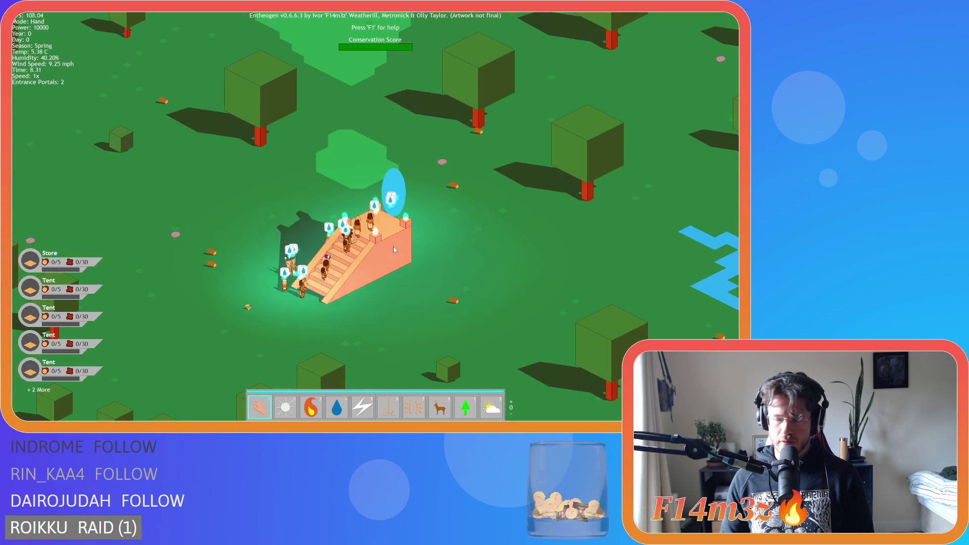
key(s)
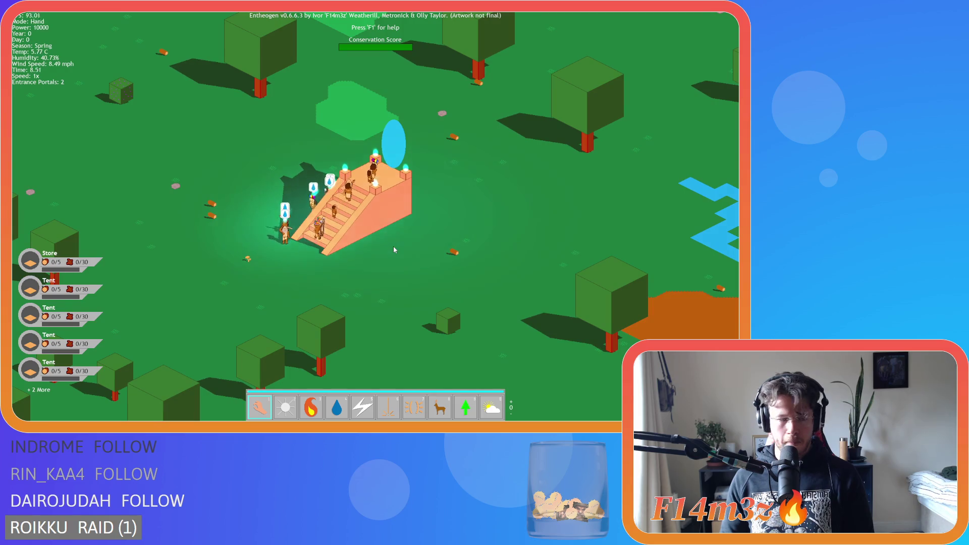
key(Escape)
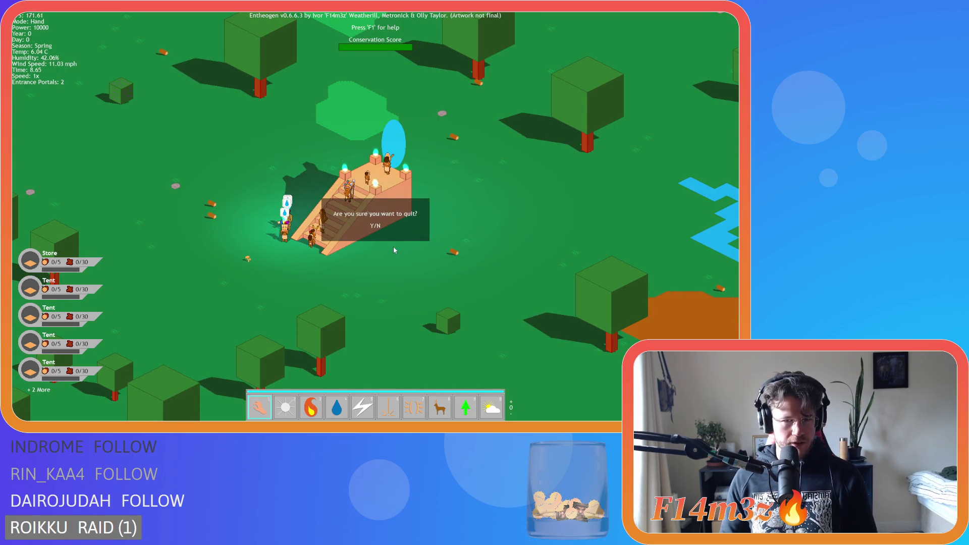
key(y)
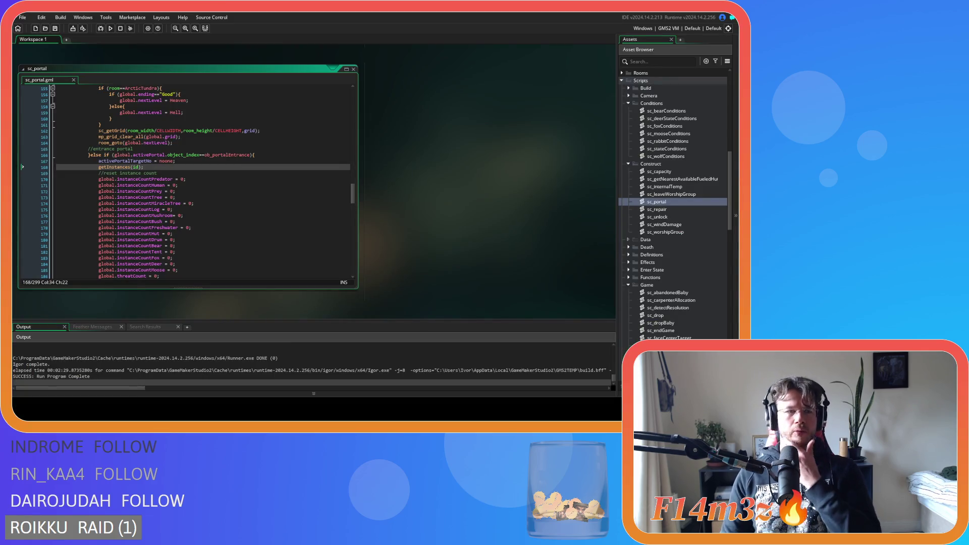
Review sc_portal around line 167 and open sc_getInstances from its getInstances call.
click(175, 161)
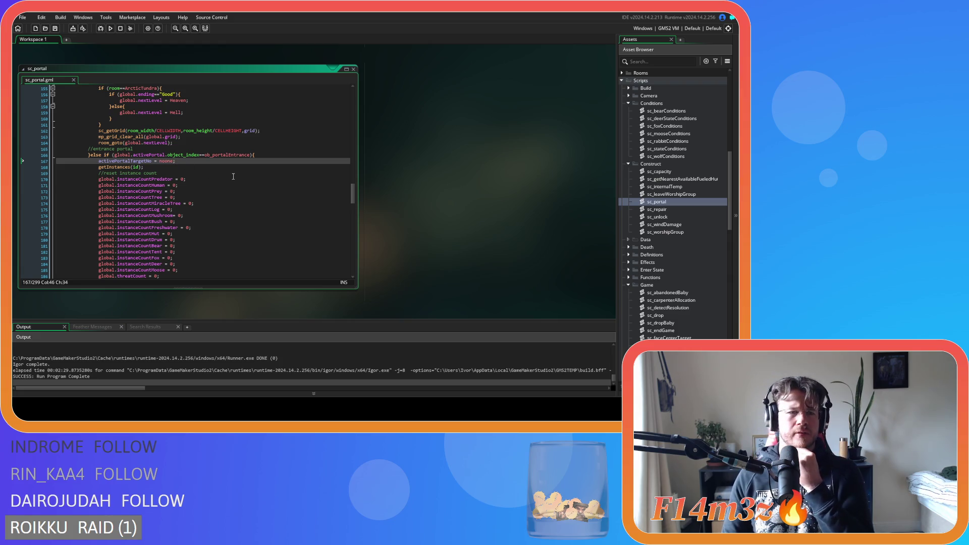
drag(353, 194, 352, 271)
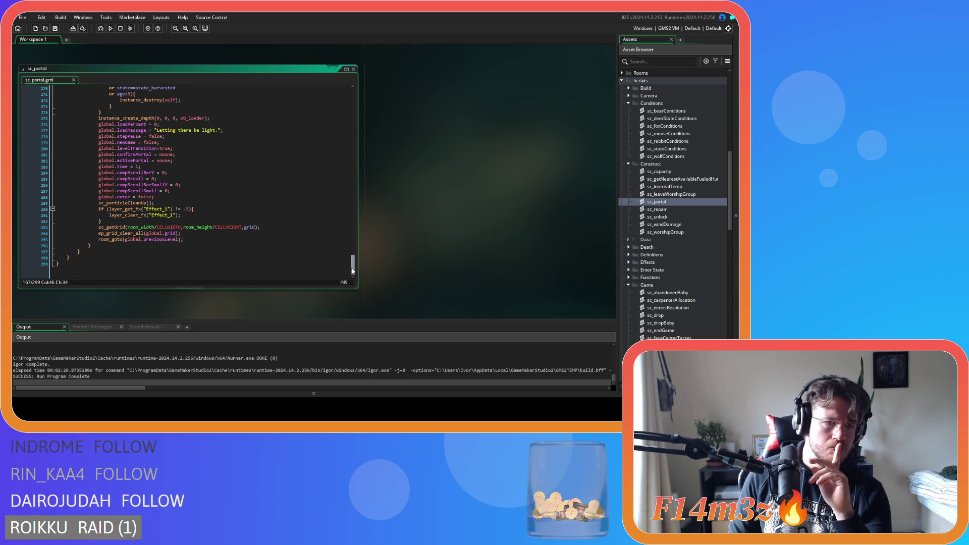
drag(351, 266, 355, 195)
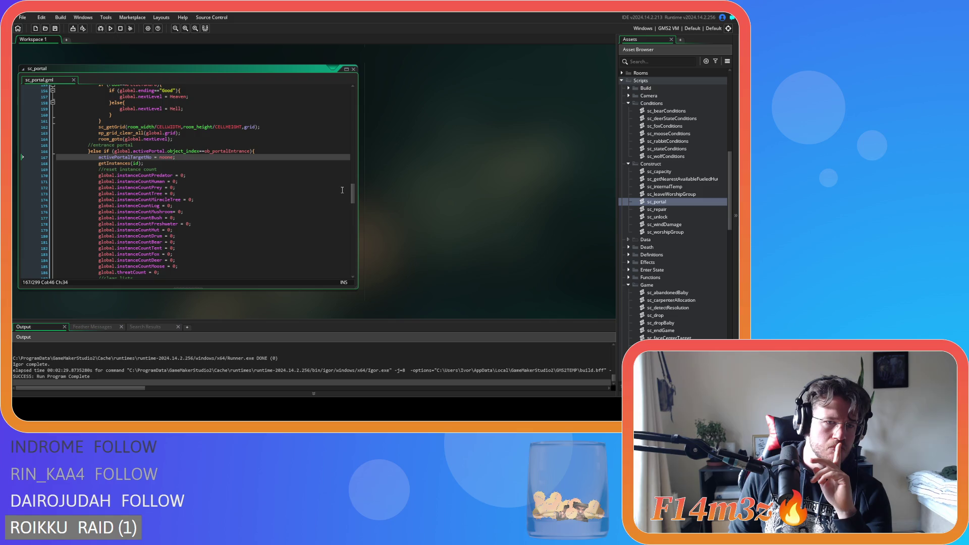
middle_click(116, 163)
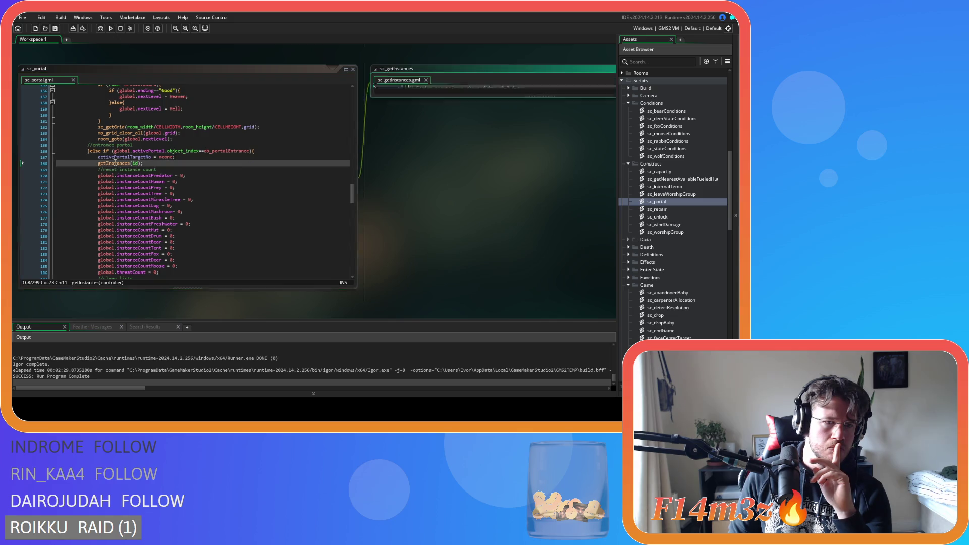
Scroll sc_getInstances to the savePortalExit call and open sc_savePortalExit from it.
scroll(466, 181, down, 15)
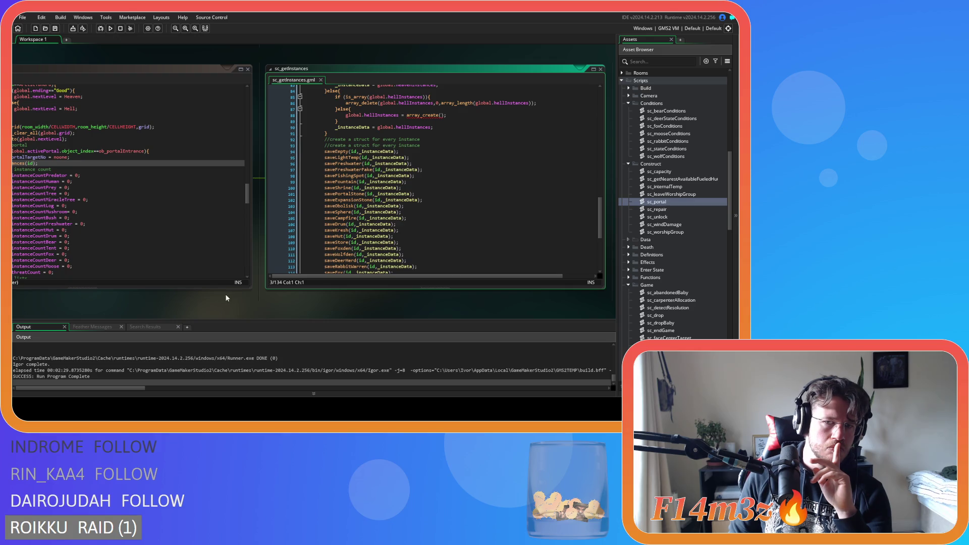
drag(161, 306, 240, 304)
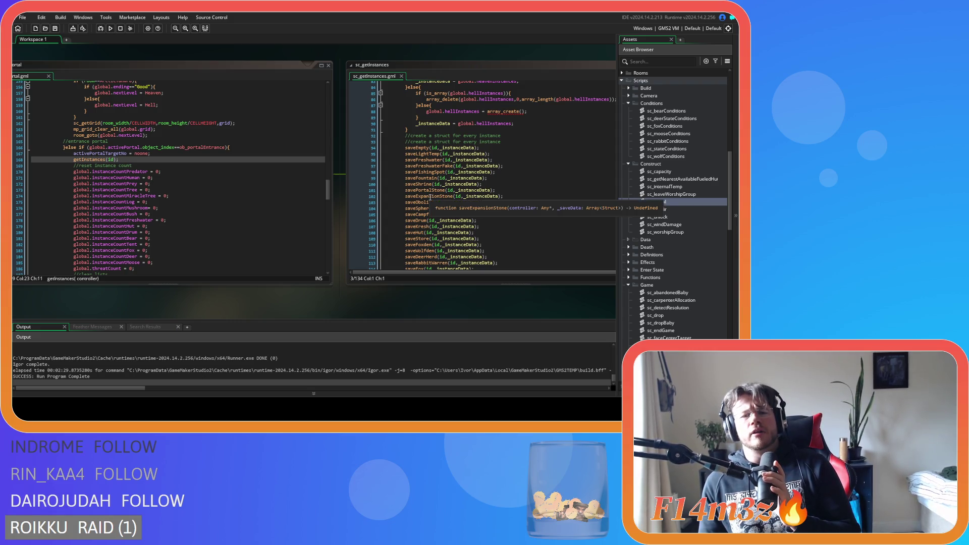
scroll(431, 207, down, 8)
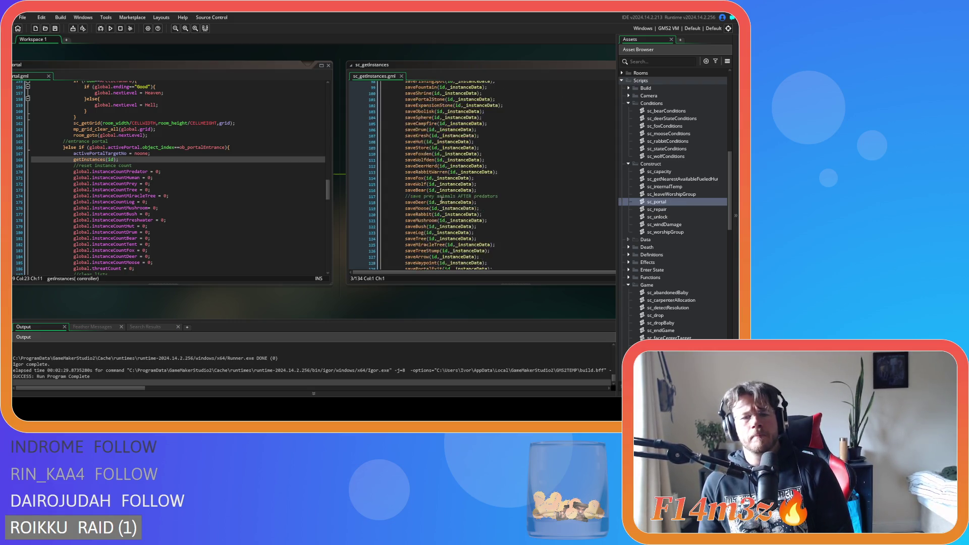
click(430, 219)
scroll(430, 222, up, 1)
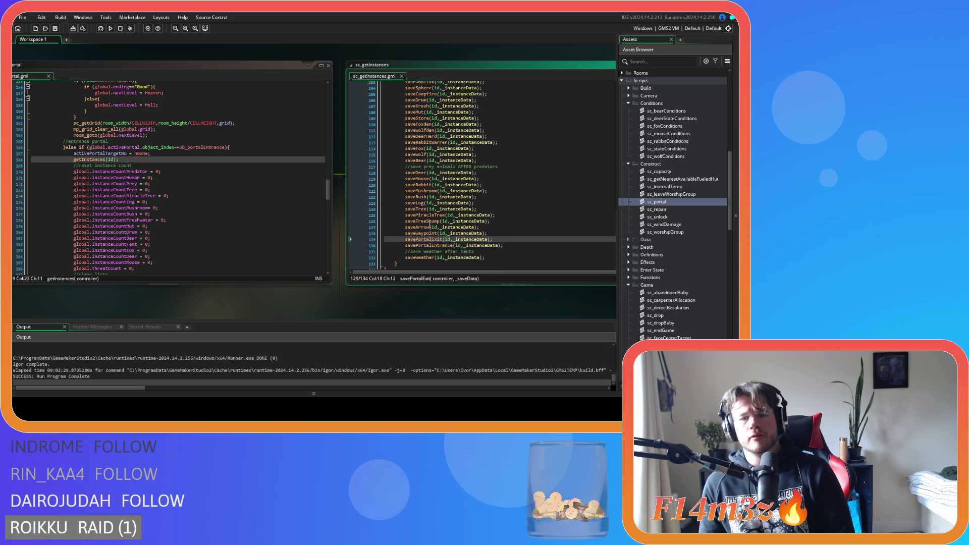
middle_click(430, 238)
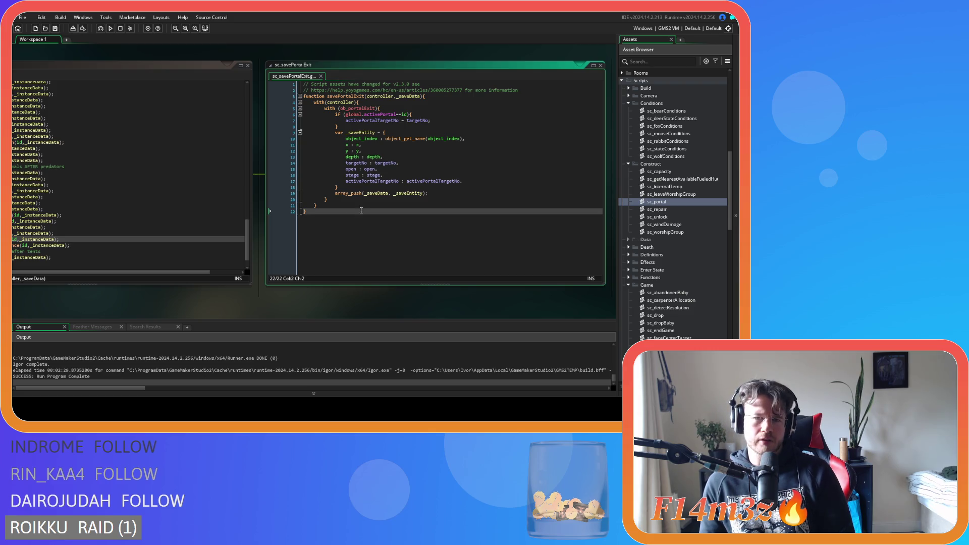
Add an empty else block after the if statement in sc_savePortalExit.
click(459, 116)
click(375, 127)
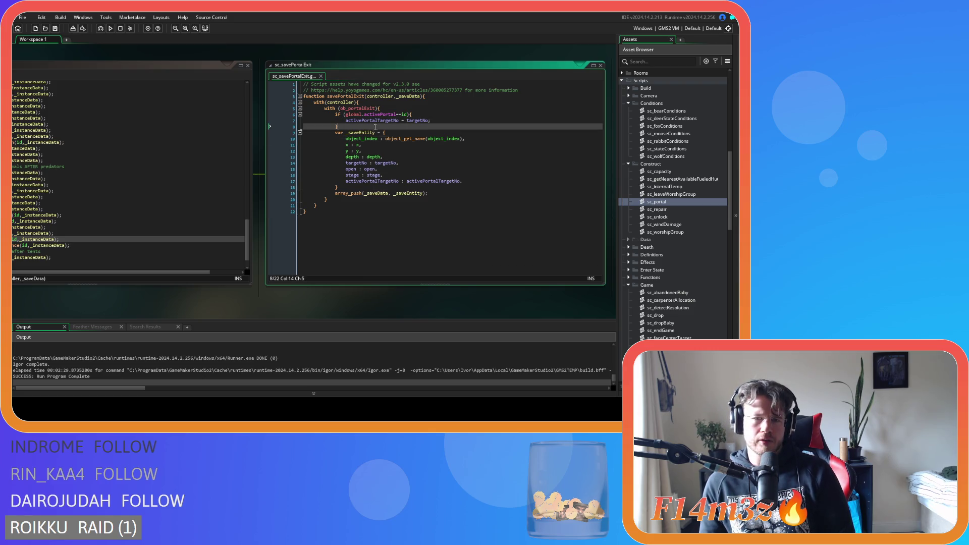
mouse_move(137, 307)
mouse_down()
mouse_move(263, 313)
mouse_move(233, 303)
mouse_up()
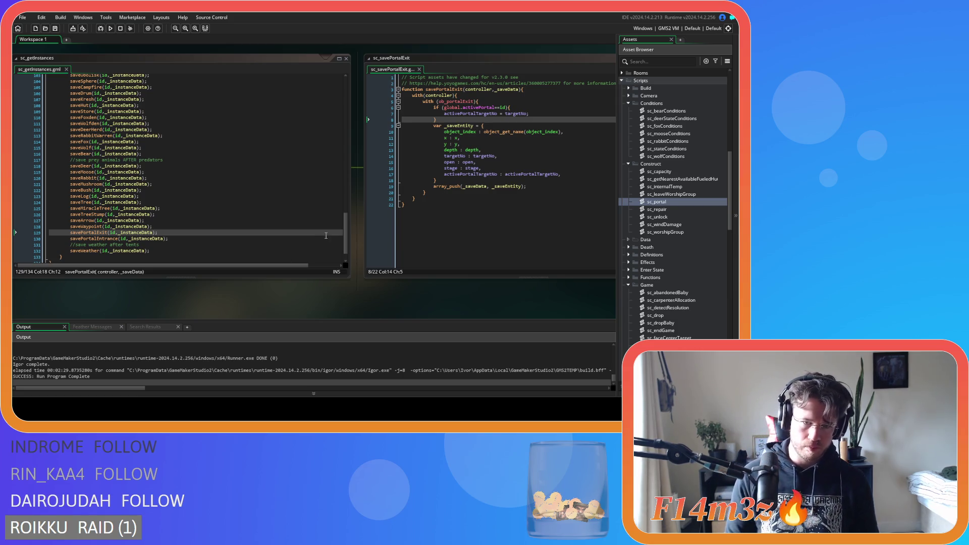
text(else{)
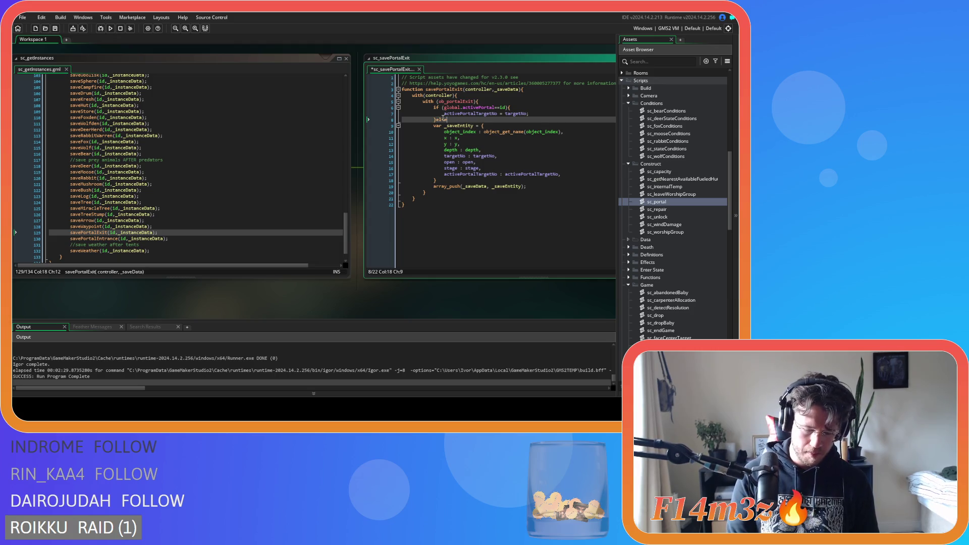
key(Return)
key(Return)
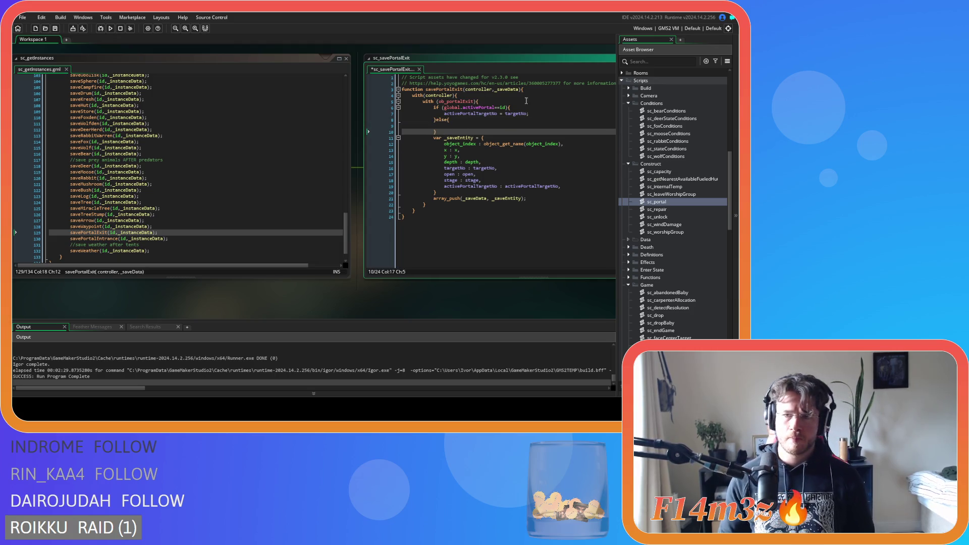
text(})
Fill the else block with 'activePortalTargetNo = noone' and open sc_savePortalEntrance.
click(532, 115)
key(shift+Home)
key(ctrl+c)
click(460, 125)
key(ctrl+v)
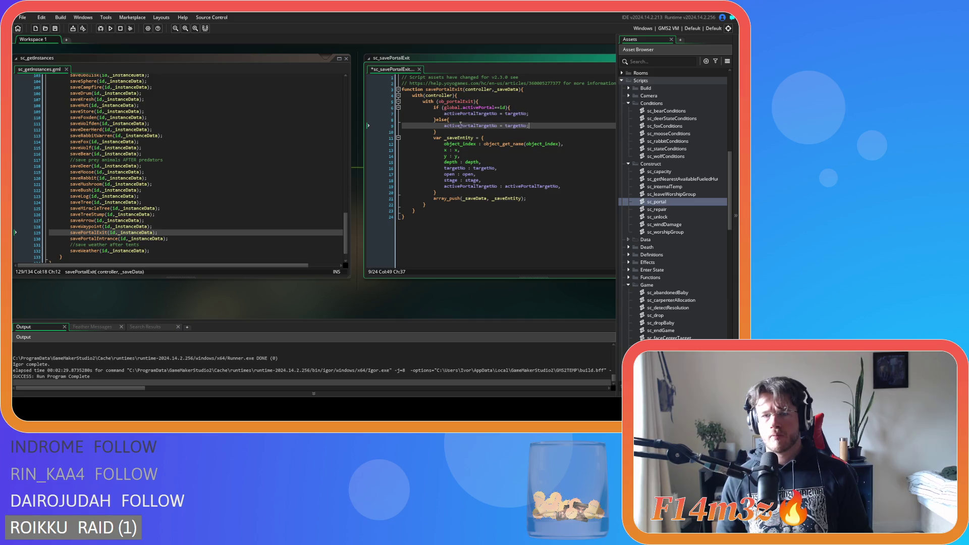
double_click(514, 126)
text(noone)
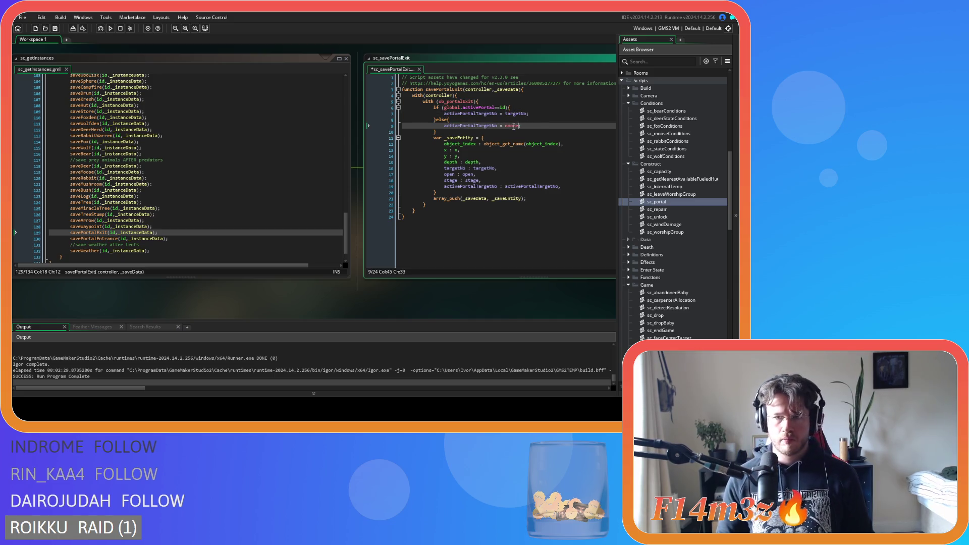
drag(527, 124, 444, 126)
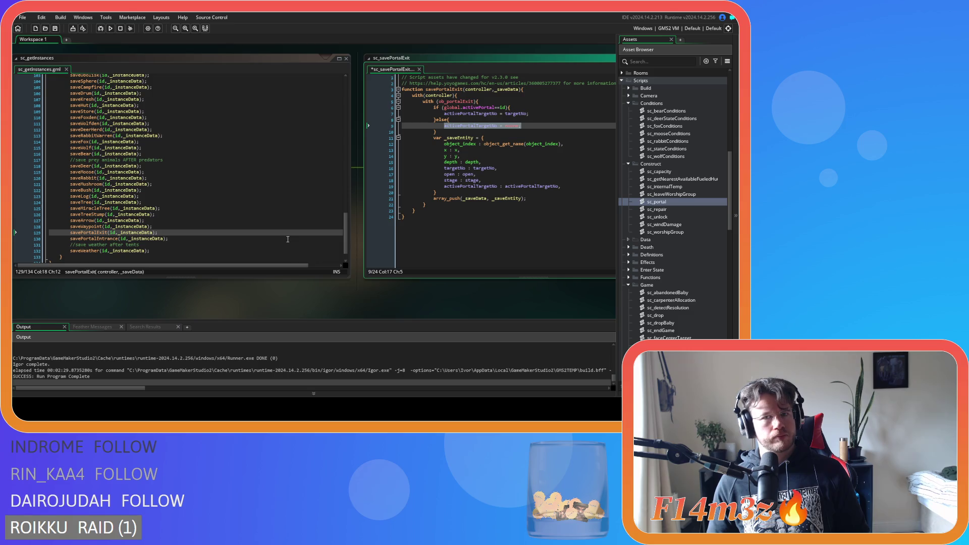
click(440, 130)
middle_click(99, 239)
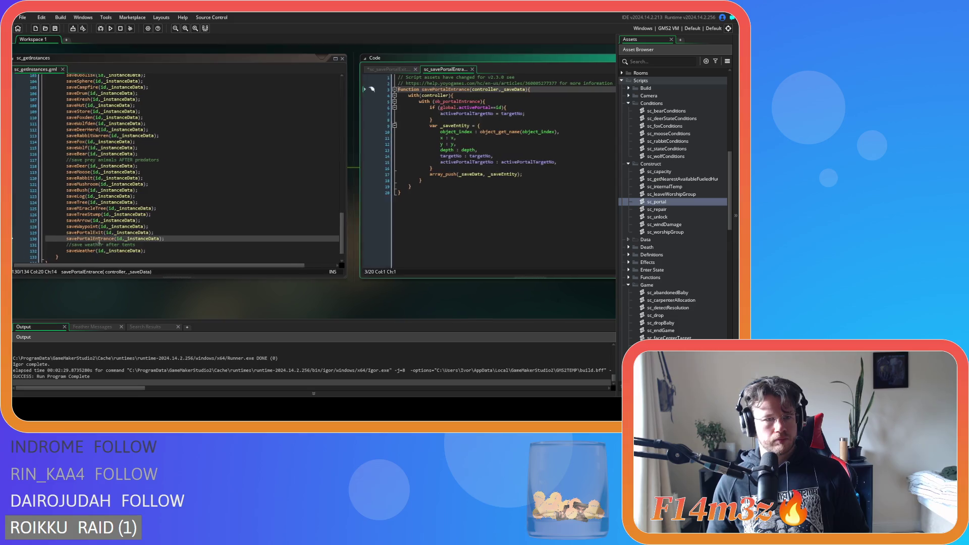
Add an else branch setting activePortalTargetNo = noone to sc_savePortalEntrance and save it.
click(343, 119)
text(else{)
key(Return)
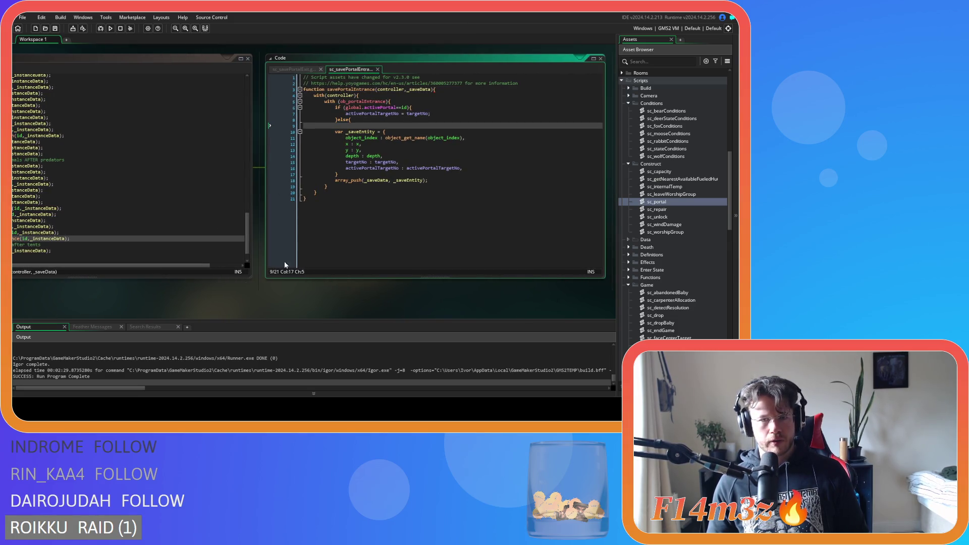
drag(430, 113, 345, 113)
key(ctrl+c)
click(372, 125)
key(ctrl+v)
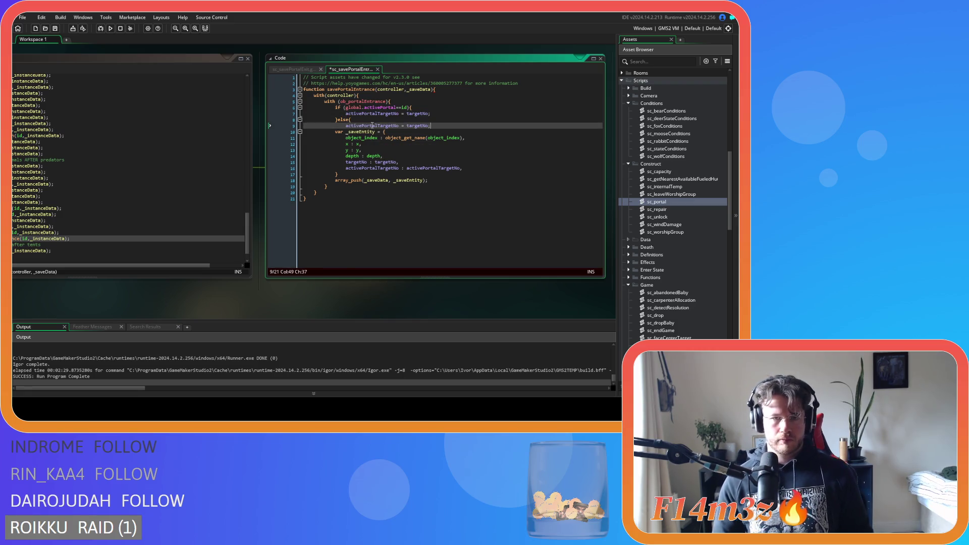
key(Return)
text(})
double_click(417, 126)
text(noone)
key(ctrl+s)
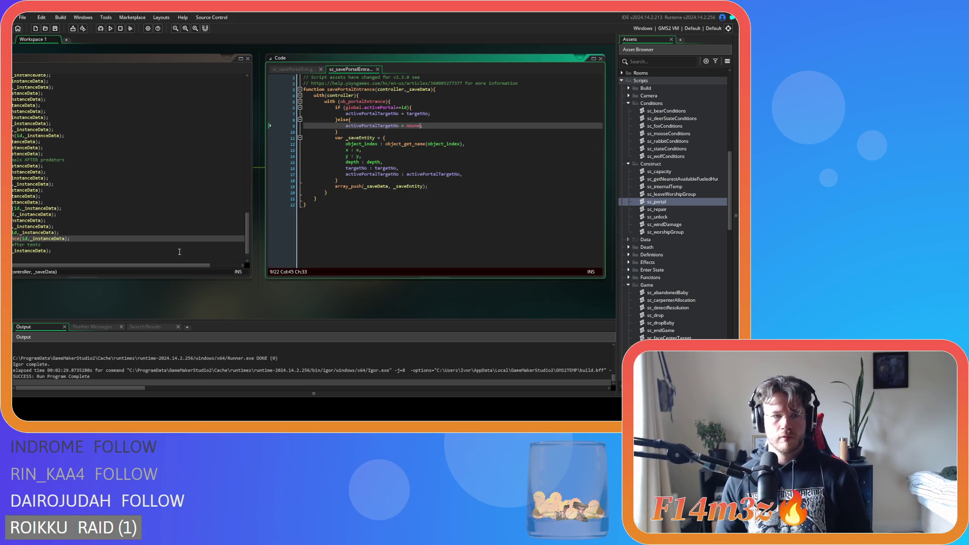
In sc_portal, delete the entrance-branch activePortalTargetNo reset on line 167.
drag(121, 303, 353, 321)
mouse_move(77, 298)
mouse_down()
mouse_move(182, 309)
mouse_move(314, 302)
mouse_up()
click(211, 155)
key(ctrl+f)
key(ctrl+x)
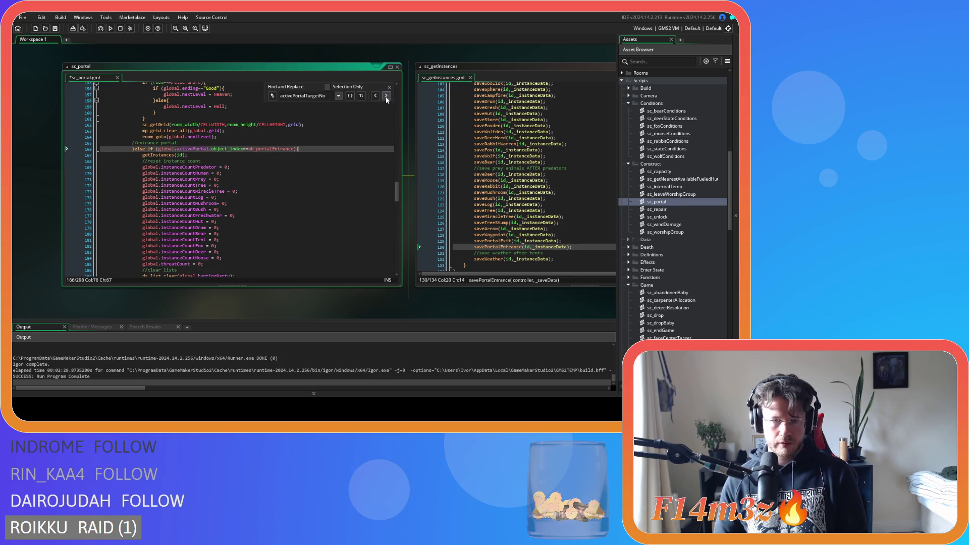
Delete the exit-branch activePortalTargetNo reset on line 23 of sc_portal, save, and close Find.
click(375, 96)
click(225, 118)
key(ctrl+x)
key(Down)
key(Down)
key(ctrl+s)
click(388, 87)
Remove the activePortalTargetNo = noone else branch from sc_savePortalEntrance.
click(270, 161)
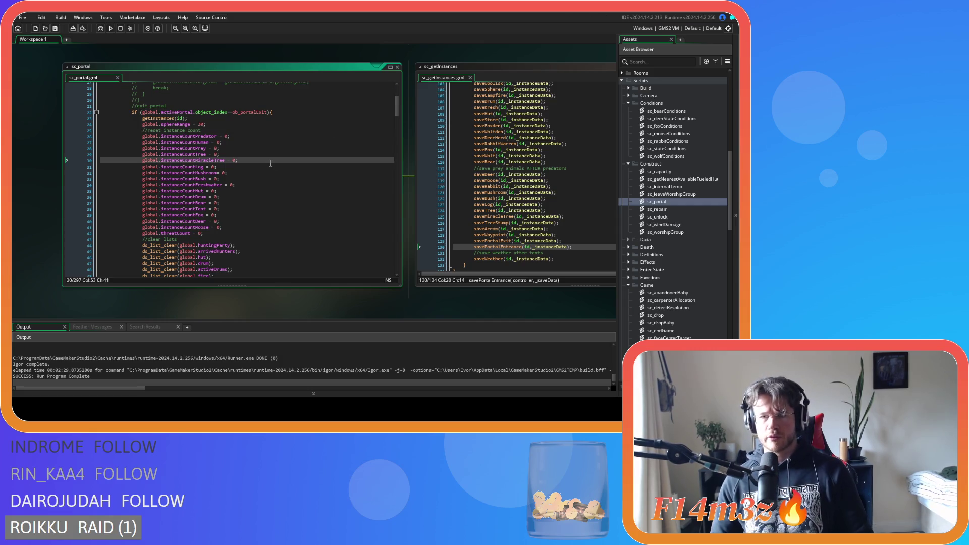
drag(424, 299, 58, 302)
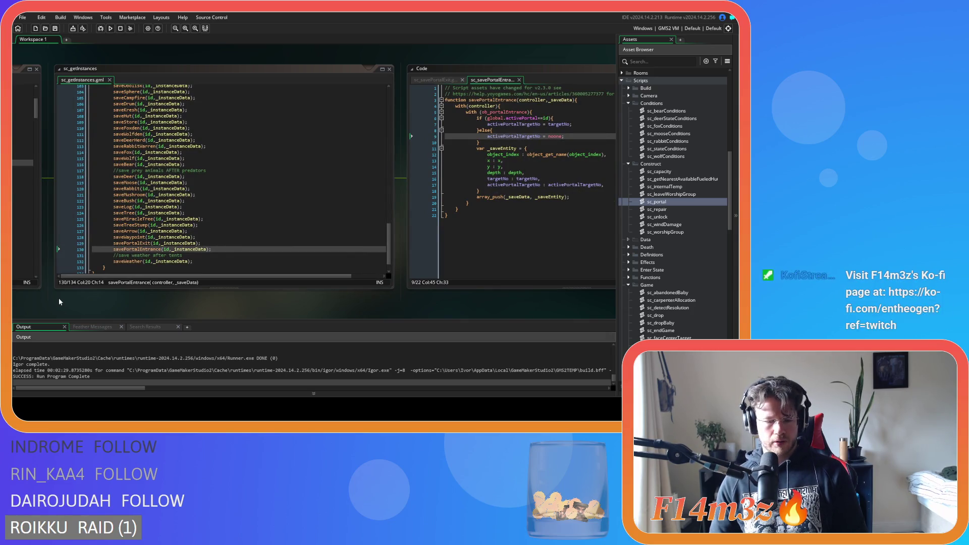
mouse_move(117, 297)
mouse_down()
mouse_move(371, 299)
mouse_move(71, 280)
mouse_move(433, 277)
mouse_move(112, 290)
mouse_up()
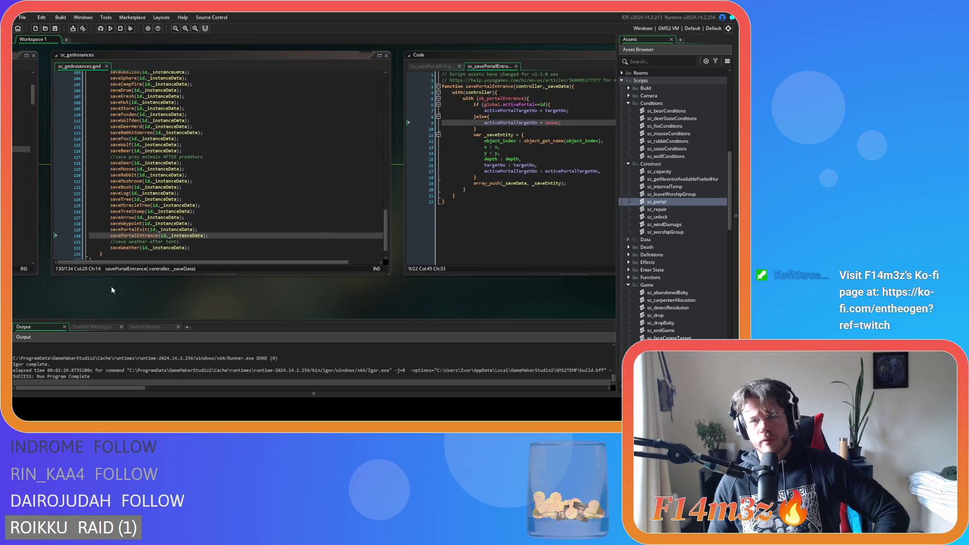
drag(475, 117, 476, 128)
key(Delete)
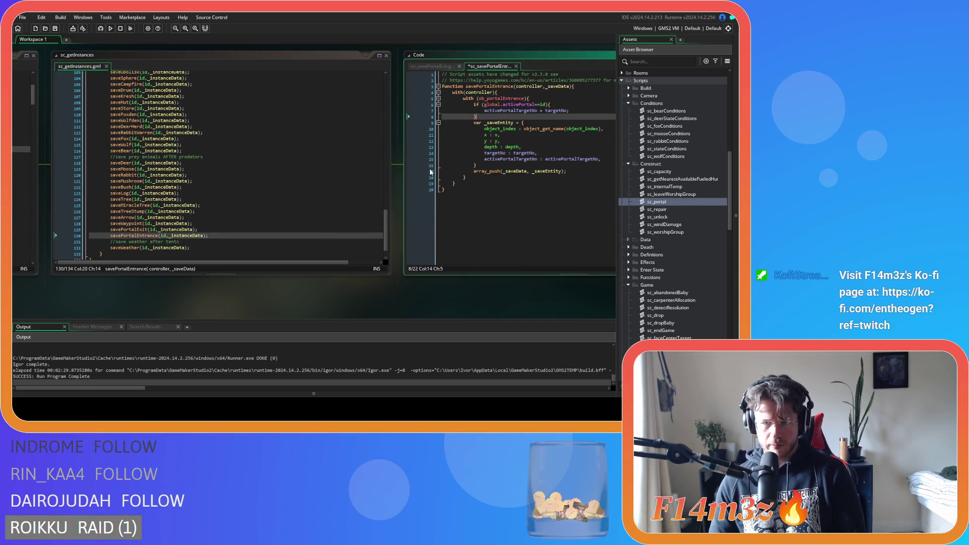
Delete the else branch from sc_savePortalExit and save the portal save scripts.
click(429, 66)
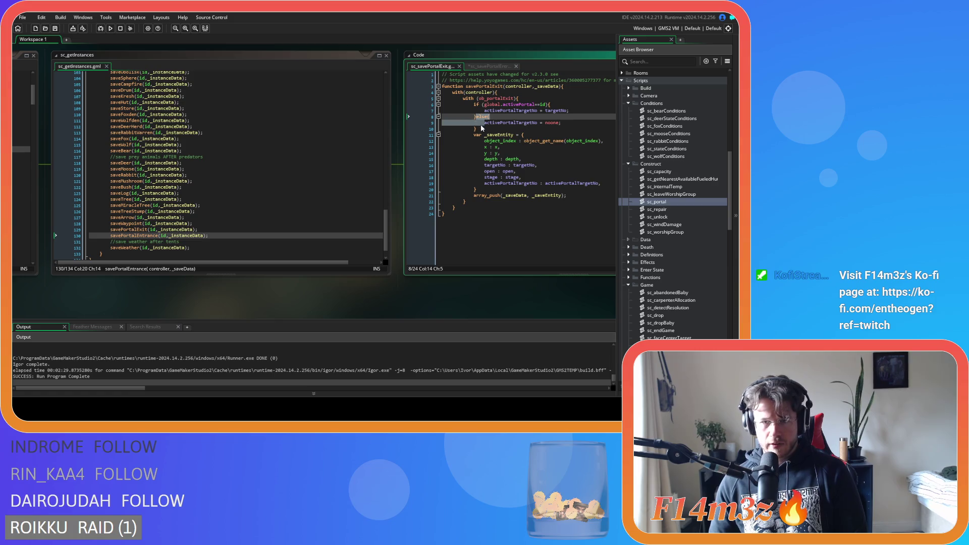
key(Delete)
key(Delete)
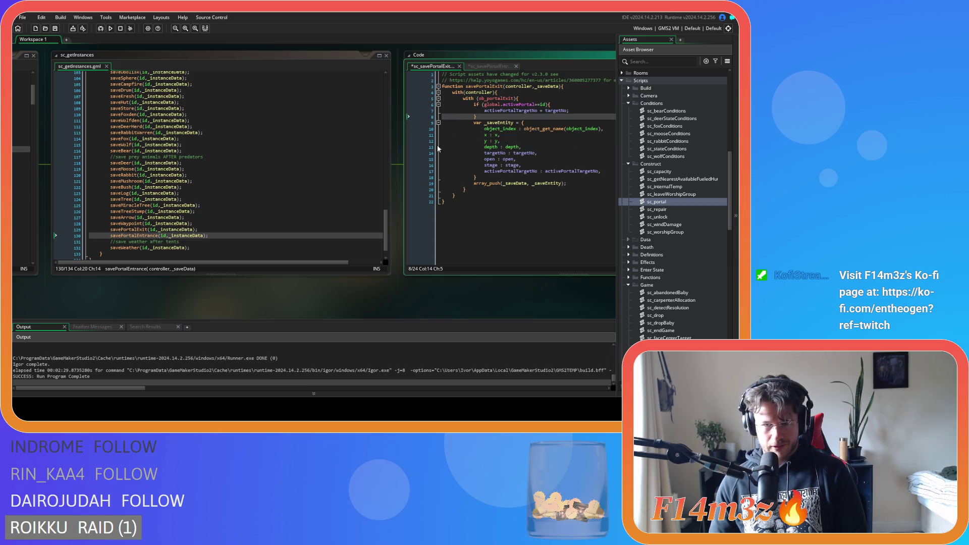
key(ctrl+s)
key(ctrl+w)
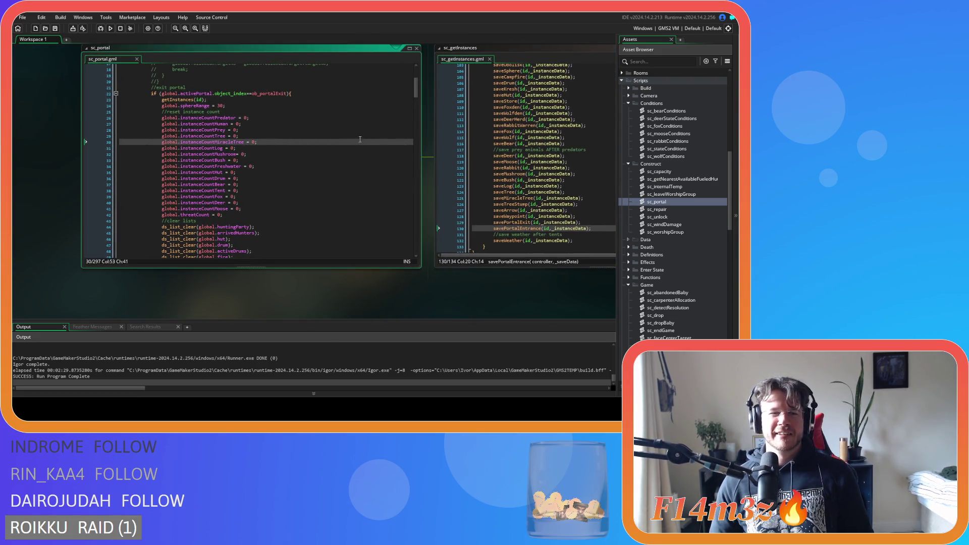
Undo in sc_portal to restore the activePortalTargetNo reset lines, then review the end-of-level reset block.
scroll(404, 96, down, 2)
scroll(399, 101, up, 2)
scroll(390, 104, down, 3)
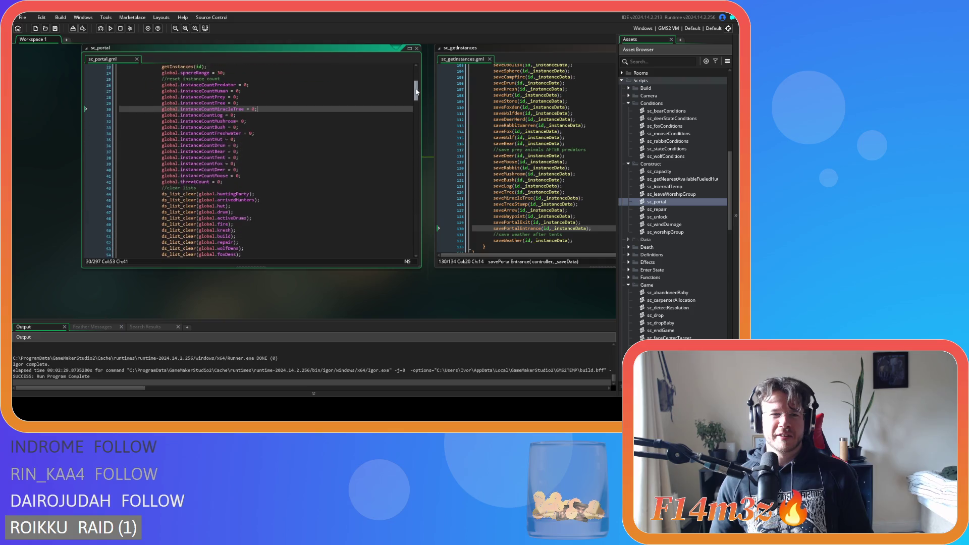
key(ctrl+z)
key(ctrl+z)
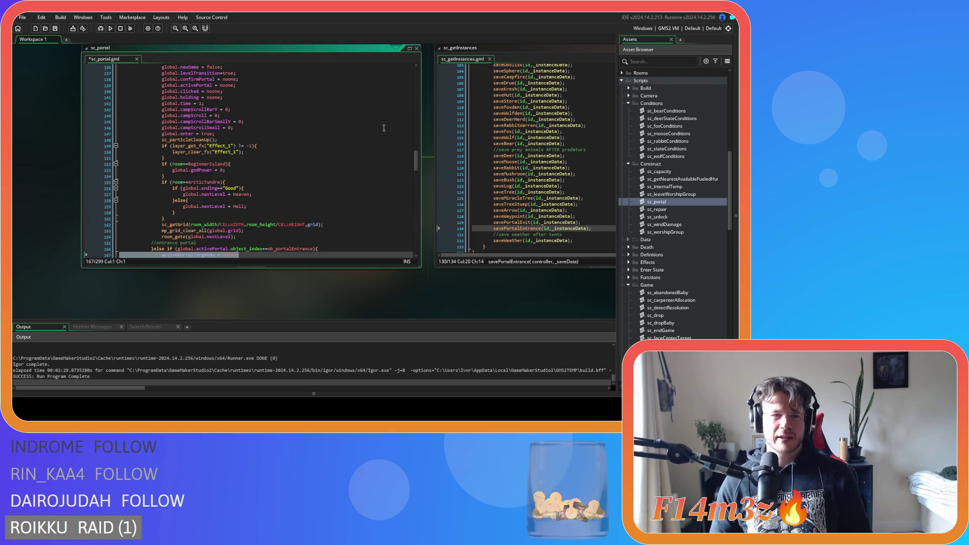
scroll(392, 213, down, 20)
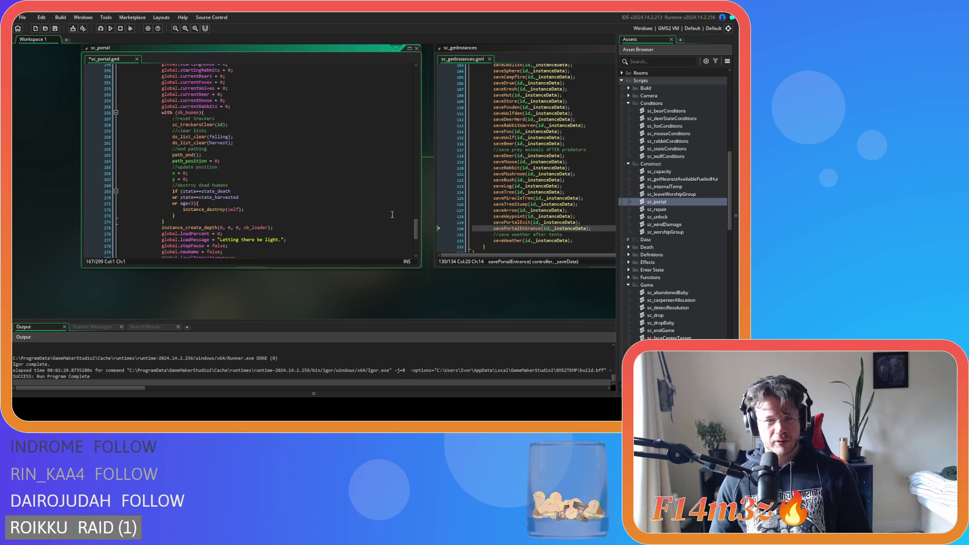
scroll(392, 214, down, 1)
click(263, 170)
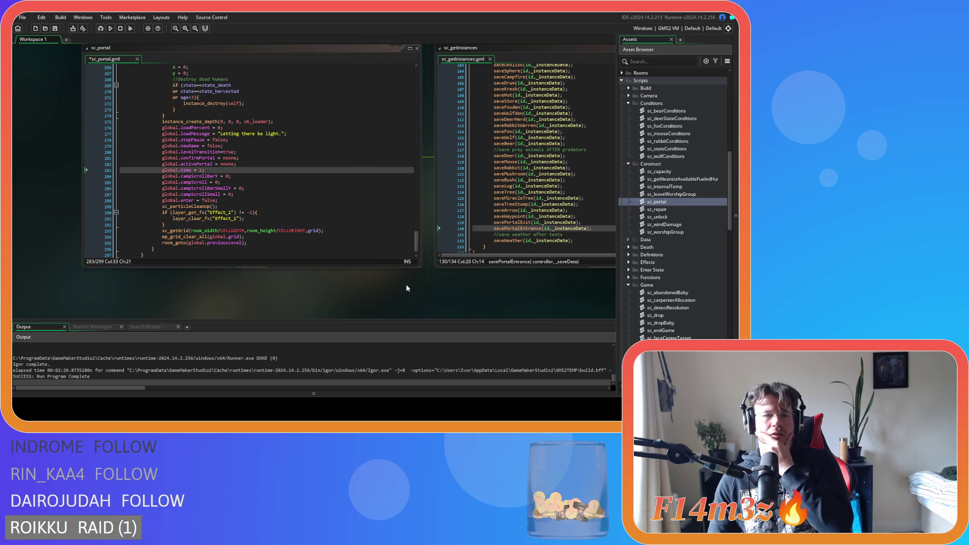
scroll(407, 288, right, 5)
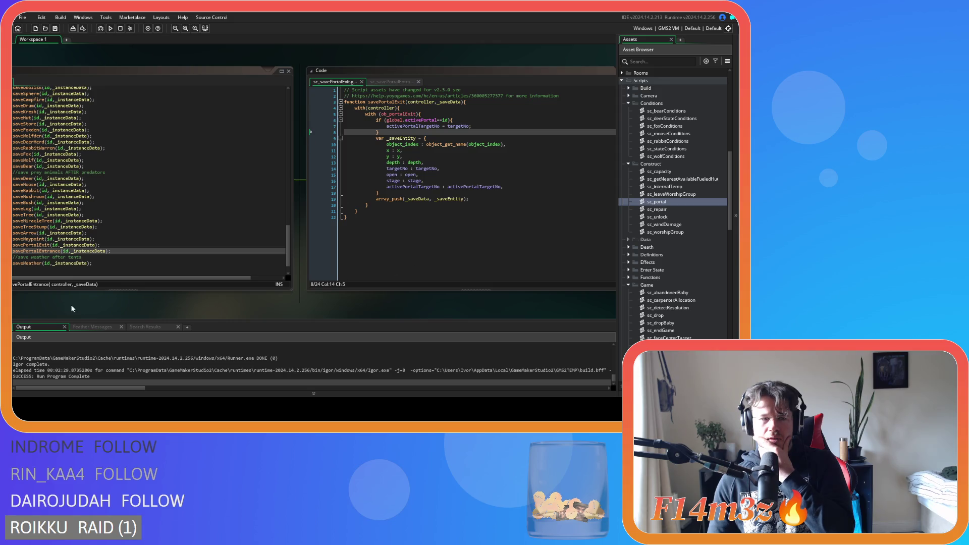
scroll(125, 309, left, 6)
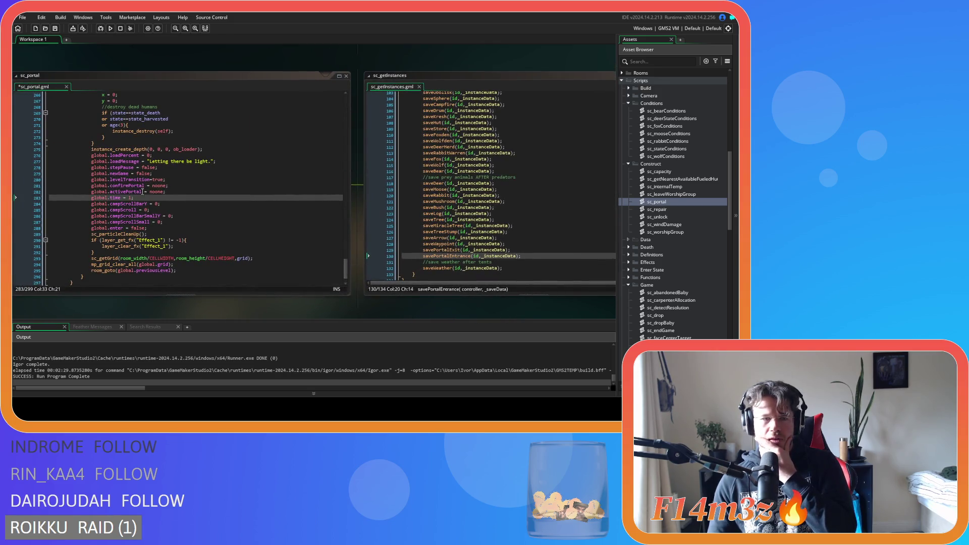
Move the confirmPortal and activePortal reset lines to the start of sc_portal's entrance branch.
drag(177, 194, 91, 185)
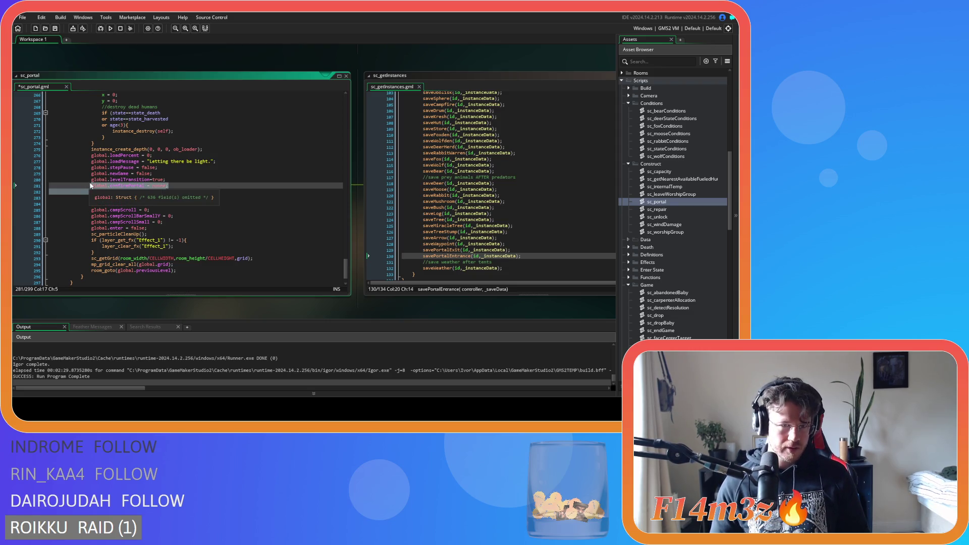
key(BackSpace)
key(BackSpace)
key(BackSpace)
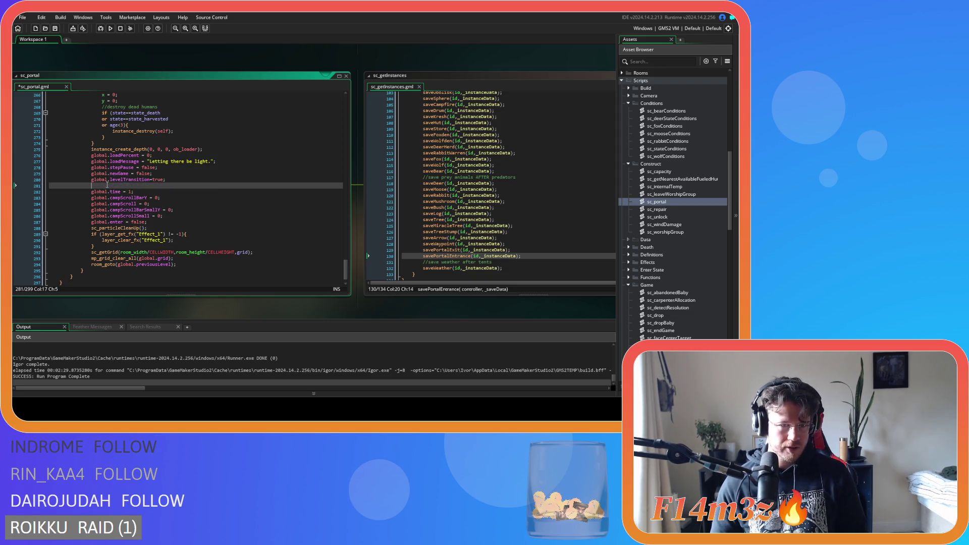
scroll(346, 264, up, 1)
mouse_move(346, 263)
mouse_down()
mouse_move(331, 159)
mouse_move(321, 191)
mouse_up()
click(253, 202)
key(ctrl+v)
key(ctrl+v)
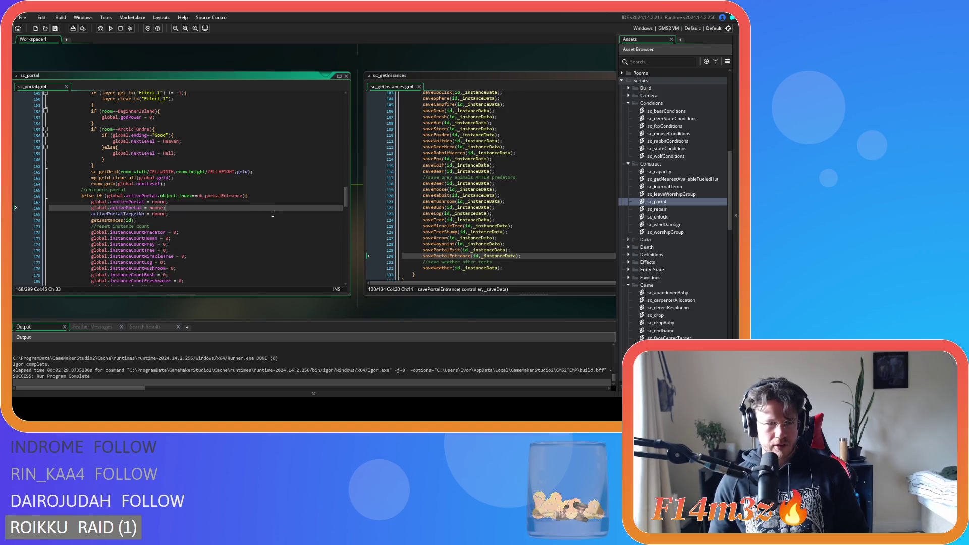
Delete the activePortalTargetNo = noone line from the entrance branch.
mouse_move(263, 301)
mouse_down()
mouse_move(95, 299)
mouse_move(482, 310)
mouse_up()
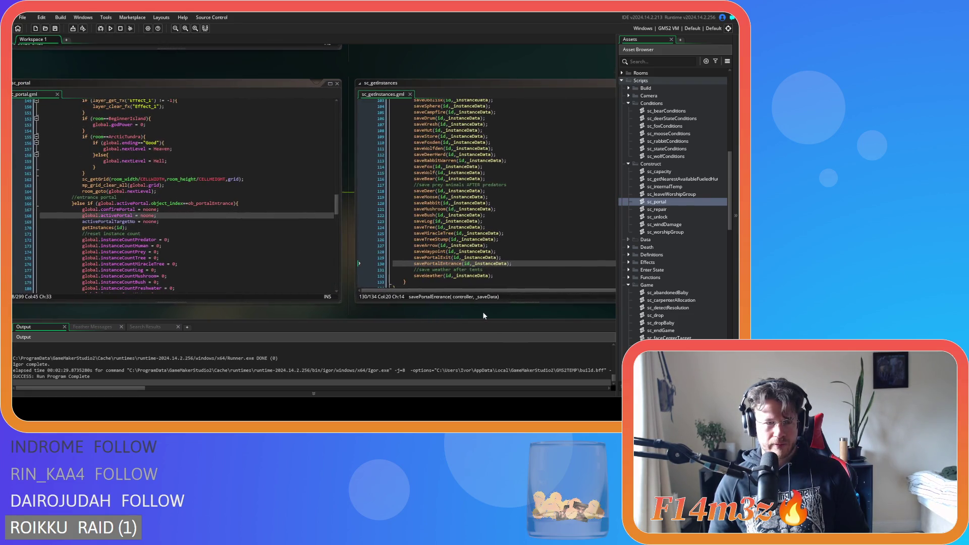
drag(159, 215, 82, 209)
key(ctrl+c)
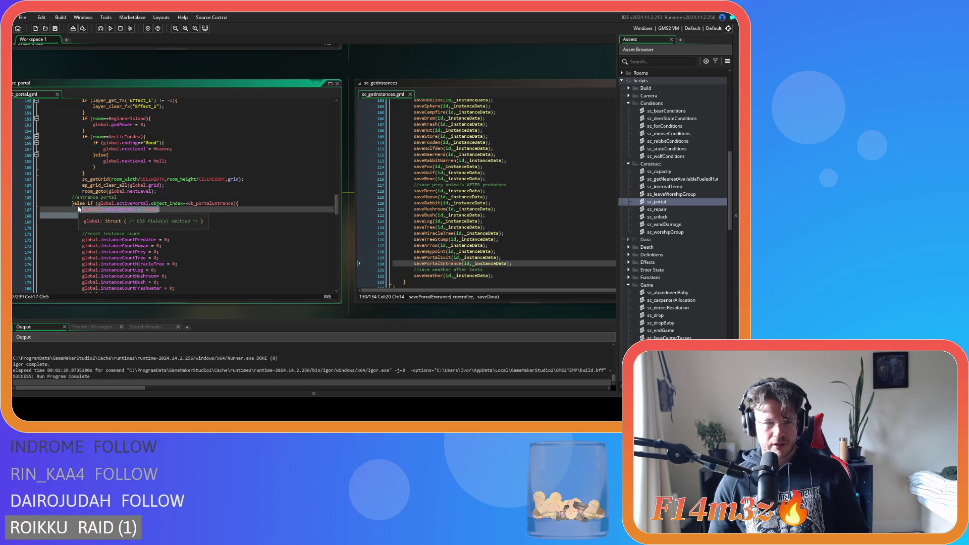
mouse_move(466, 316)
mouse_down()
mouse_move(318, 307)
mouse_move(495, 299)
mouse_move(138, 294)
mouse_move(472, 315)
mouse_move(154, 295)
mouse_move(478, 299)
mouse_up()
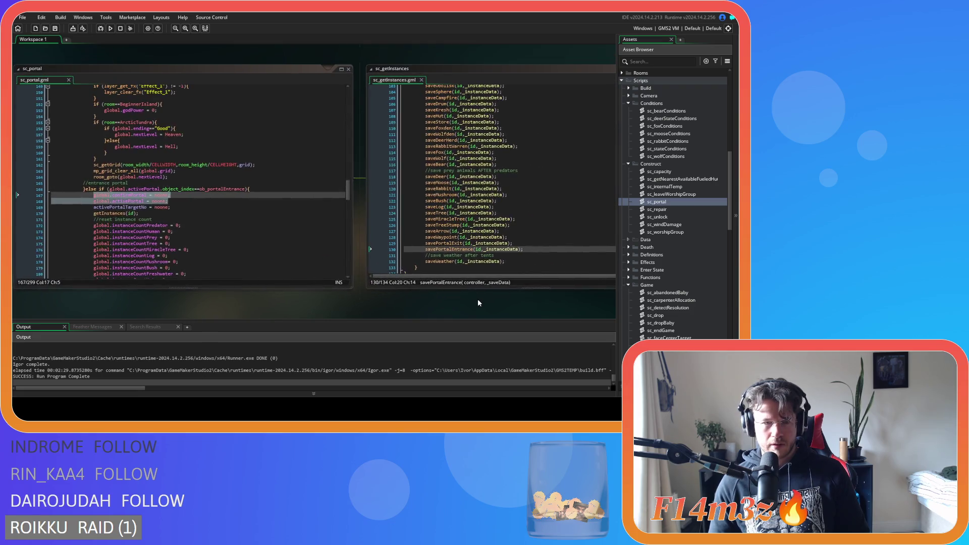
drag(187, 206, 13, 215)
key(BackSpace)
key(BackSpace)
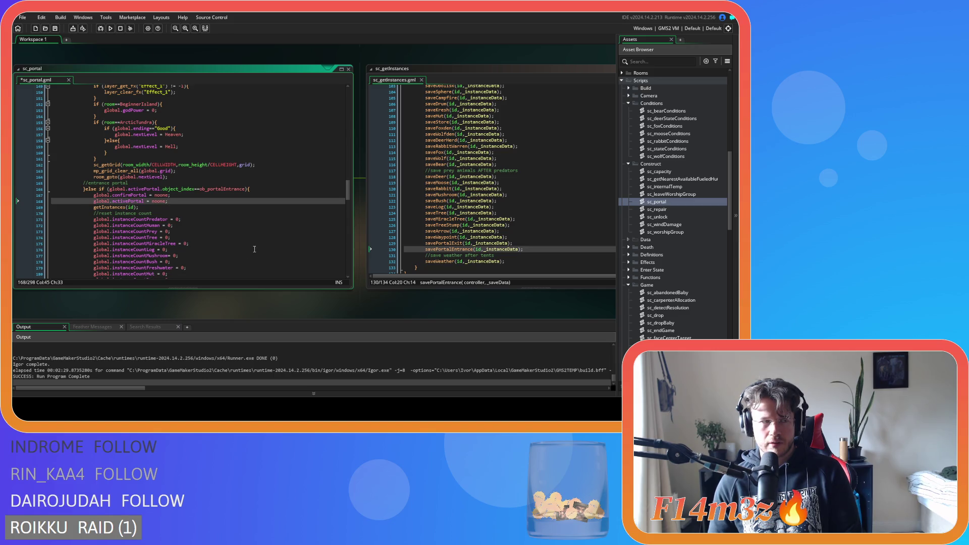
Move the confirmPortal and activePortal resets over the exit branch's activePortalTargetNo line, then run with F5.
scroll(256, 247, up, 5)
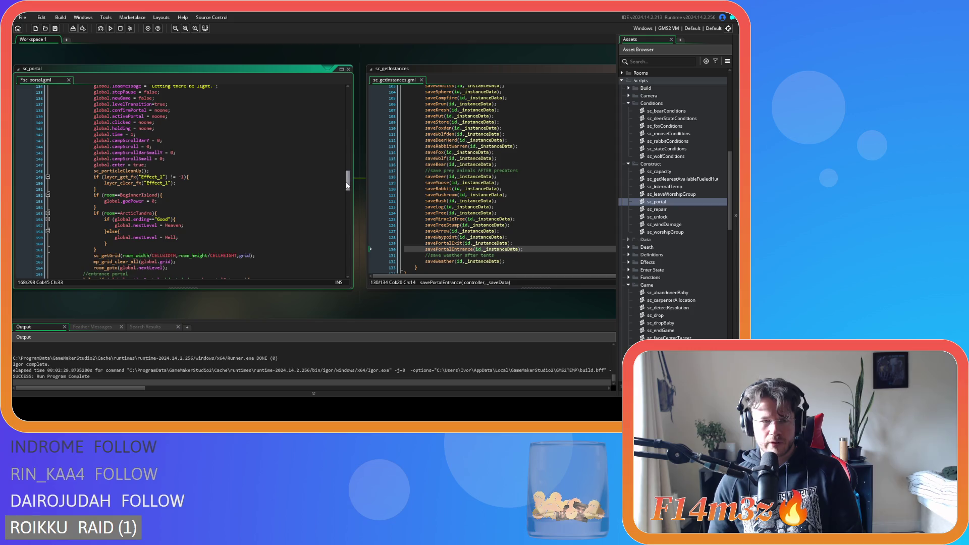
scroll(347, 185, up, 4)
drag(182, 189, 50, 184)
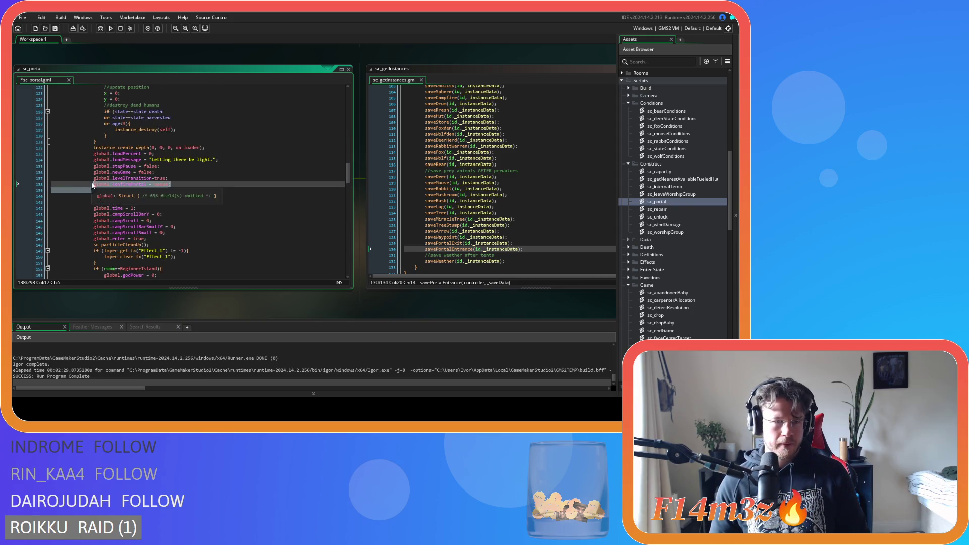
key(BackSpace)
key(BackSpace)
drag(348, 174, 346, 106)
scroll(307, 110, up, 3)
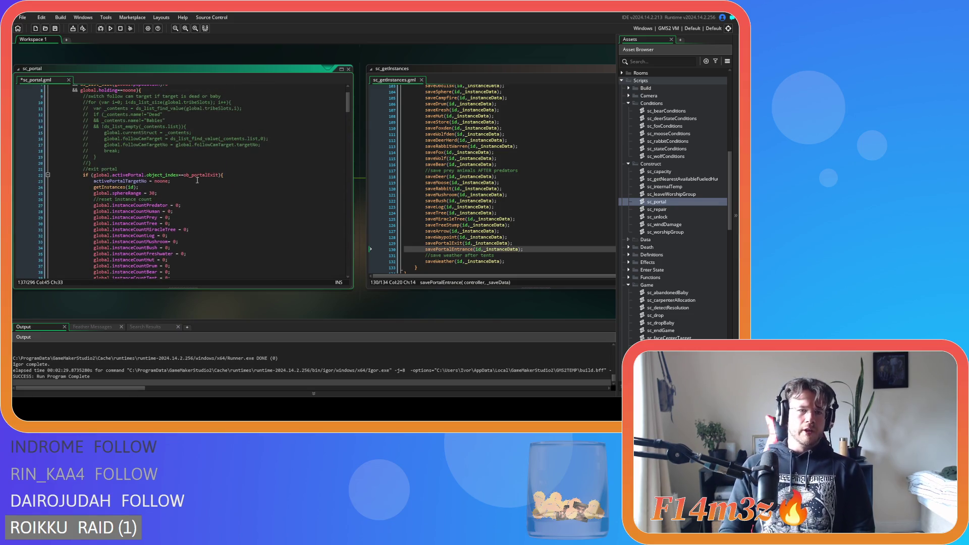
drag(172, 181, 99, 190)
key(ctrl+v)
key(F5)
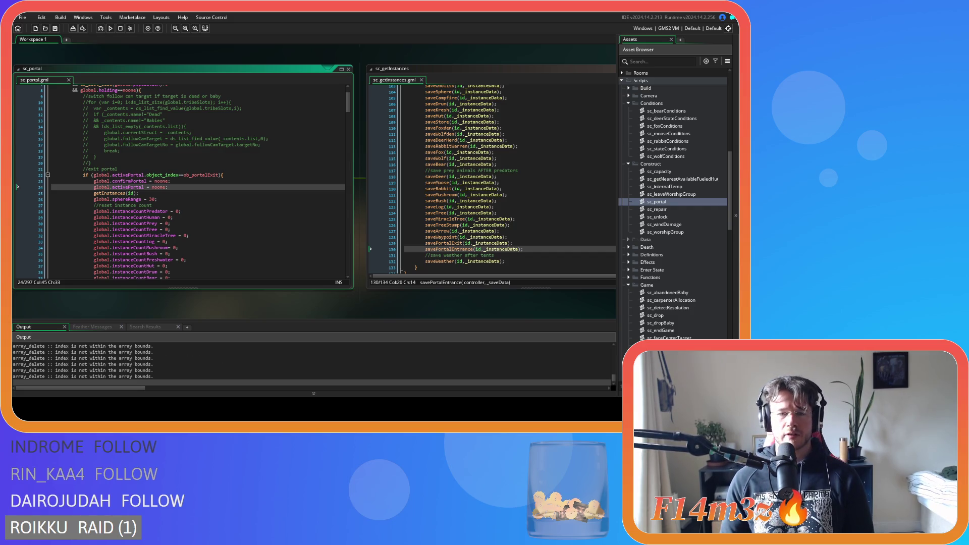
After the build finishes, switch to the running Entheogen game window.
key(alt+Tab)
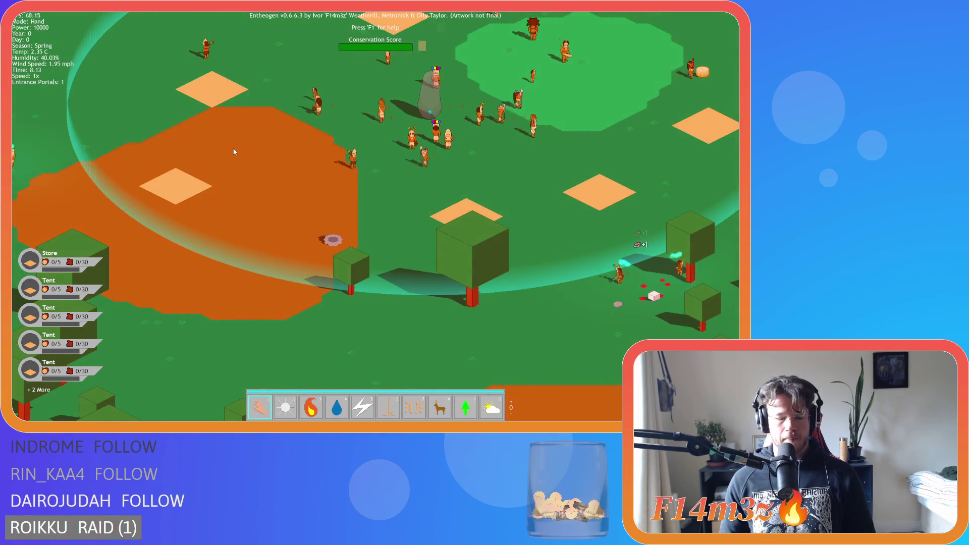
Show the Miracles list and zoom out over the island map.
key(F1)
key(F1)
key(F1)
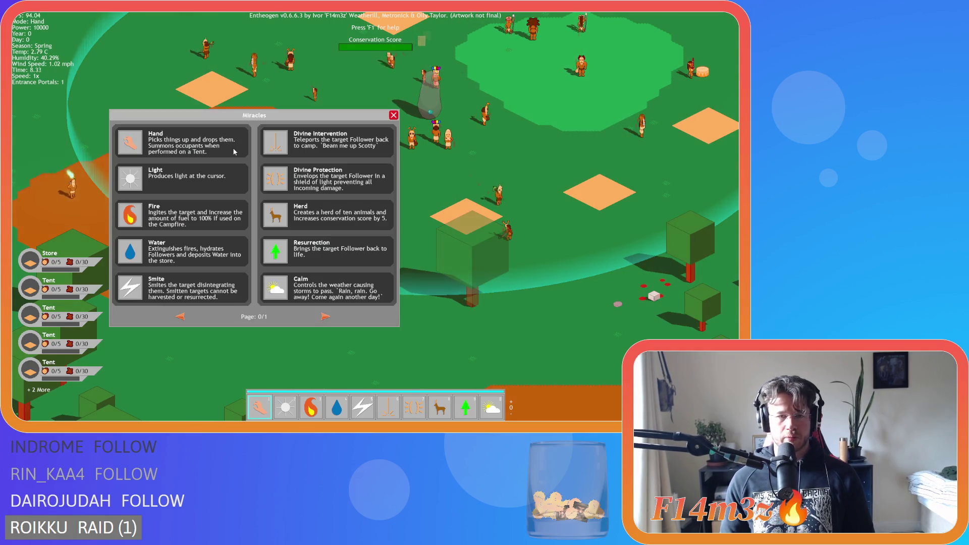
key(F1)
scroll(368, 193, down, 10)
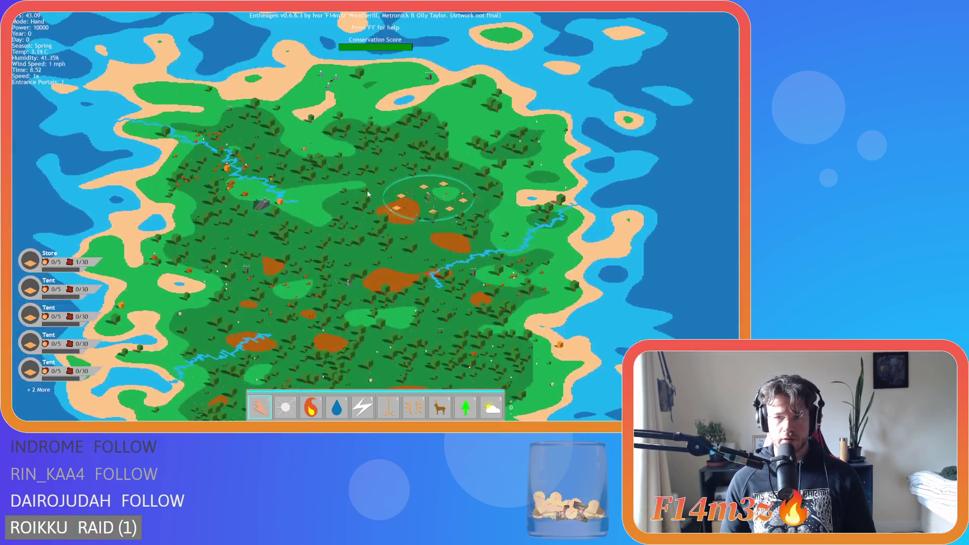
key(s)
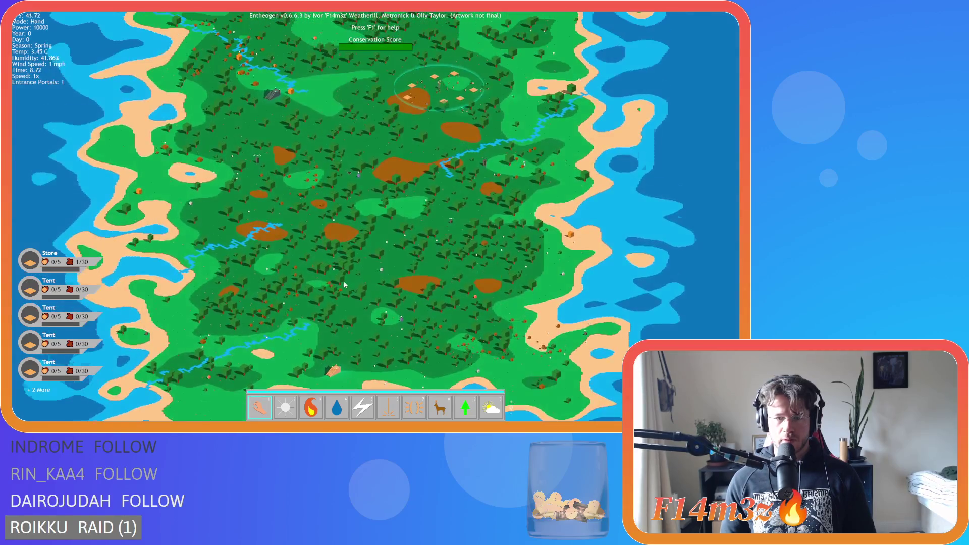
scroll(344, 285, up, 10)
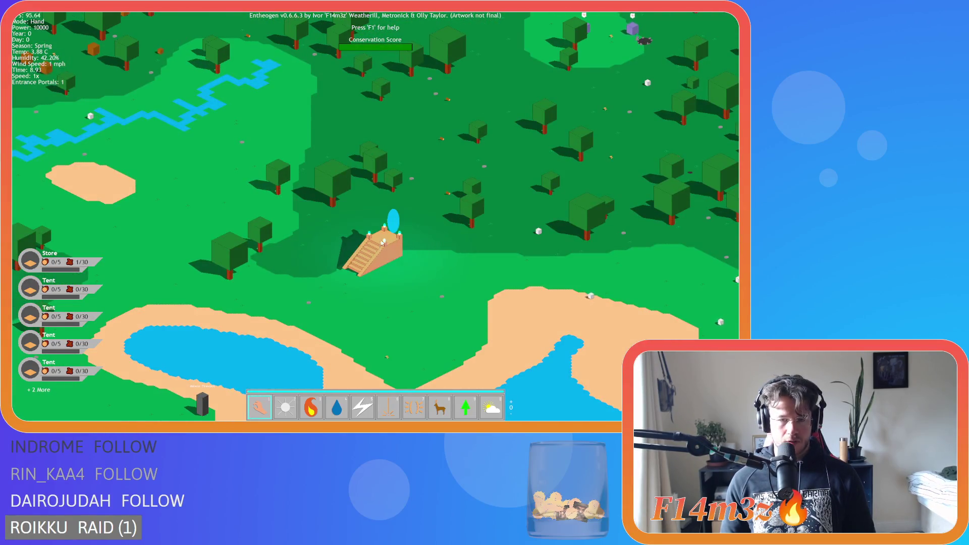
scroll(383, 242, down, 8)
scroll(389, 218, up, 5)
In the Tribe panel, untick De/Select all follower groups and close the panel.
key(t)
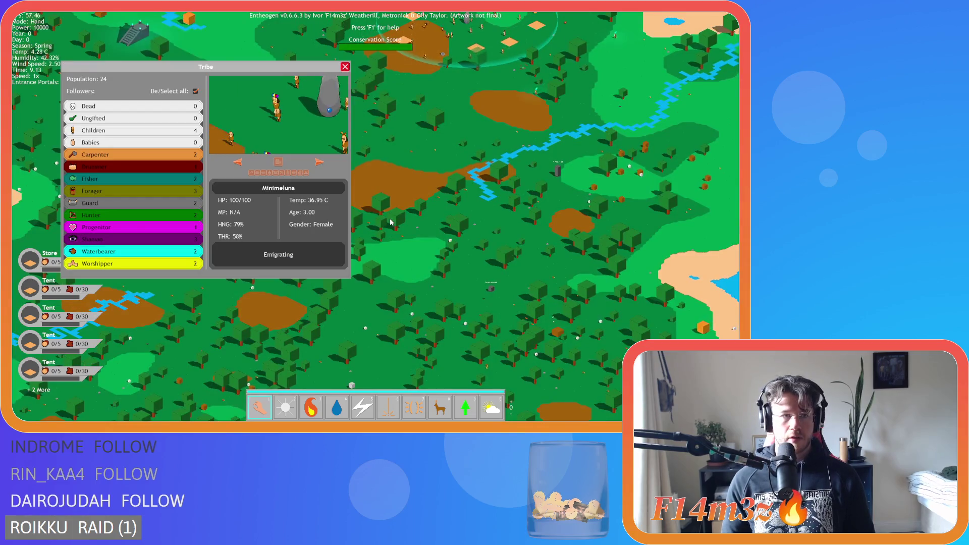
scroll(390, 222, up, 3)
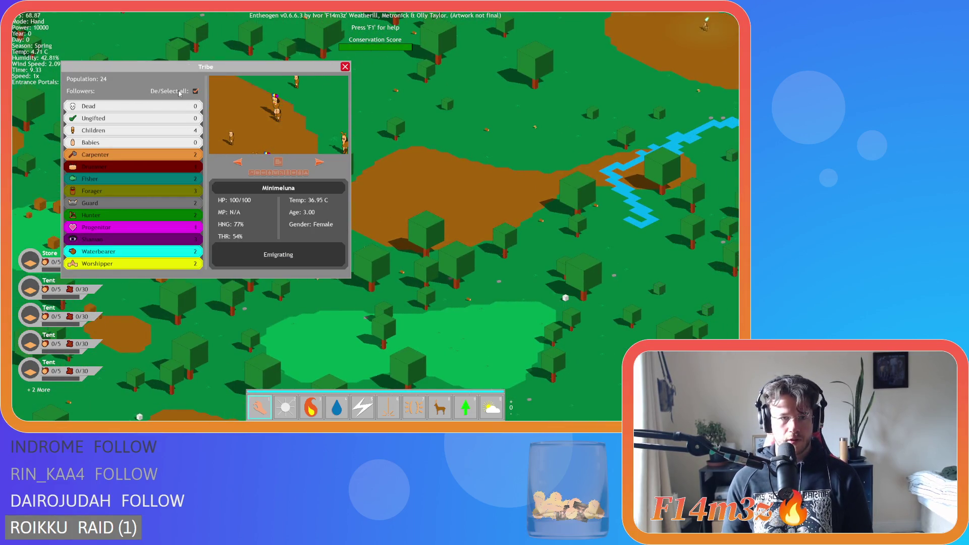
click(194, 92)
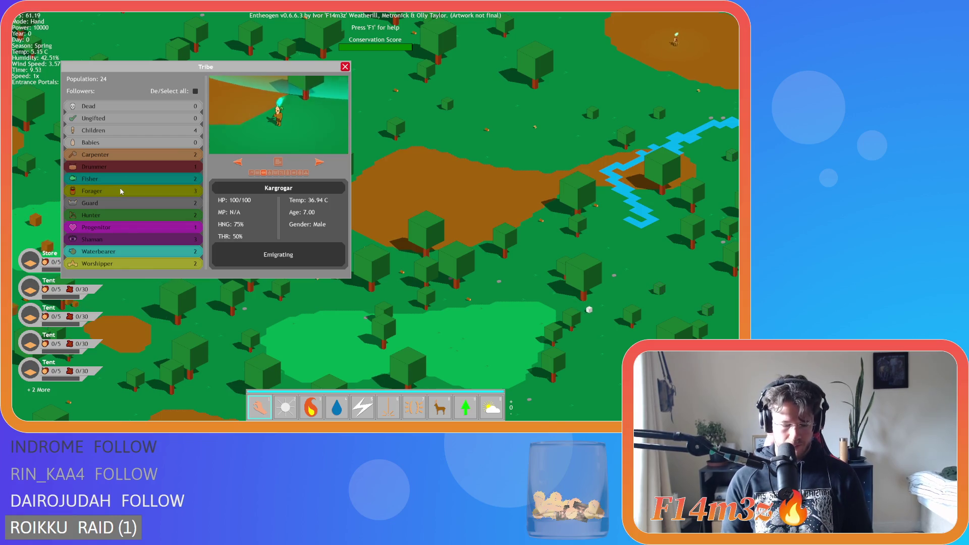
key(Escape)
key(Escape)
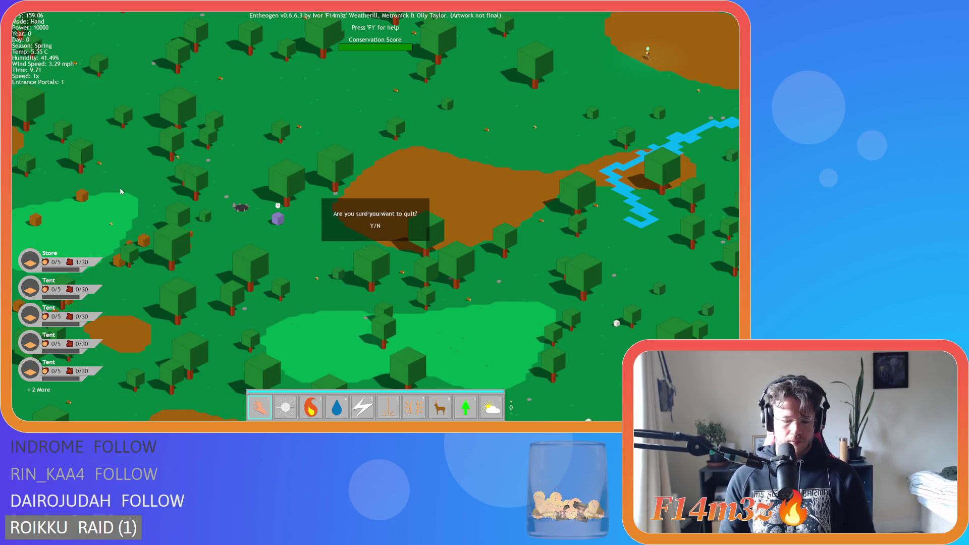
Cancel quitting, run at 8x speed, and follow the villagers up the temple into the portal to load the next level.
key(n)
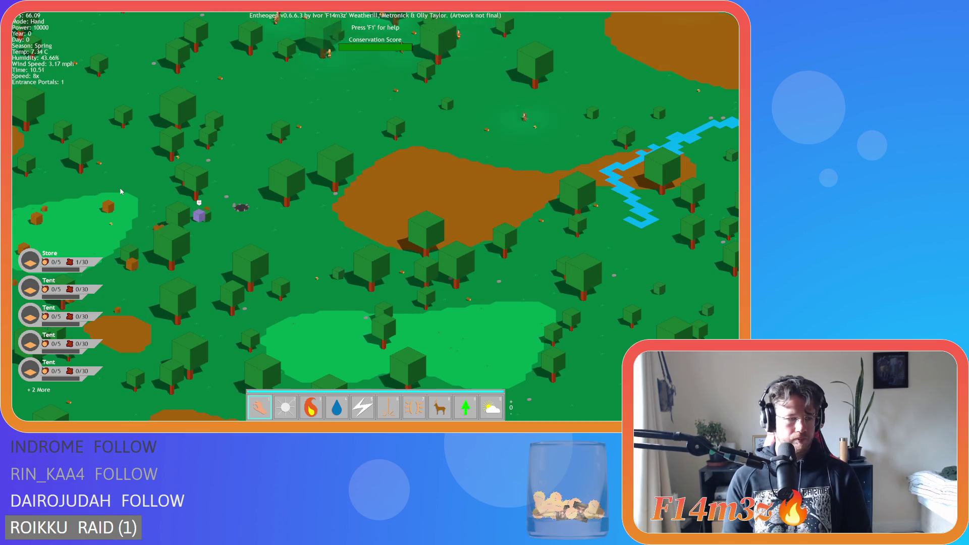
key(s)
key(w)
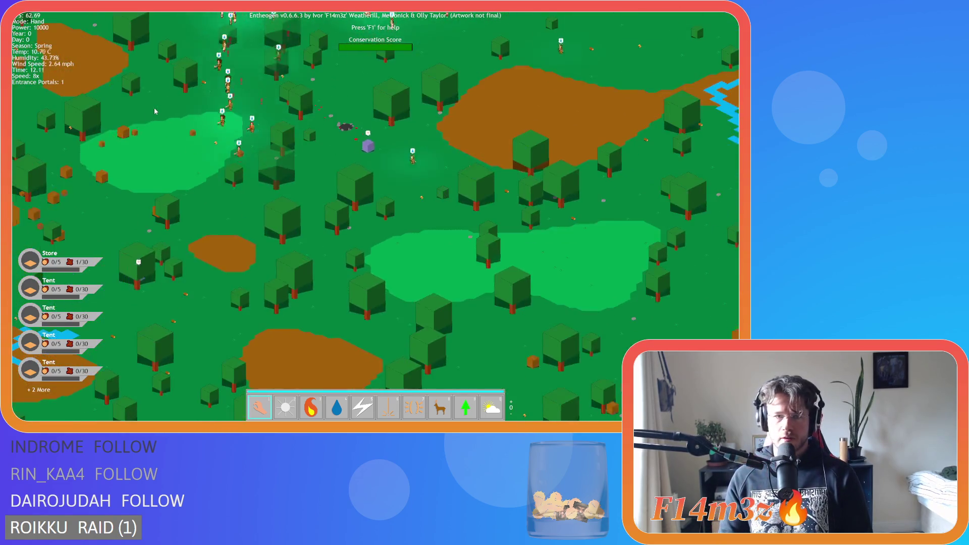
key(s)
key(a)
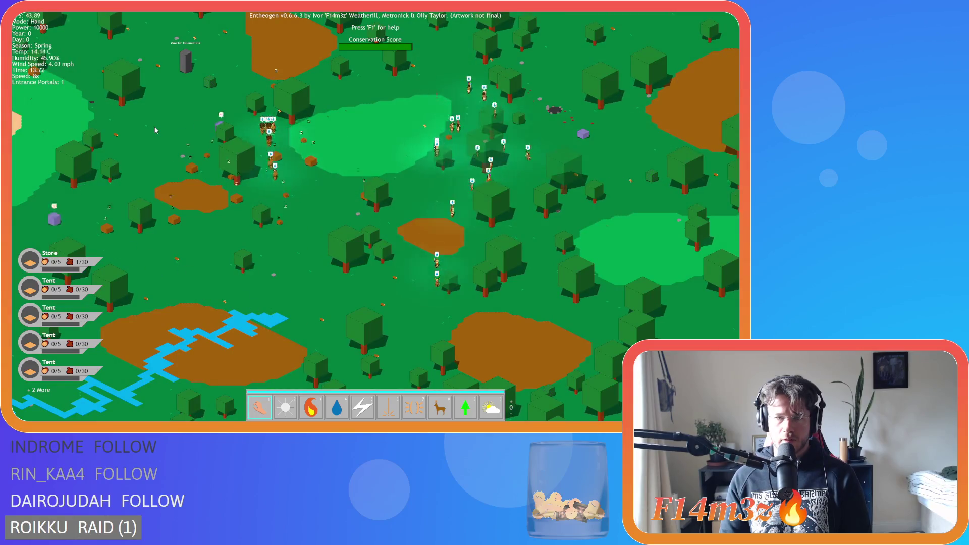
key(s)
key(d)
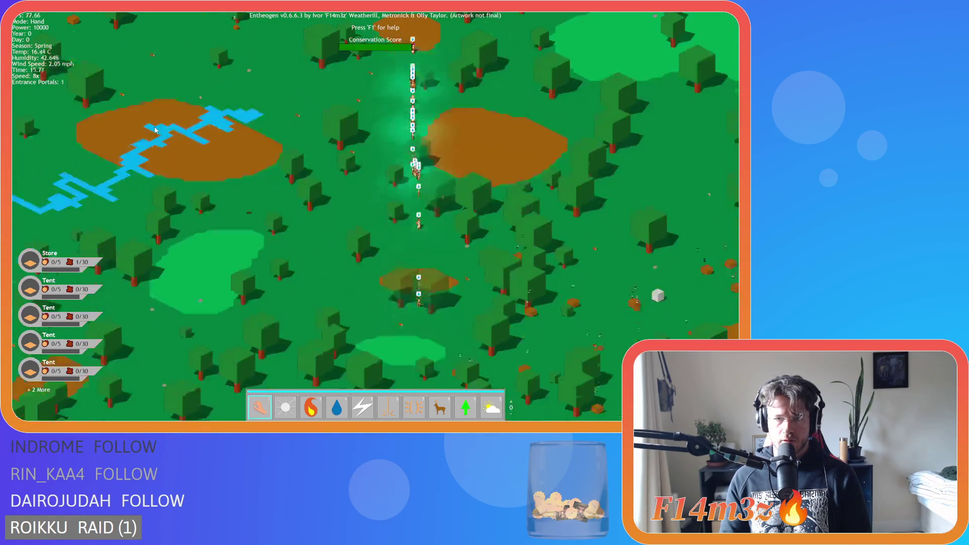
key(w)
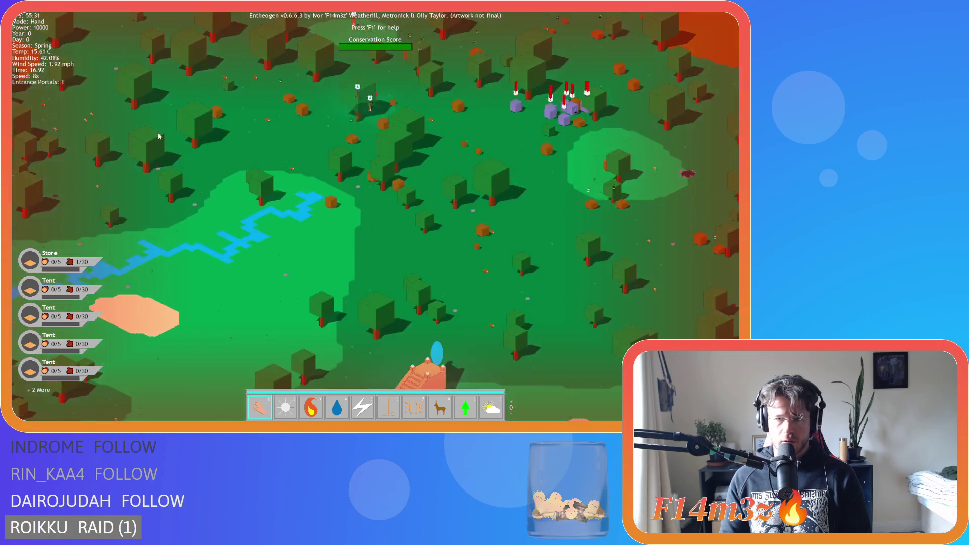
key(w)
key(s)
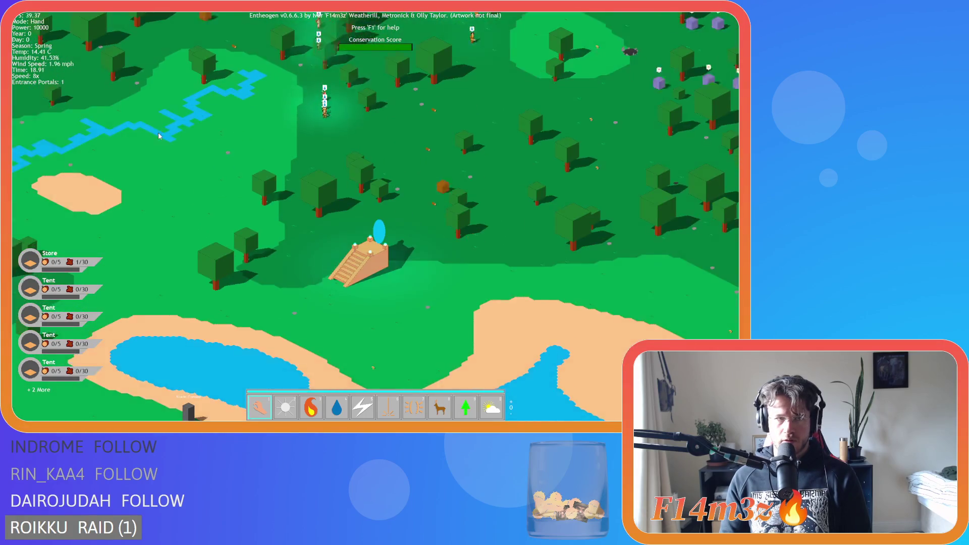
scroll(159, 132, up, 3)
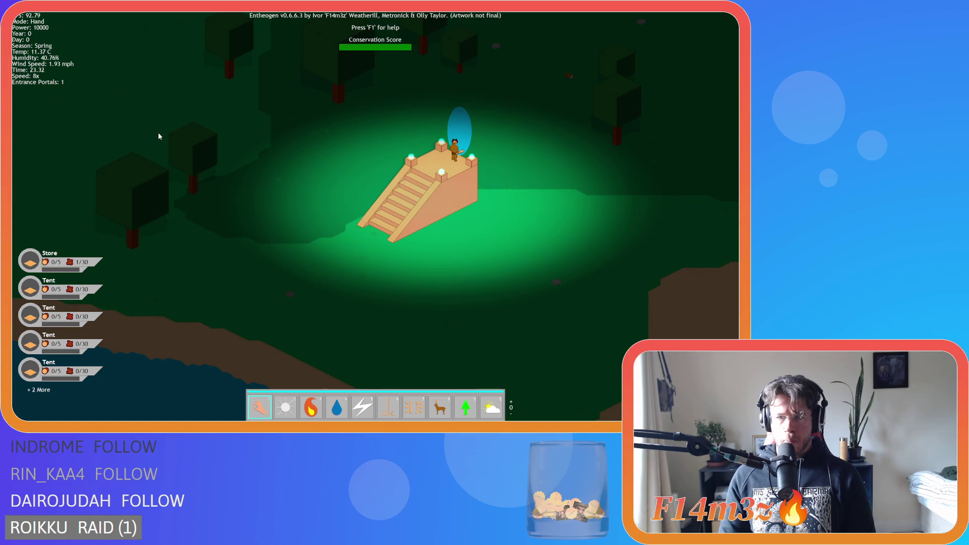
key(r)
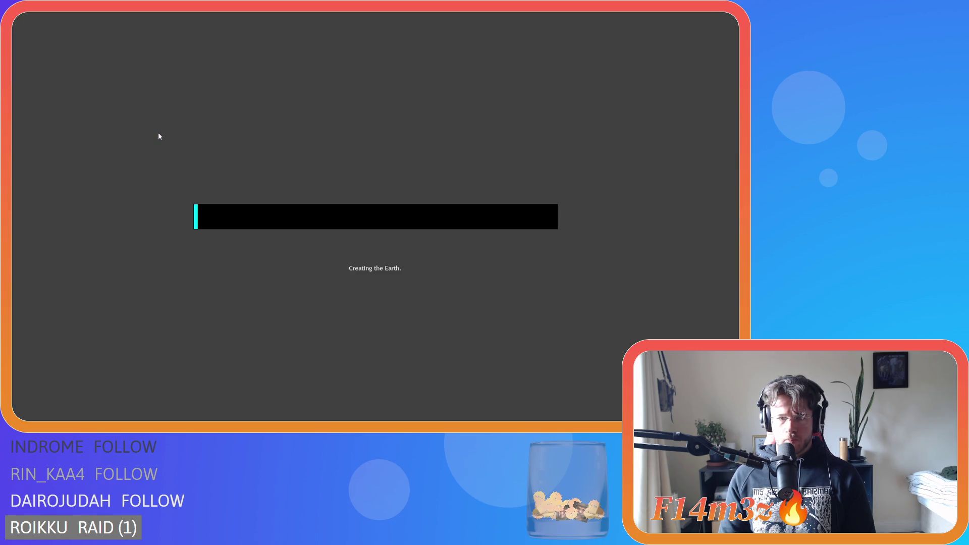